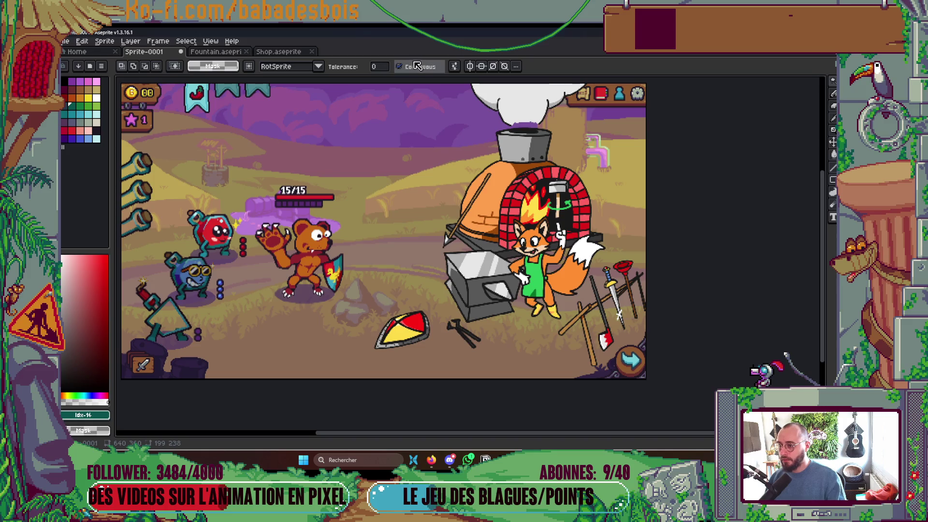
# - Zoom and pan around the forge line art to inspect the scene
pyautogui.scroll(2, 530, 184)
pyautogui.scroll(1, 513, 263)
pyautogui.scroll(1, 505, 307)
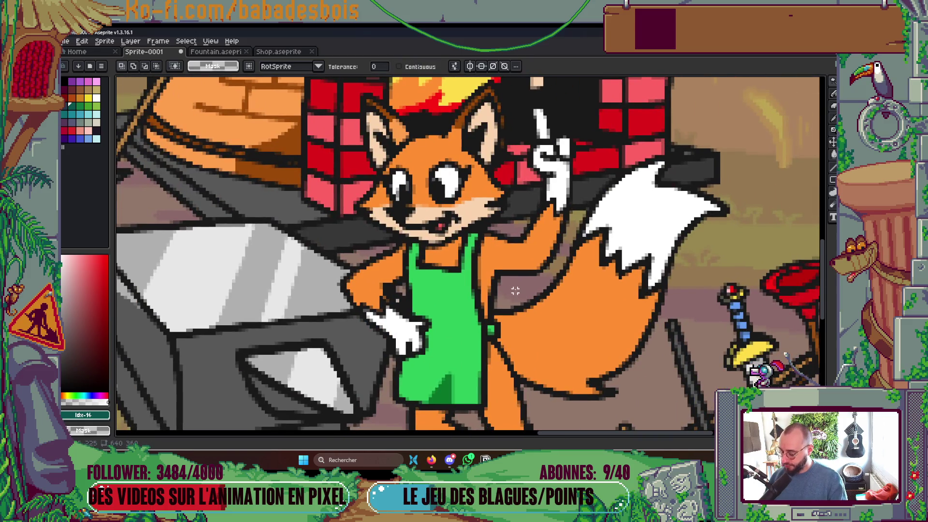
pyautogui.scroll(-3, 515, 291)
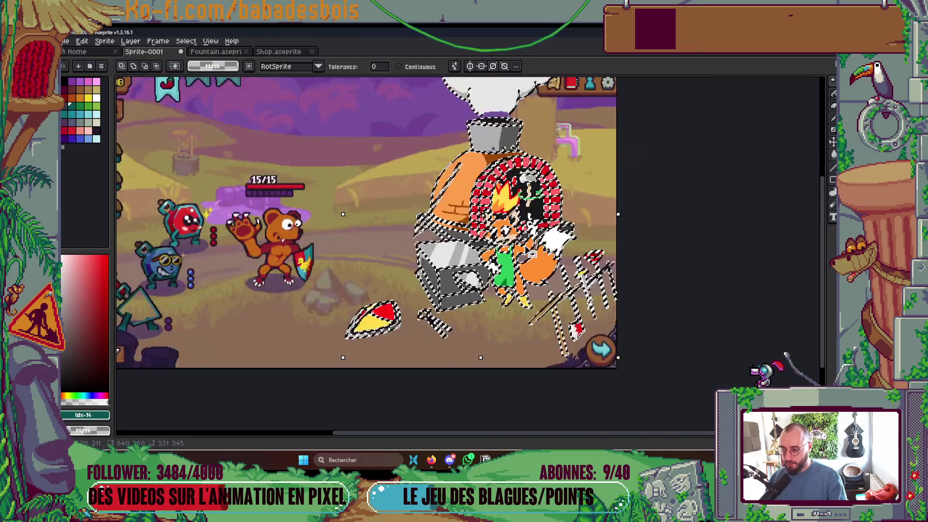
pyautogui.moveTo(561, 232); pyautogui.dragTo(564, 283)
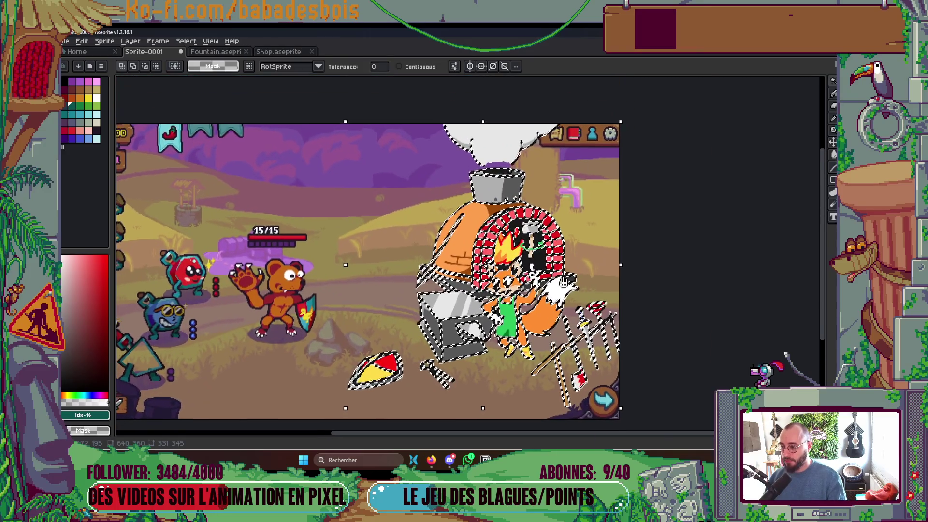
pyautogui.scroll(3, 564, 283)
pyautogui.scroll(-3, 604, 189)
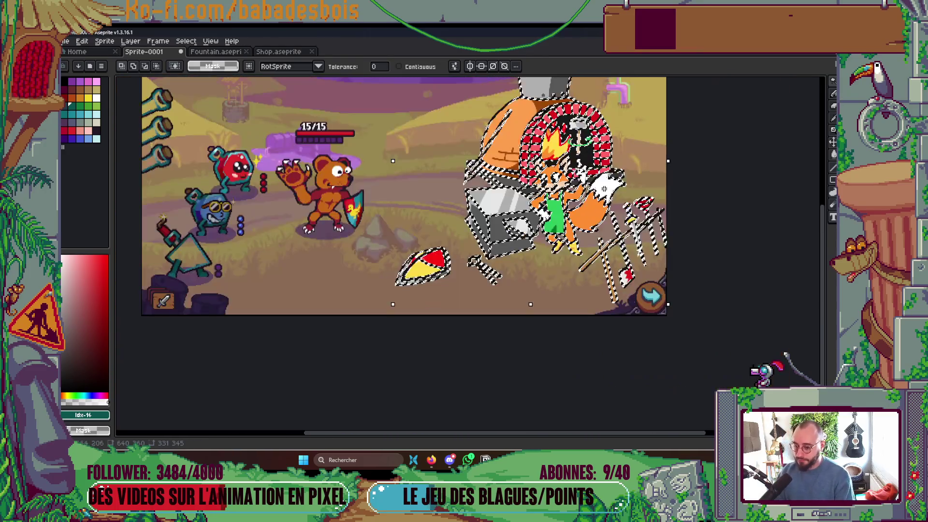
pyautogui.scroll(2, 604, 189)
pyautogui.scroll(1, 548, 242)
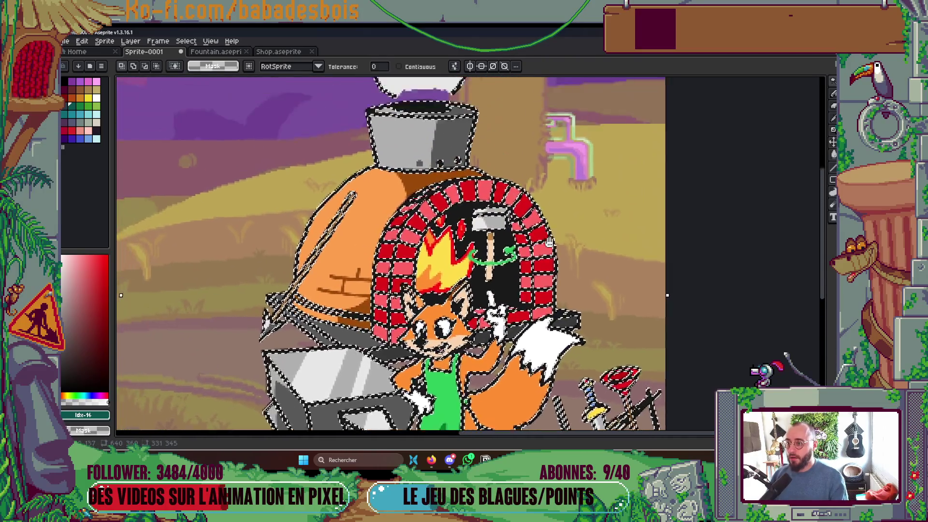
pyautogui.scroll(-4, 548, 242)
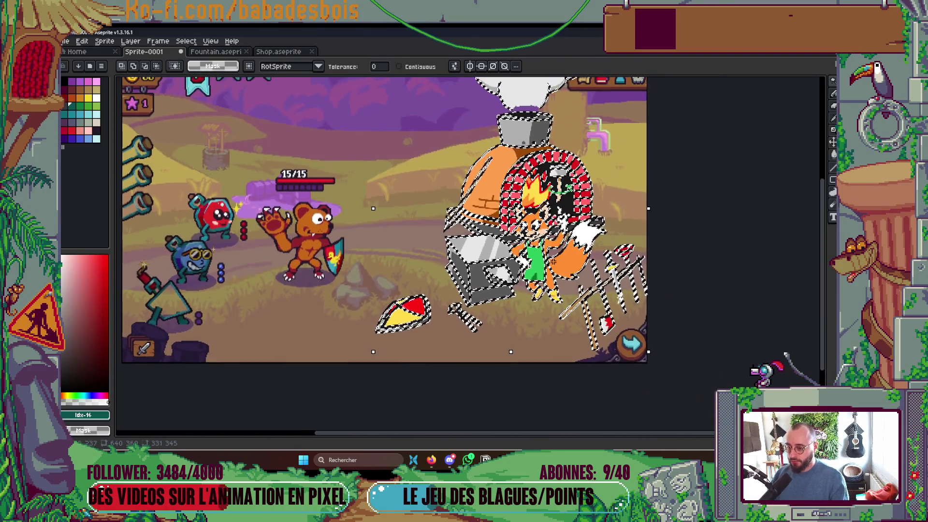
# - Hide the Screenshot reference layer, make Layer 2 active, and clear the selection
pyautogui.press('Tab')
pyautogui.click(505, 104)
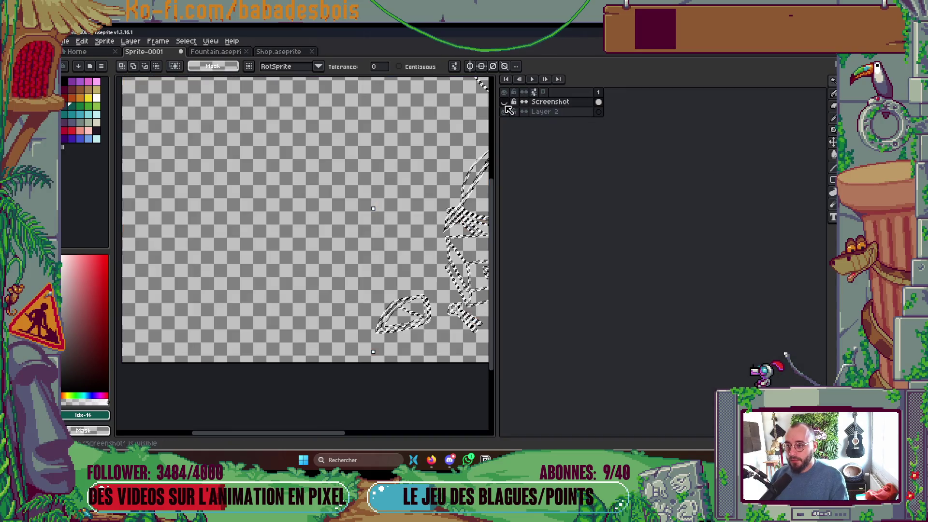
pyautogui.click(551, 112)
pyautogui.press('Tab')
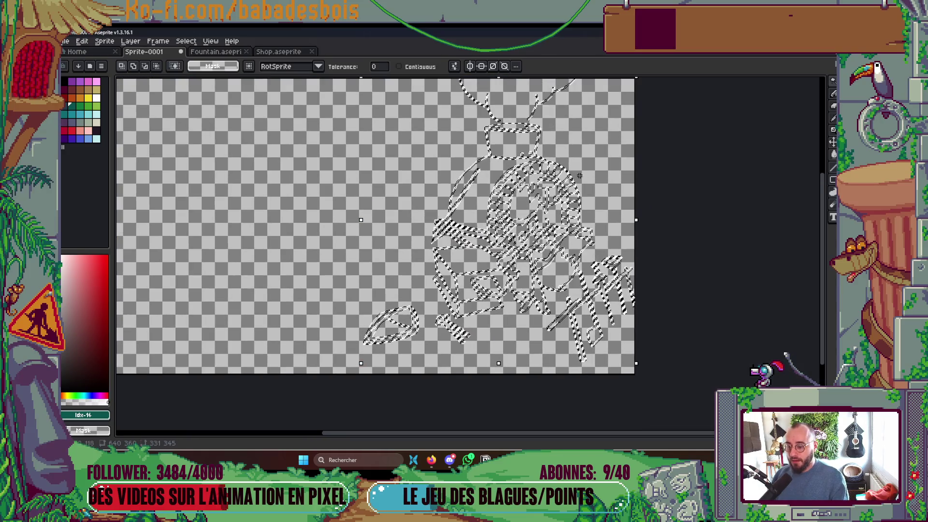
pyautogui.hotkey('ctrl', 'd')
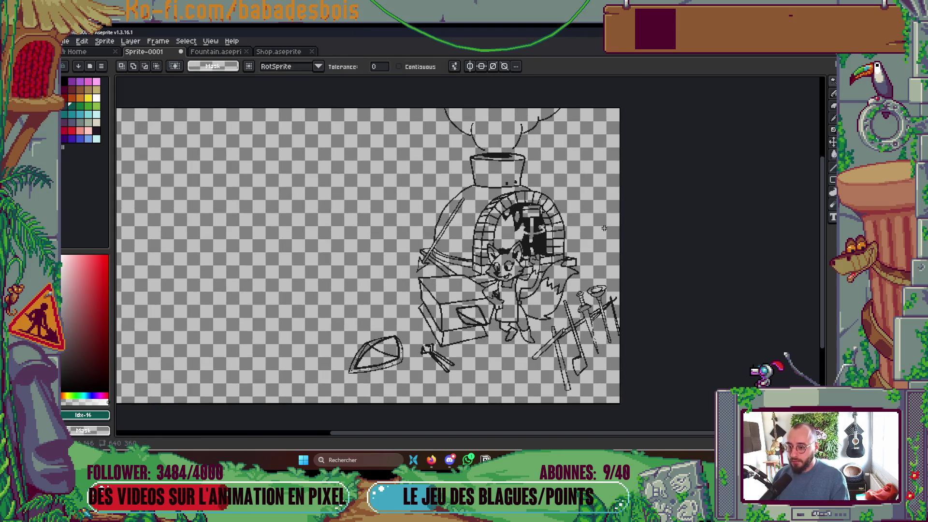
pyautogui.press('Tab')
pyautogui.press('Tab')
# - Choose the purple palette colour Idx-34 with the fill tool active
pyautogui.press('g')
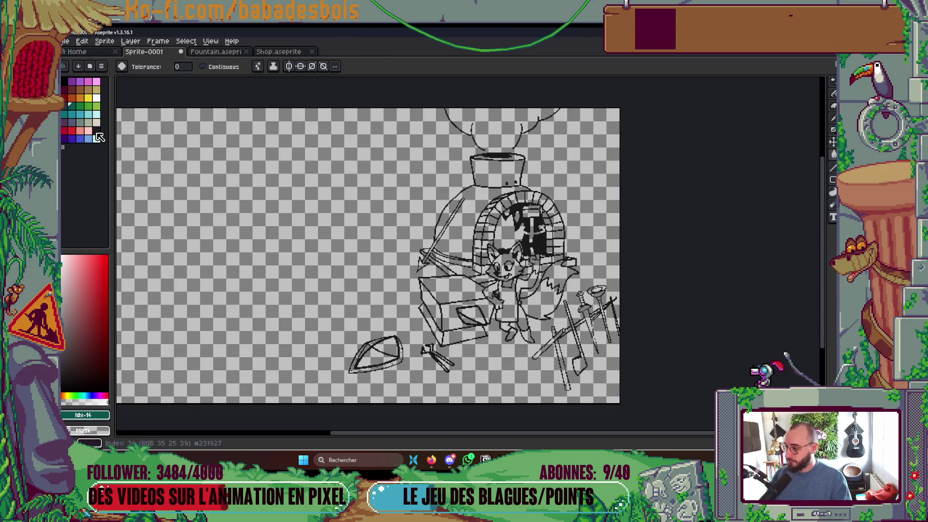
pyautogui.click(96, 130)
pyautogui.scroll(4, 458, 321)
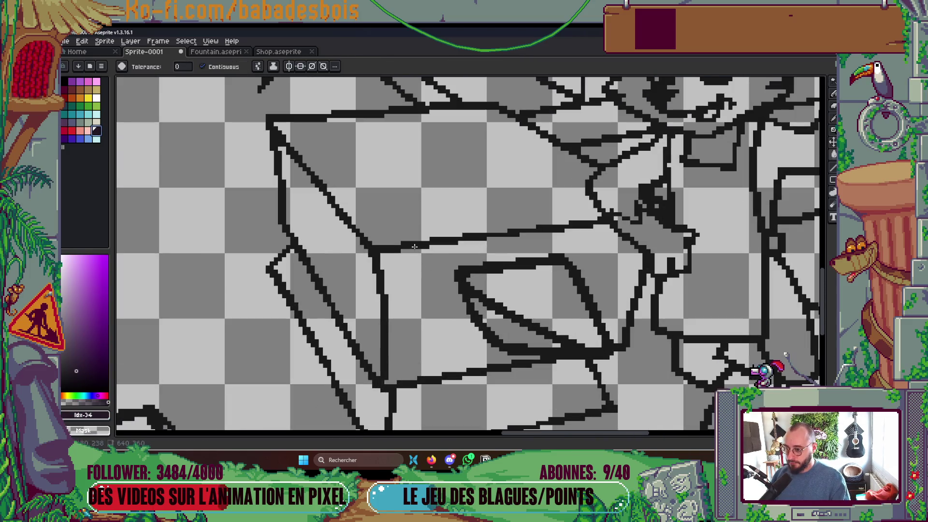
pyautogui.scroll(-5, 414, 246)
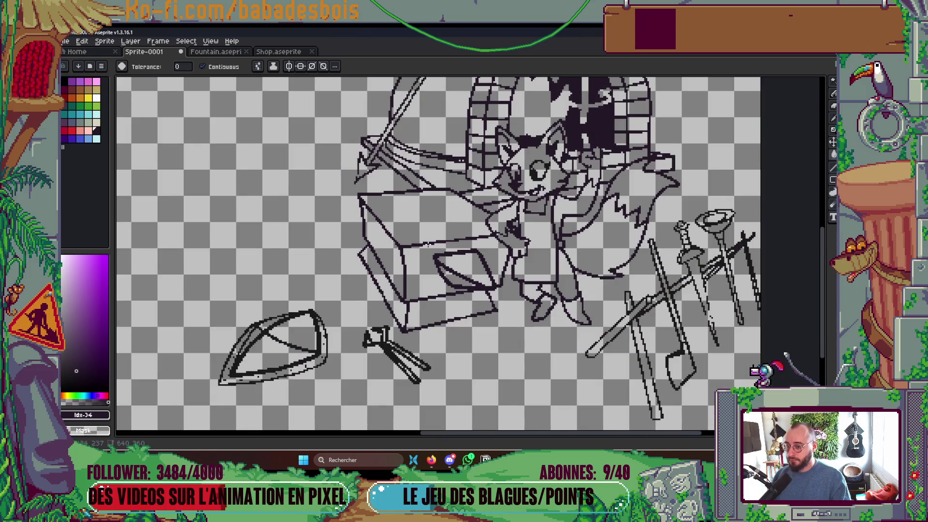
pyautogui.scroll(3, 505, 285)
pyautogui.press('v')
pyautogui.hotkey('ctrl', 's')
pyautogui.press('Escape')
pyautogui.scroll(1, 504, 269)
pyautogui.press('Tab')
pyautogui.press('g')
pyautogui.press('Tab')
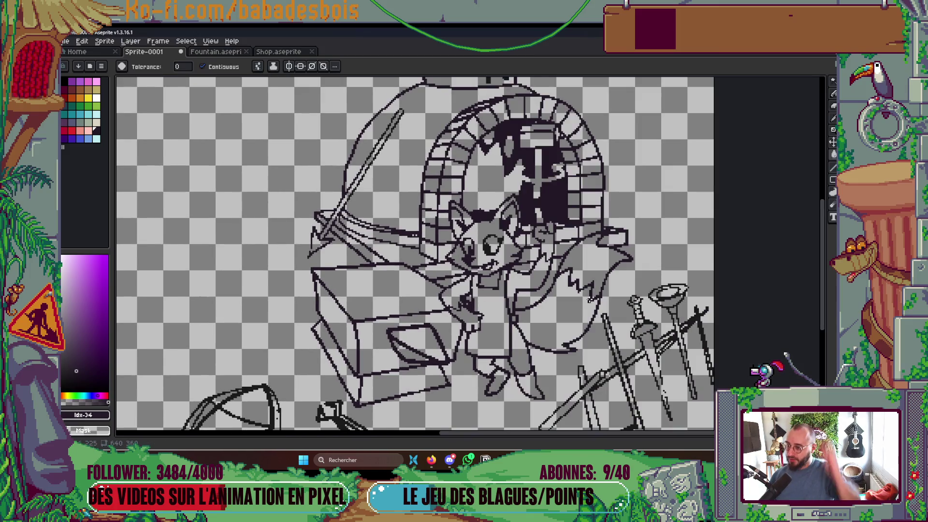
# - Sample the dark #1a1a1a colour and pencil-erase the stray bottom row under the chimney
pyautogui.scroll(-1, 513, 248)
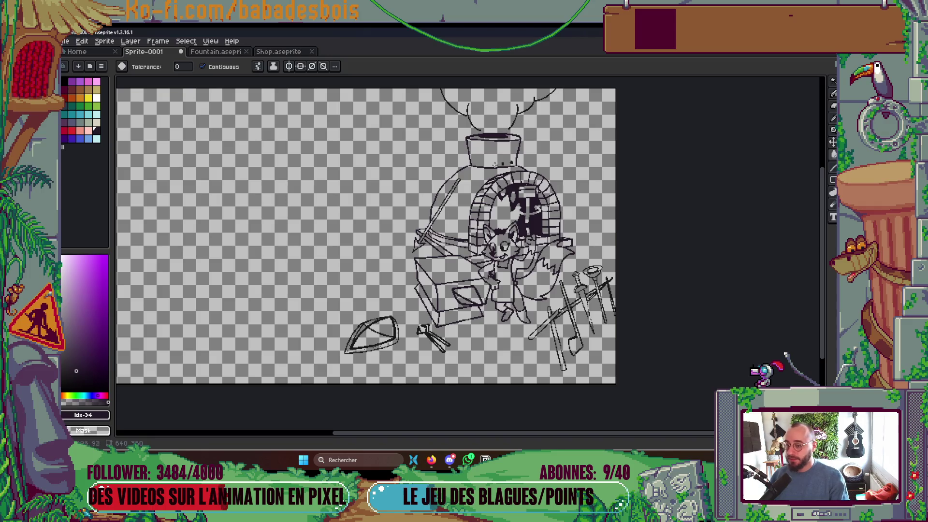
pyautogui.scroll(5, 527, 160)
pyautogui.keyDown('alt'); pyautogui.click(496, 225); pyautogui.keyUp('alt')
pyautogui.press('b')
pyautogui.rightClick(491, 237)
pyautogui.press('g')
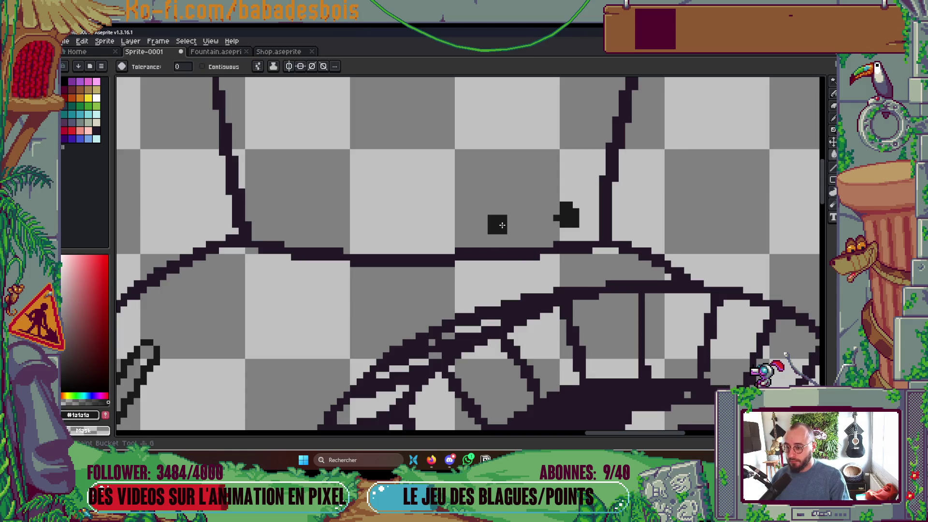
# - Reselect purple Idx-34 and bring up the Save File dialog
pyautogui.click(96, 131)
pyautogui.scroll(-4, 505, 220)
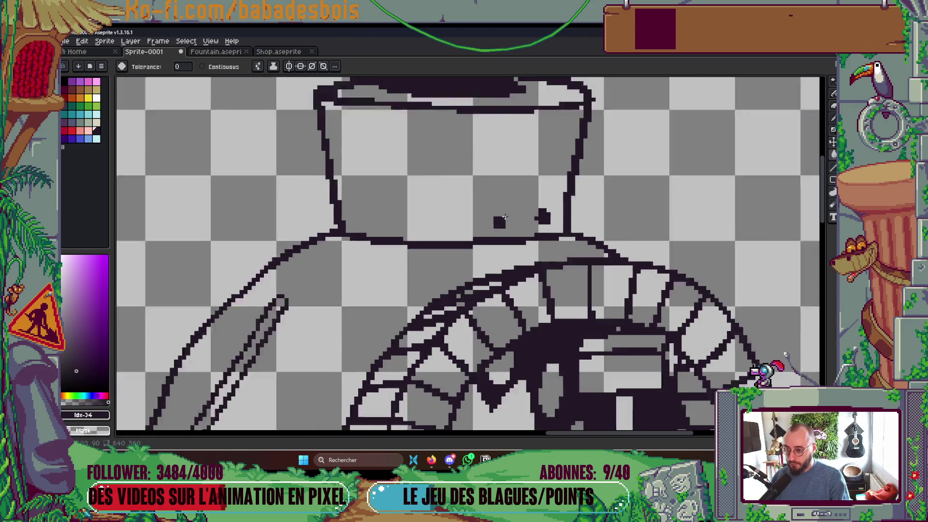
pyautogui.hotkey('ctrl', 's')
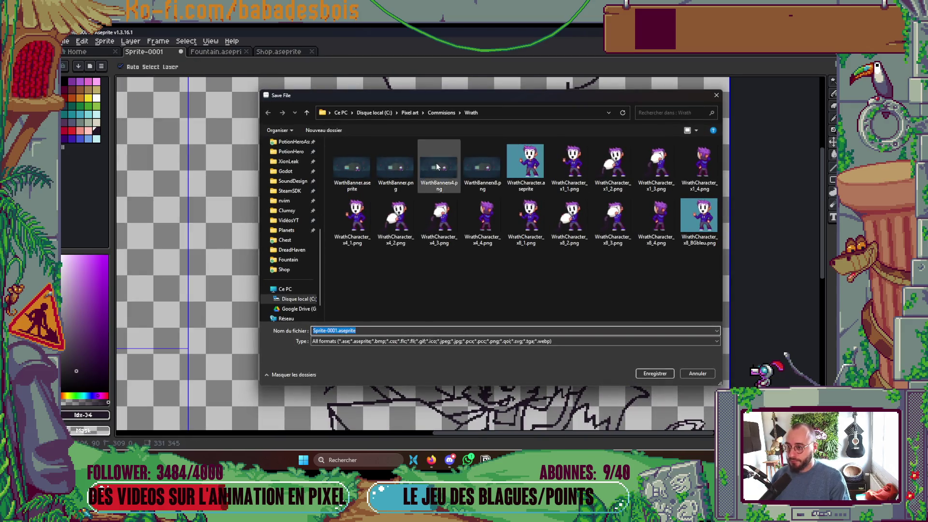
# - Move the save dialog up to the Pixel art folder, then switch to the music player
pyautogui.click(414, 118)
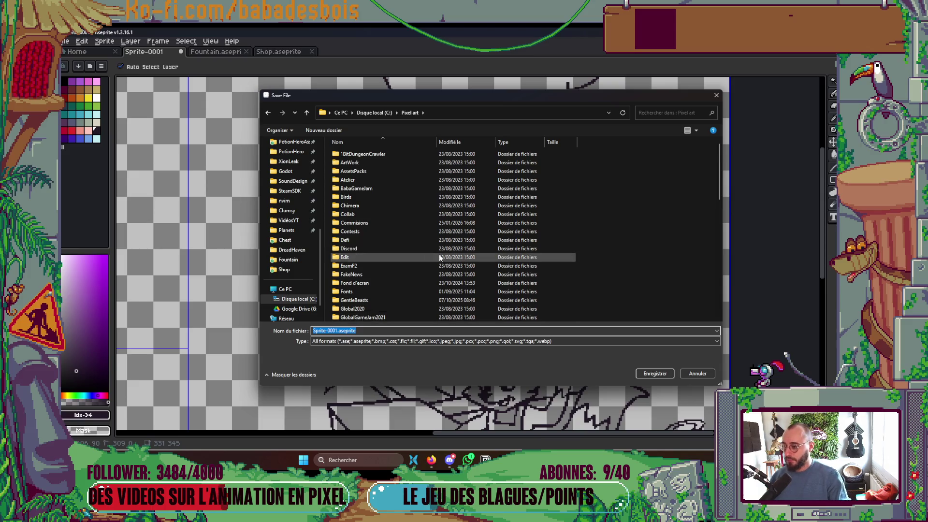
pyautogui.scroll(-2, 439, 255)
pyautogui.scroll(-6, 438, 258)
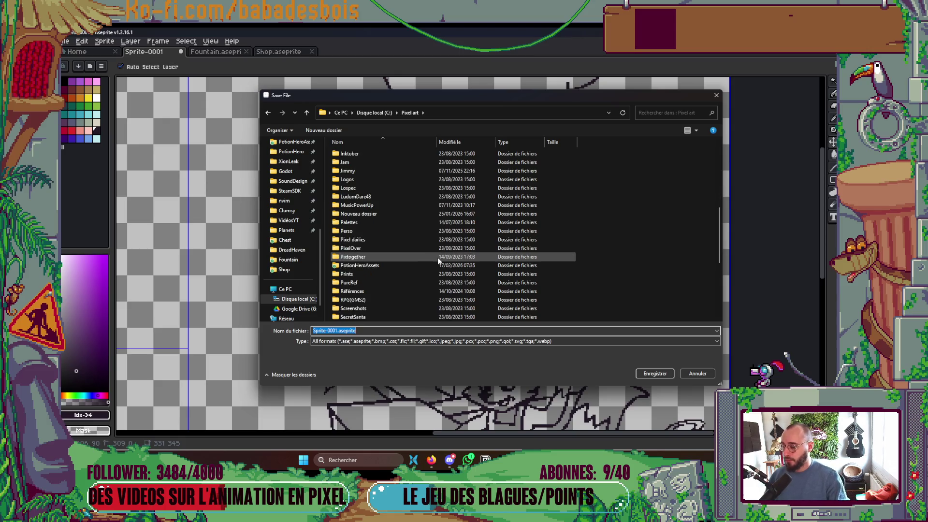
pyautogui.hotkey('alt', 'Tab')
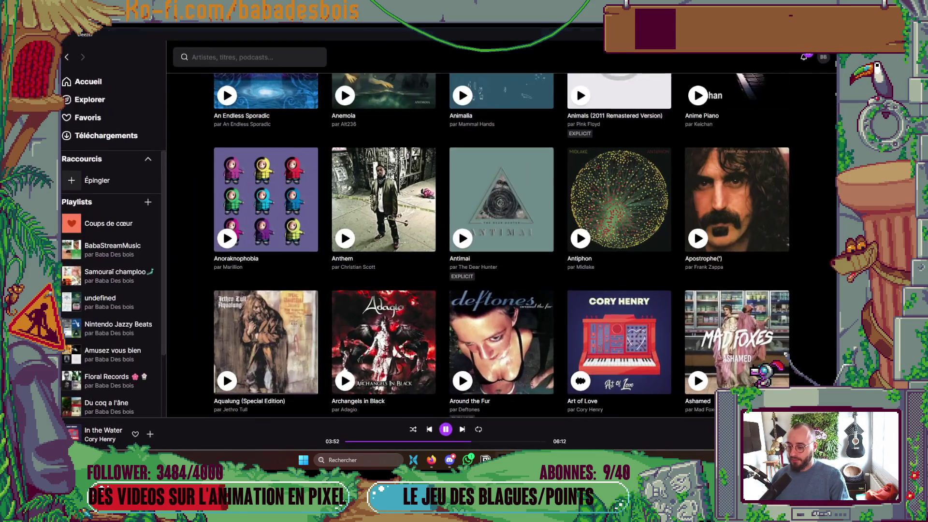
# - Pause the playing Deezer track and return to Aseprite's save dialog
pyautogui.click(441, 429)
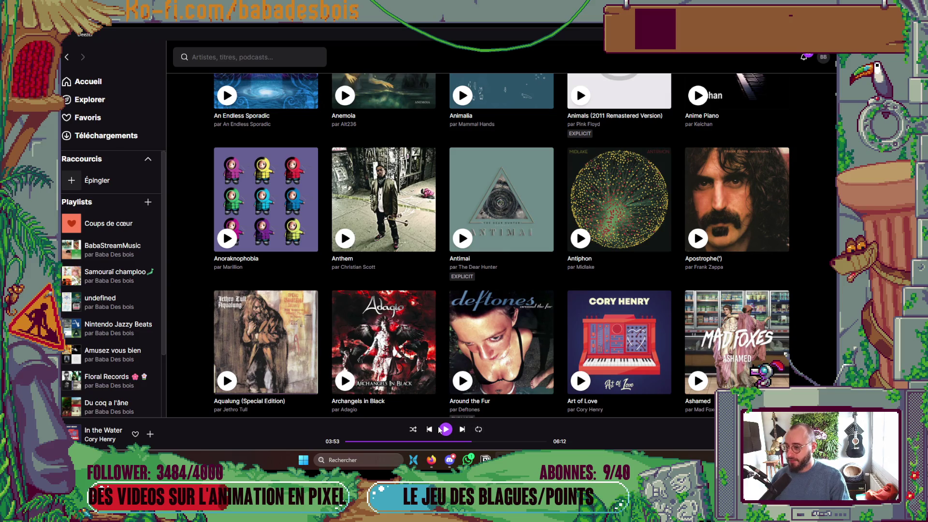
pyautogui.hotkey('alt', 'Tab')
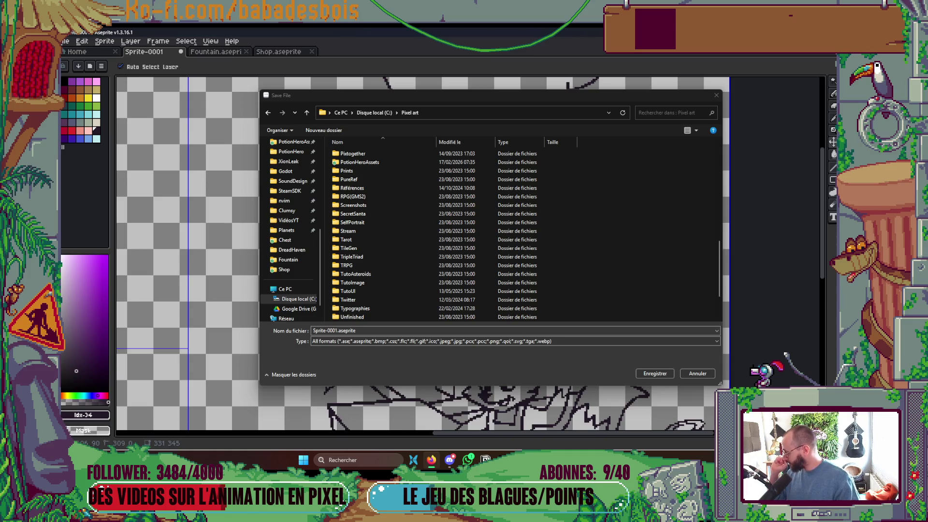
pyautogui.hotkey('alt', 'Tab')
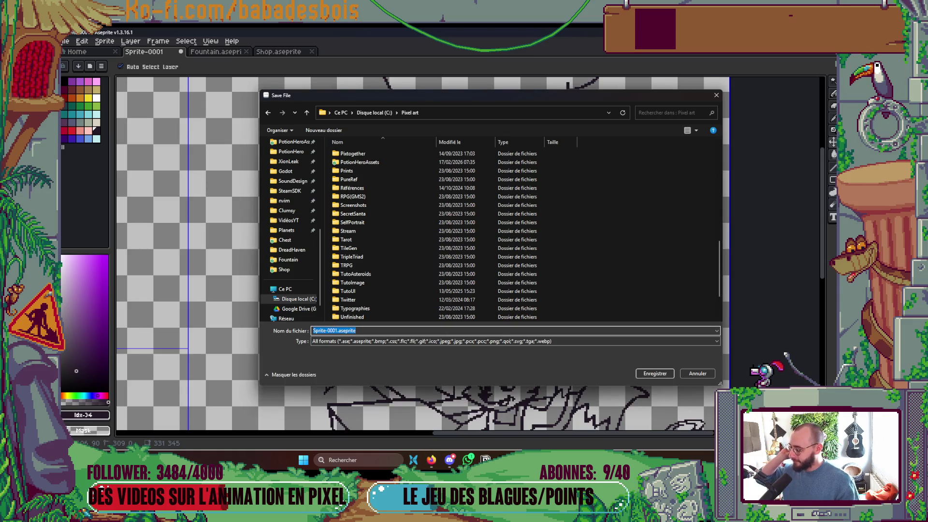
# - Browse the save dialog to PotionHeroAssets/Rooms
pyautogui.hotkey('alt', 'Tab')
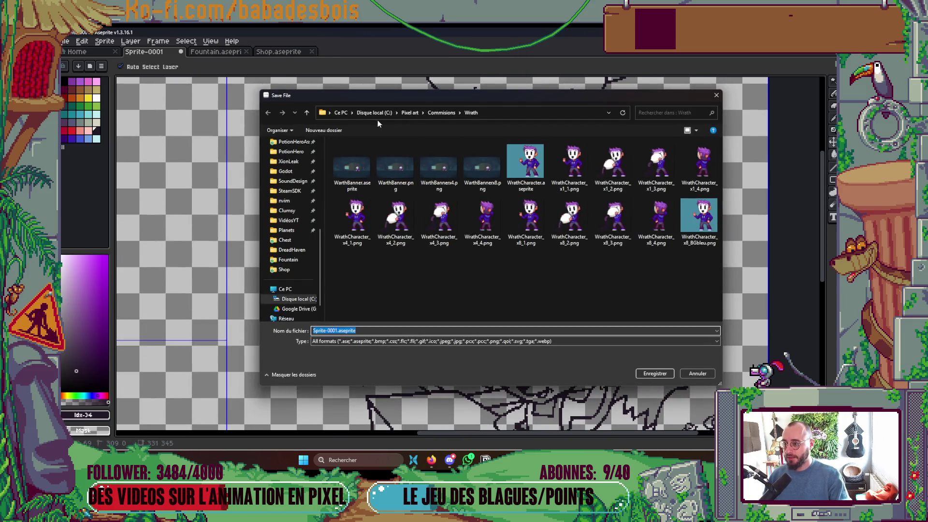
pyautogui.click(410, 113)
pyautogui.scroll(-3, 376, 151)
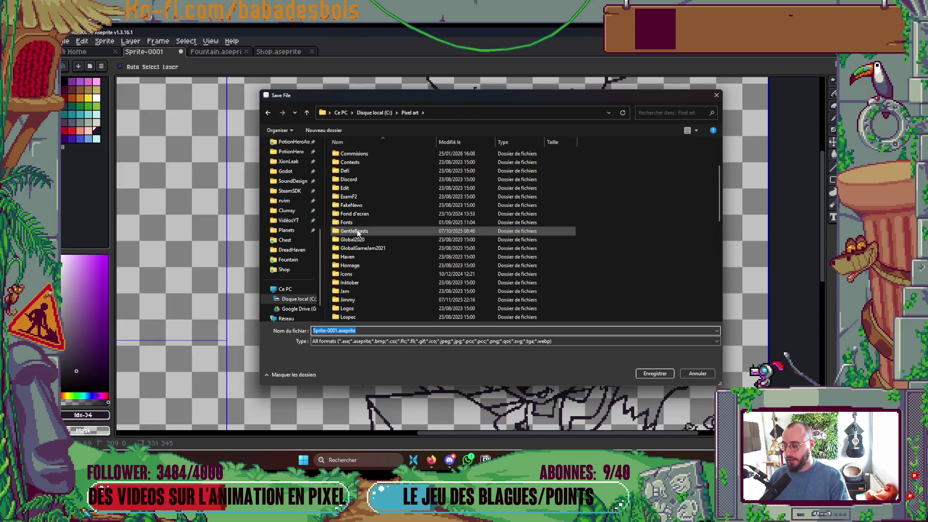
pyautogui.moveTo(357, 233)
pyautogui.scroll(3, 358, 233)
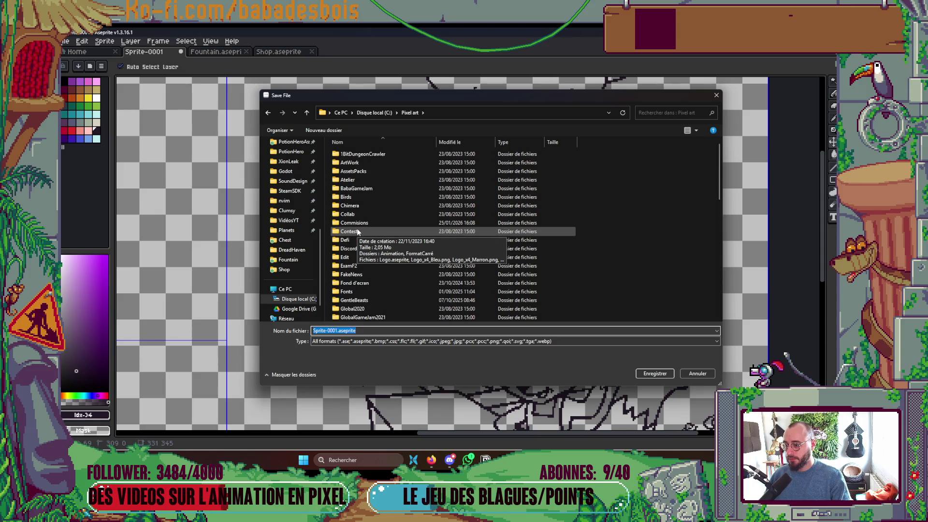
pyautogui.scroll(1, 303, 170)
pyautogui.click(297, 171)
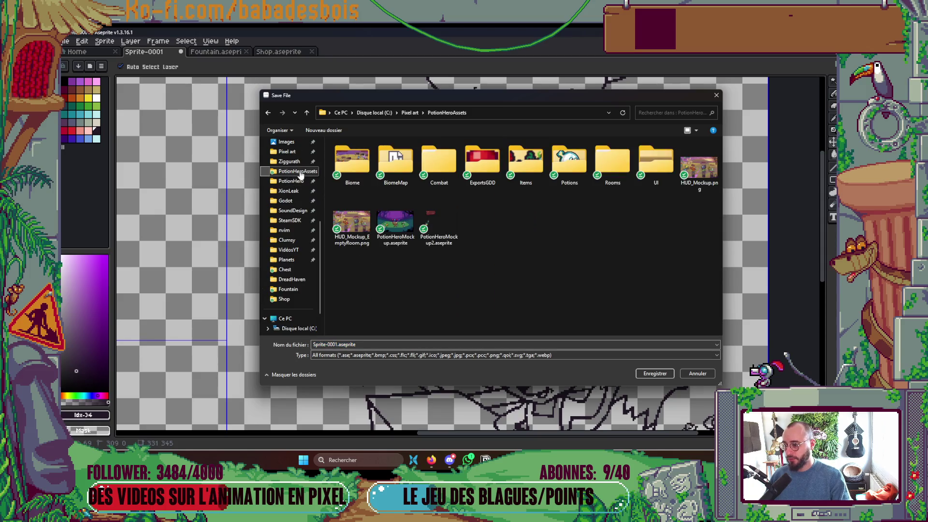
pyautogui.doubleClick(613, 170)
# - Create a new folder named Forge inside Rooms and open it
pyautogui.rightClick(382, 193)
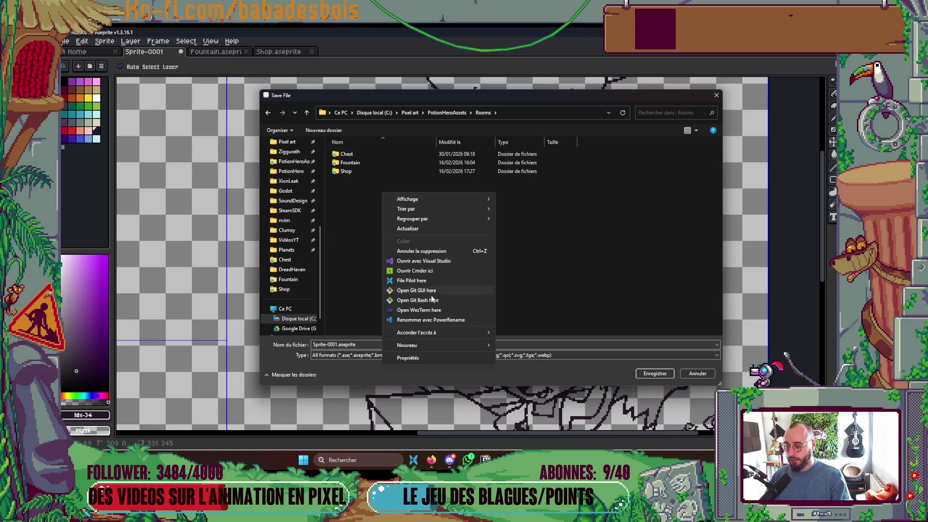
pyautogui.moveTo(440, 345)
pyautogui.click(513, 346)
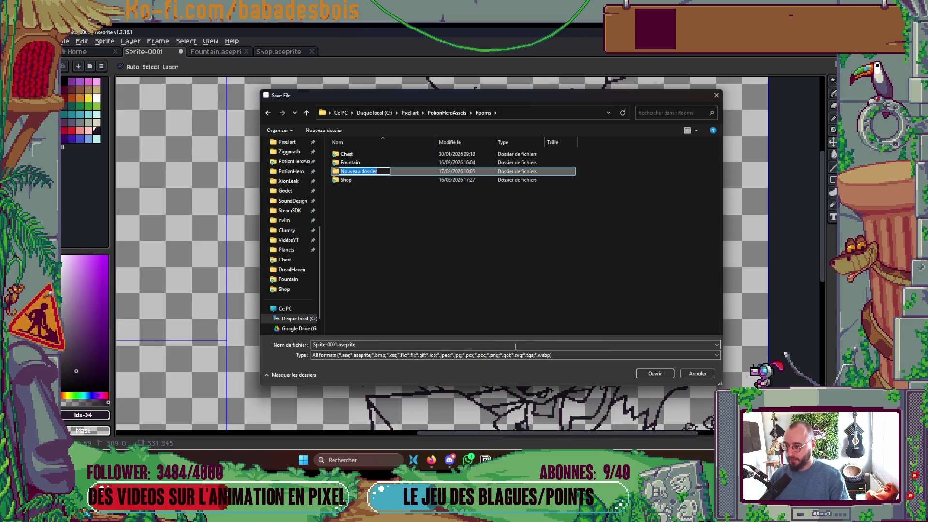
pyautogui.write('Forge')
pyautogui.press('Return')
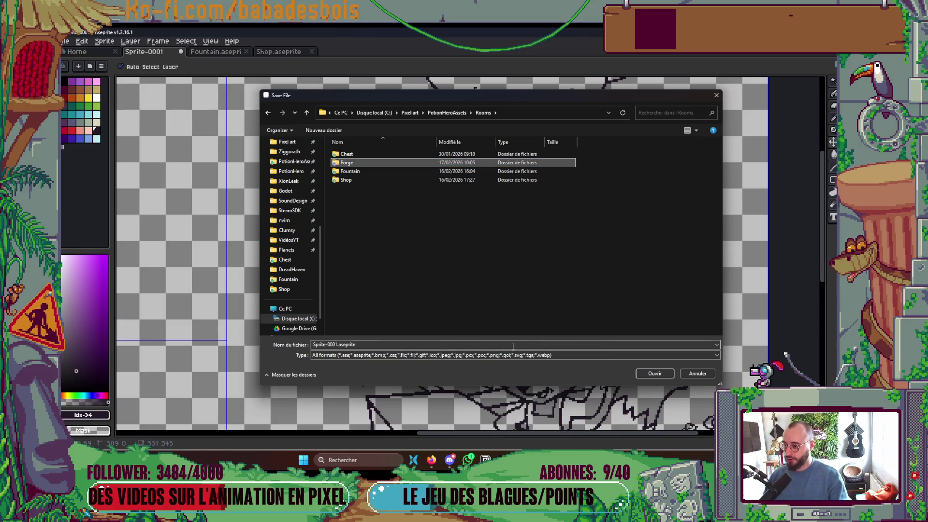
pyautogui.doubleClick(360, 167)
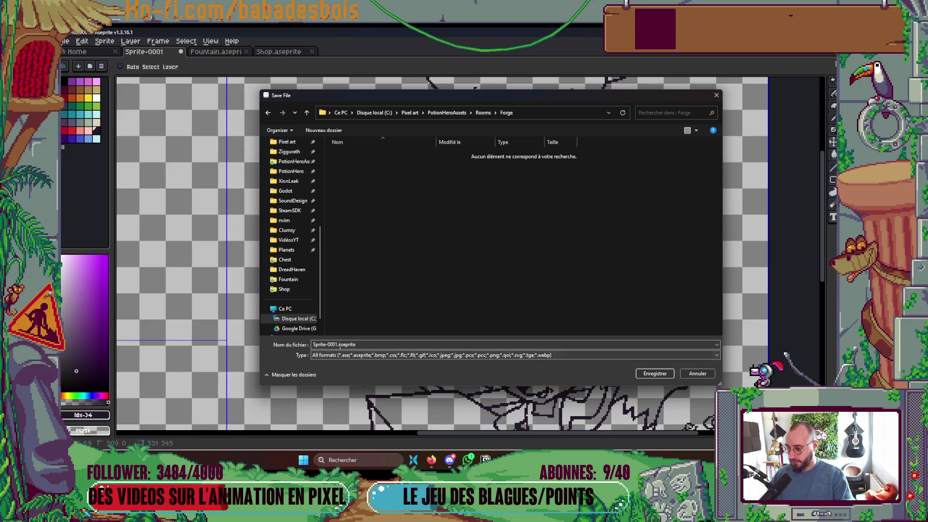
# - Replace Sprite-0001 with Forge as the file name and save
pyautogui.click(339, 344)
pyautogui.hotkey('ctrl', 'shift', 'Left')
pyautogui.hotkey('ctrl', 'shift', 'Left')
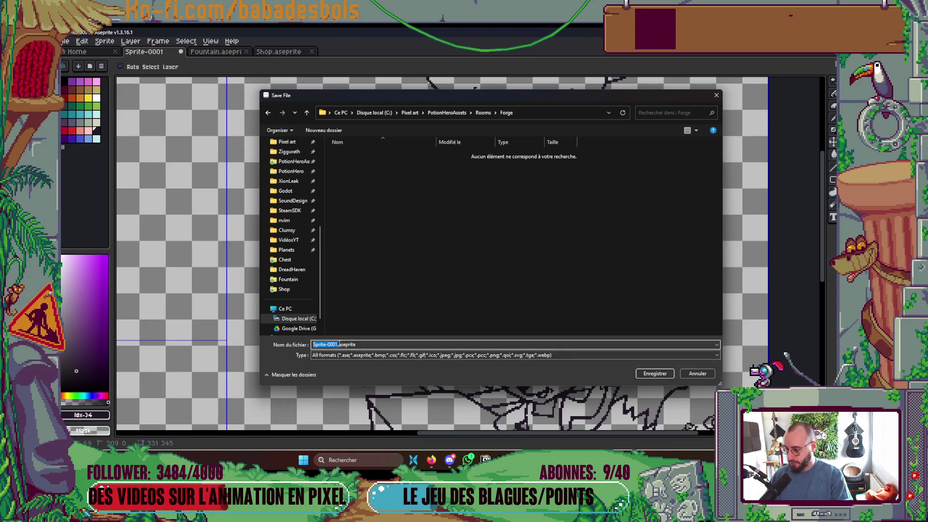
pyautogui.write('Forge')
pyautogui.press('Return')
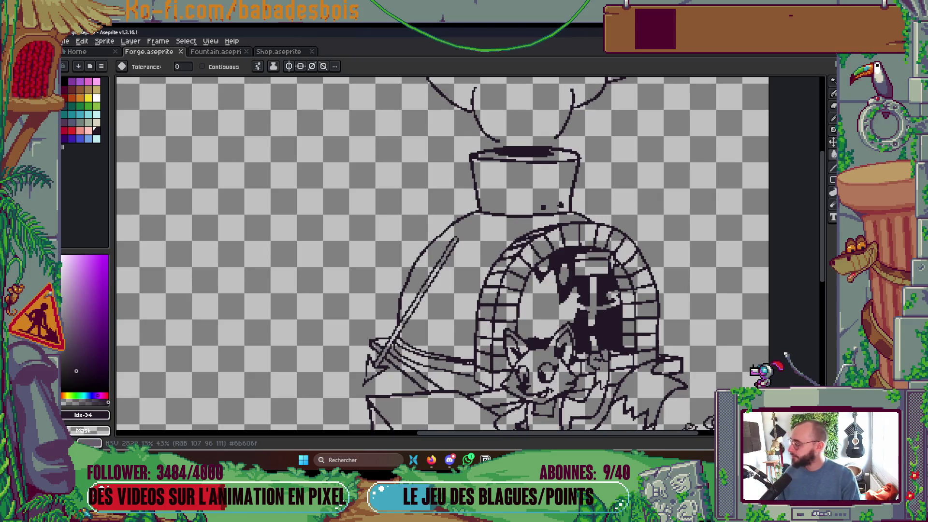
pyautogui.hotkey('alt', 'Tab')
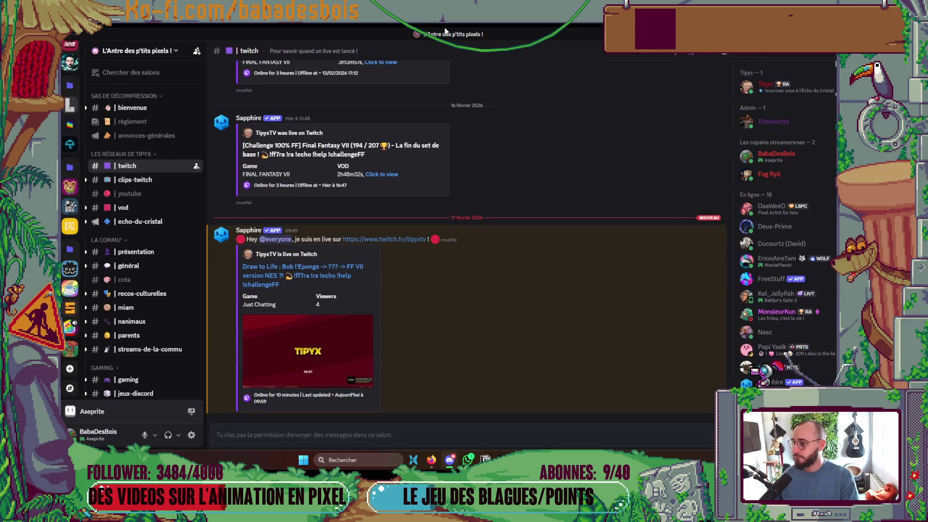
pyautogui.hotkey('alt', 'Tab')
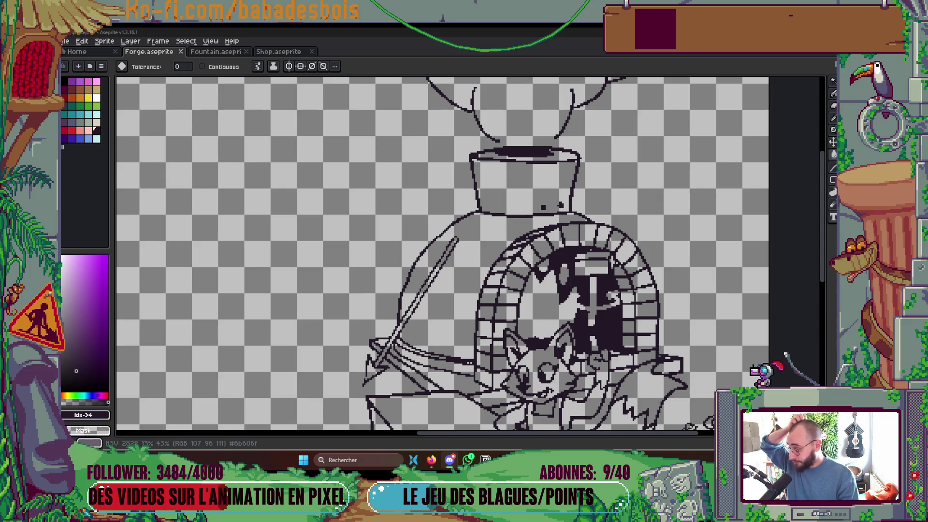
# - Pencil in pixels along the sword's upper edge
pyautogui.moveTo(495, 315); pyautogui.dragTo(502, 247)
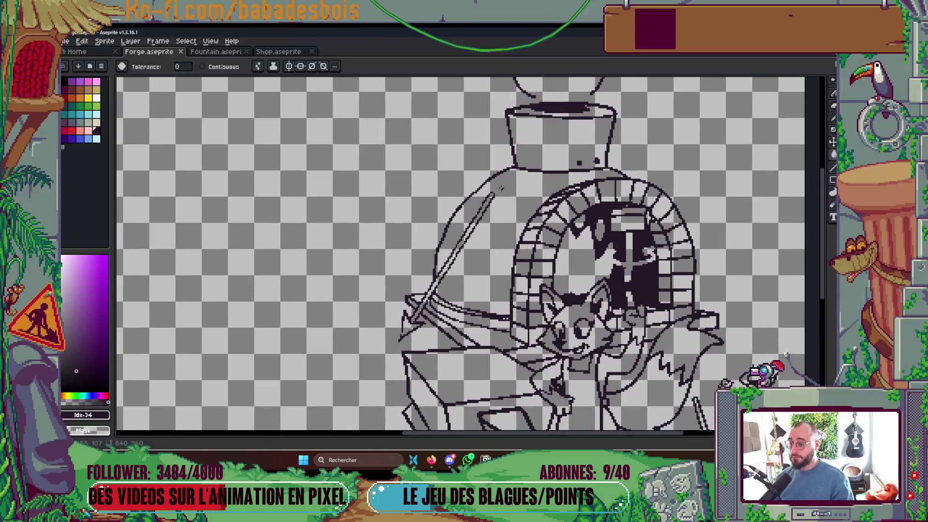
pyautogui.scroll(5, 420, 242)
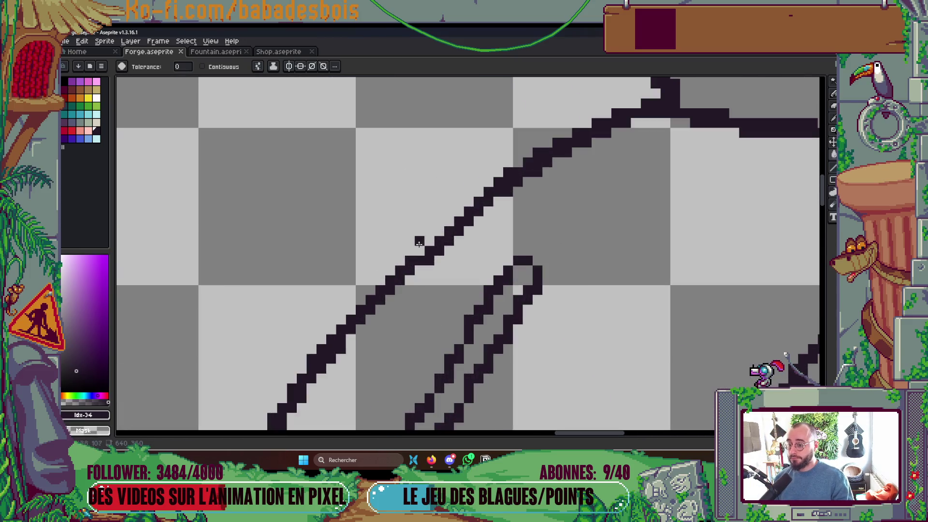
pyautogui.press('b')
pyautogui.moveTo(424, 244); pyautogui.dragTo(483, 180)
pyautogui.scroll(-3, 482, 180)
pyautogui.scroll(2, 484, 223)
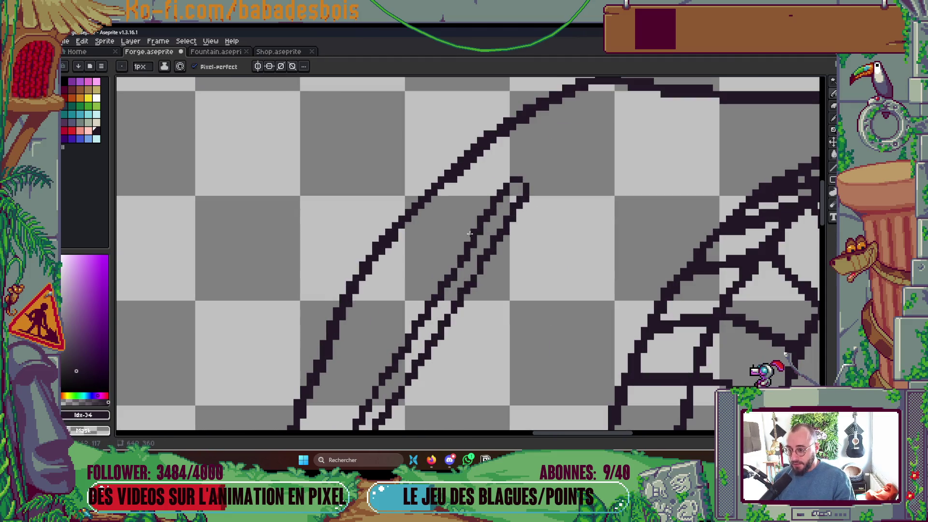
pyautogui.scroll(-1, 505, 224)
pyautogui.scroll(-2, 505, 225)
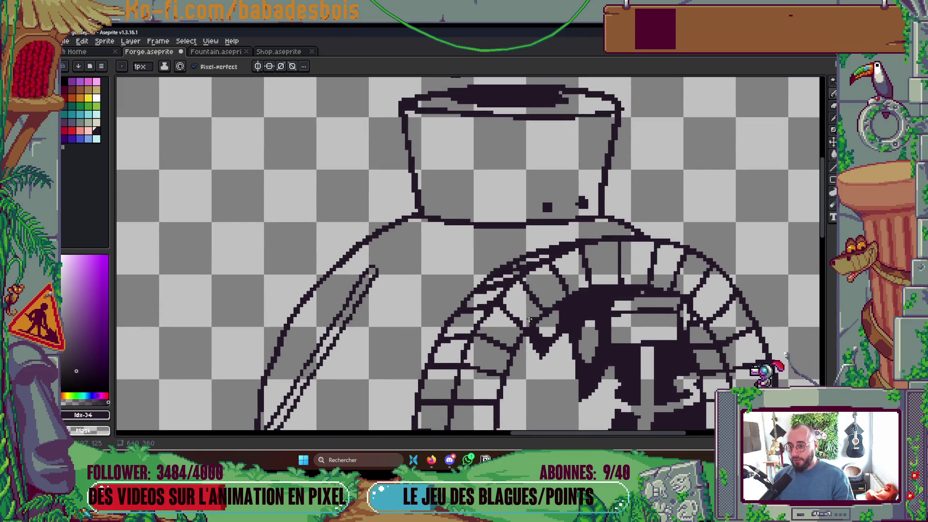
pyautogui.scroll(4, 570, 205)
# - Erase stray pixels beside the chimney dots and clear a dark strip in the rim band
pyautogui.rightClick(550, 208)
pyautogui.rightClick(540, 220)
pyautogui.scroll(-8, 522, 203)
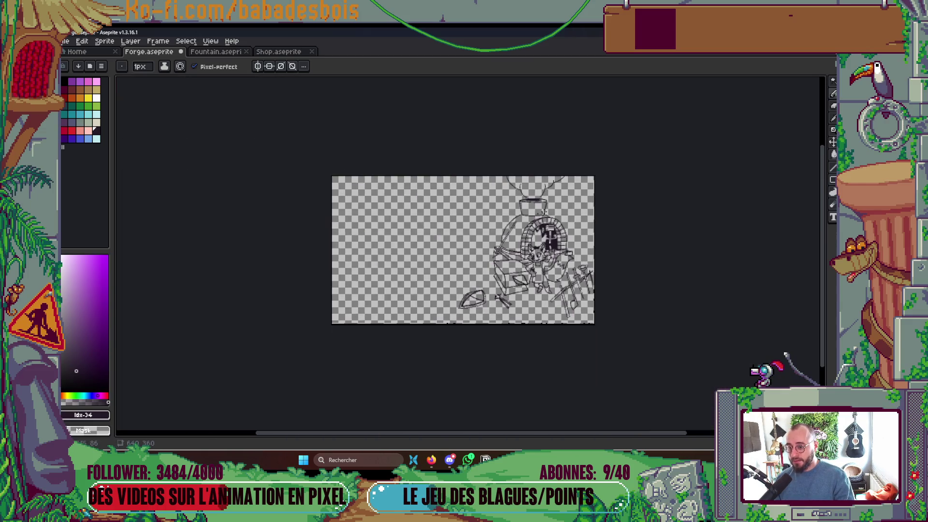
pyautogui.scroll(3, 520, 198)
pyautogui.scroll(5, 521, 198)
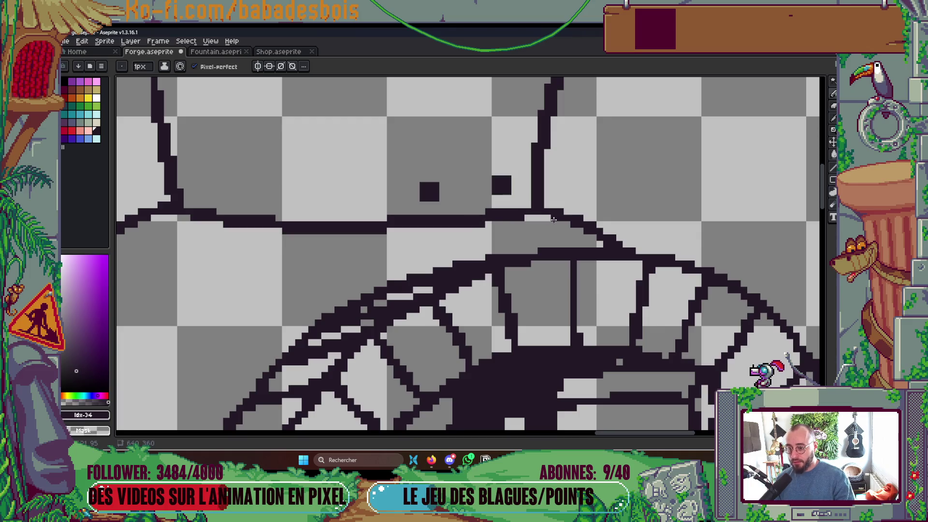
pyautogui.scroll(-4, 528, 219)
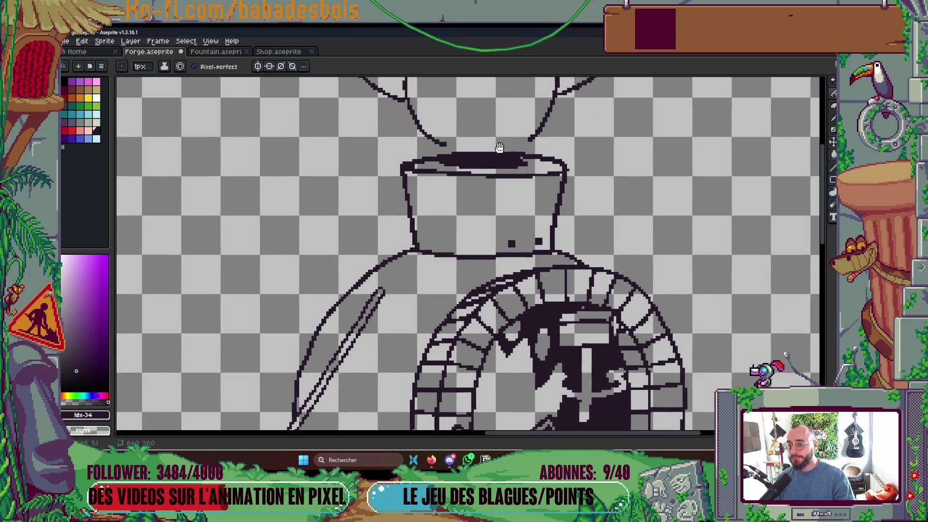
pyautogui.scroll(3, 488, 199)
pyautogui.scroll(2, 488, 199)
pyautogui.moveTo(518, 224)
pyautogui.mouseDown()
pyautogui.moveTo(314, 222)
pyautogui.moveTo(462, 193)
pyautogui.moveTo(358, 204)
pyautogui.mouseUp()
# - Redraw the chimney rim: extend its bottom line rightward, fix the left end, straighten the lower edge
pyautogui.scroll(-8, 520, 173)
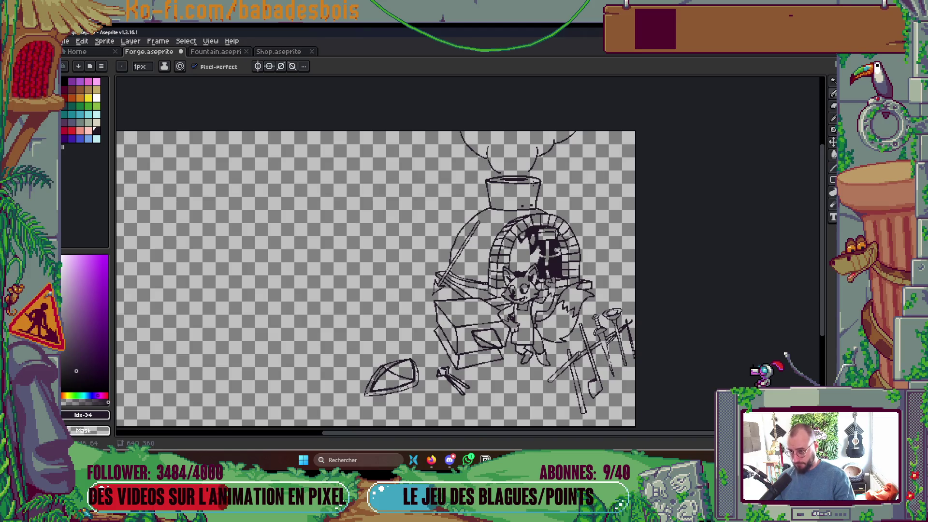
pyautogui.scroll(8, 512, 184)
pyautogui.moveTo(648, 198)
pyautogui.mouseDown()
pyautogui.moveTo(747, 183)
pyautogui.moveTo(745, 173)
pyautogui.mouseUp()
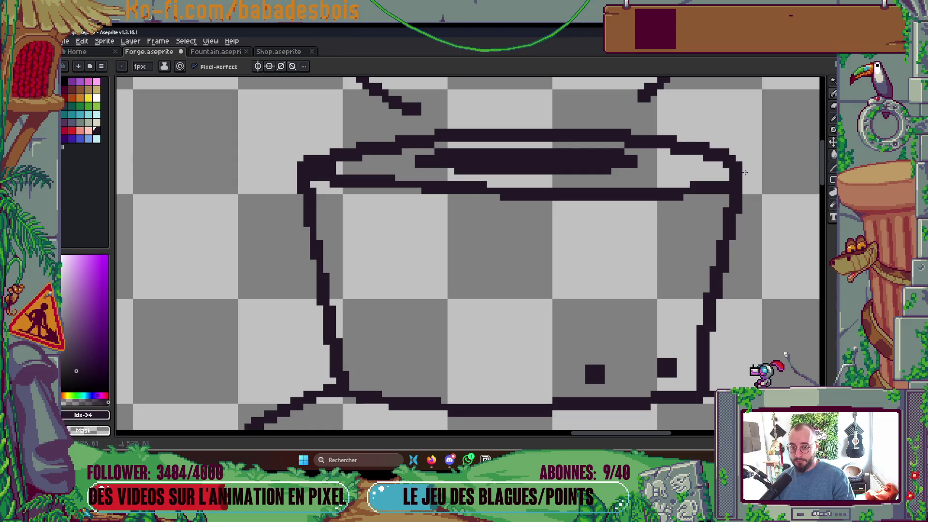
pyautogui.scroll(-6, 745, 172)
pyautogui.scroll(7, 594, 216)
pyautogui.moveTo(595, 216); pyautogui.dragTo(598, 237)
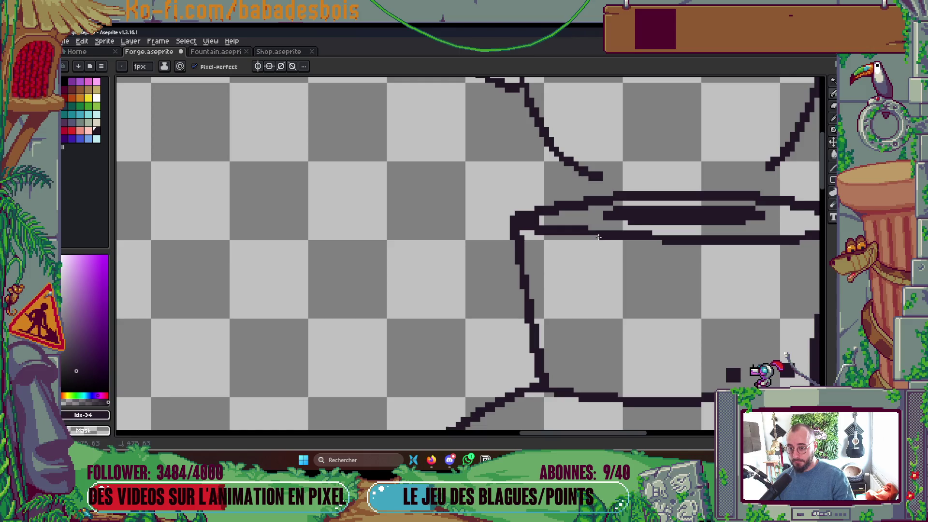
pyautogui.keyDown('shift'); pyautogui.click(663, 237); pyautogui.keyUp('shift')
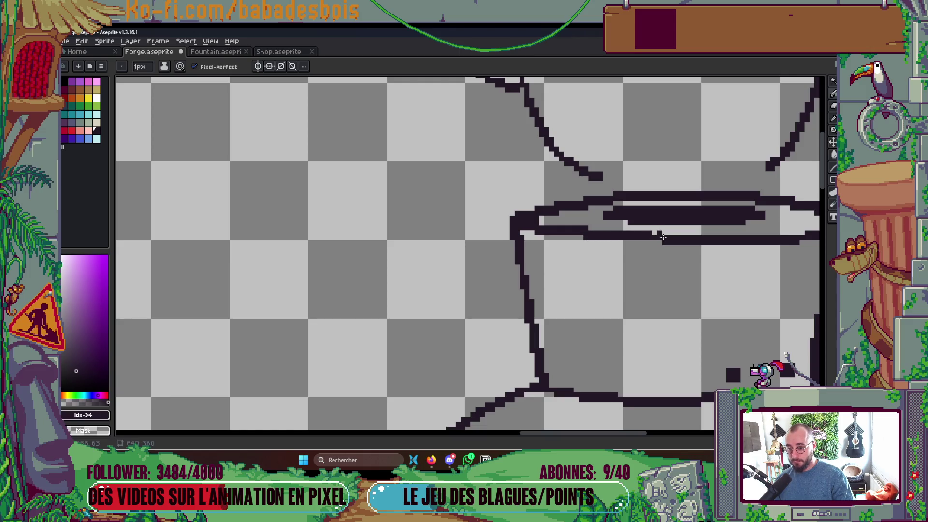
pyautogui.scroll(-3, 677, 232)
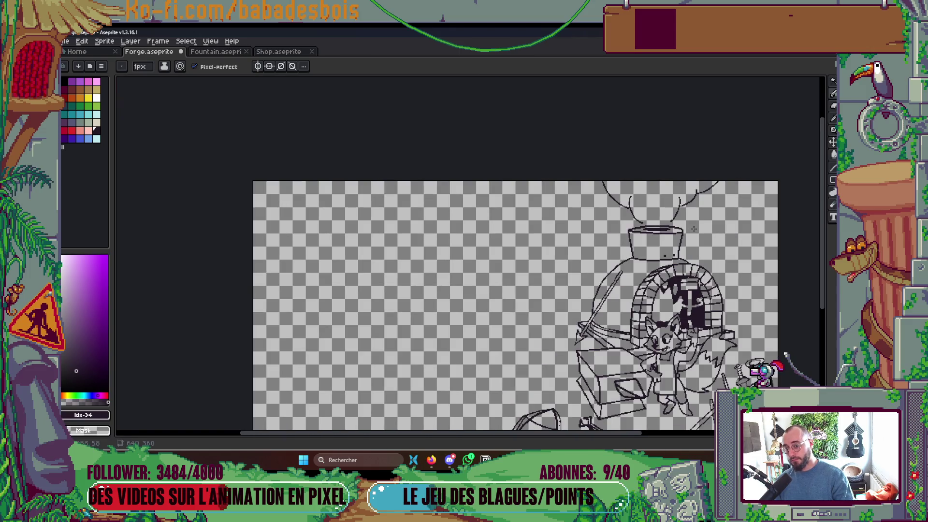
pyautogui.scroll(4, 635, 235)
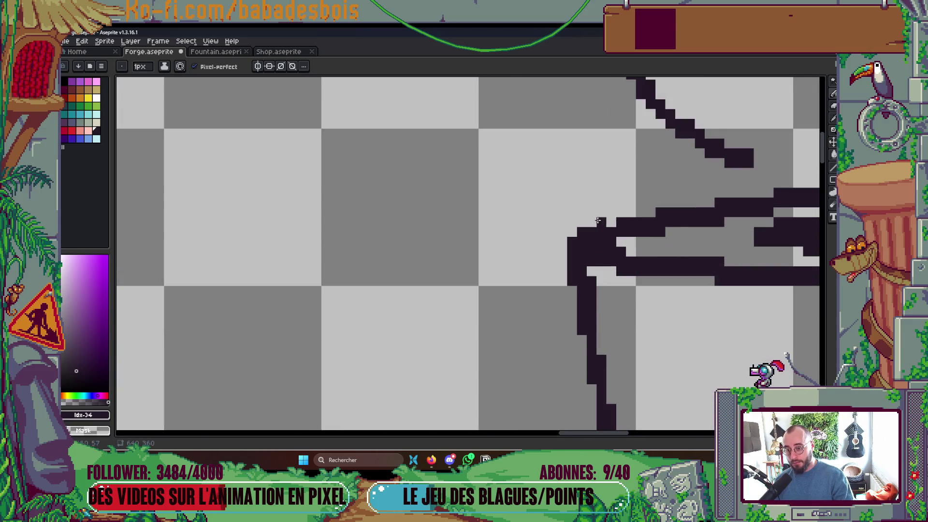
pyautogui.scroll(-2, 599, 220)
pyautogui.scroll(2, 580, 225)
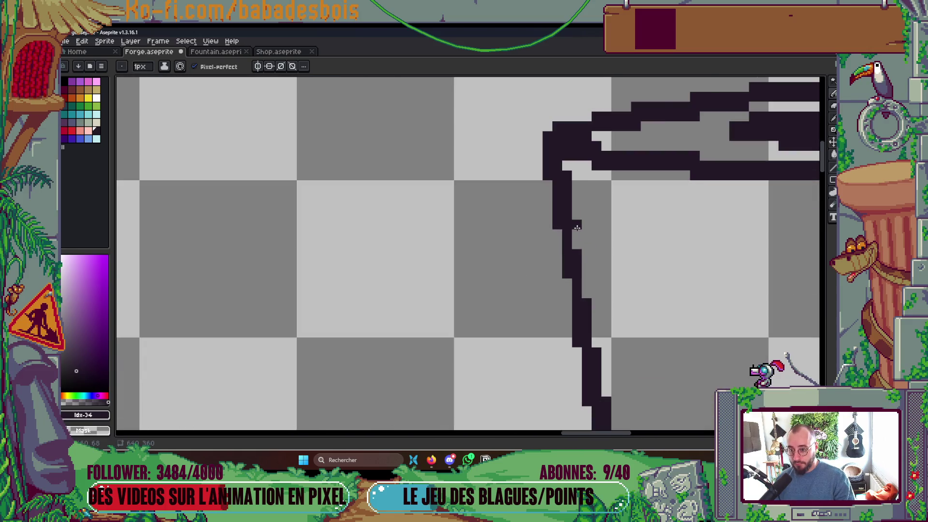
pyautogui.scroll(-2, 588, 242)
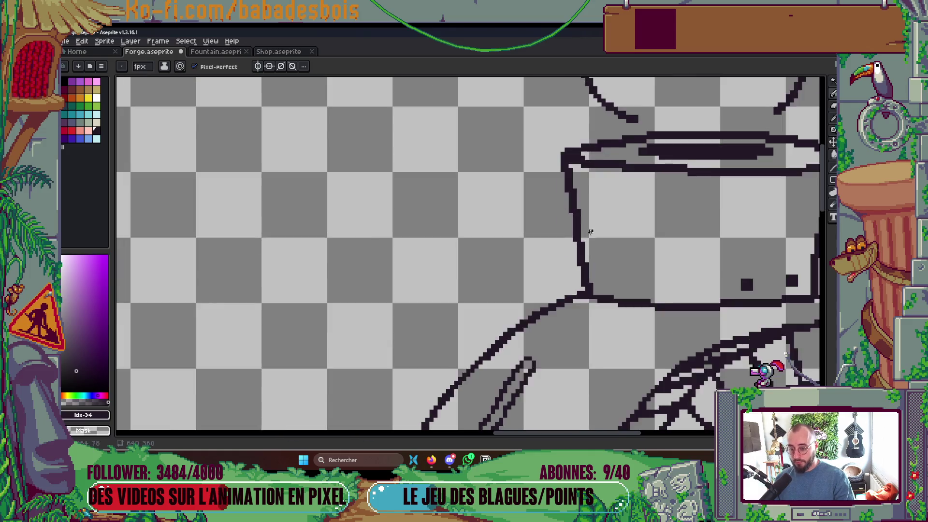
pyautogui.scroll(-2, 591, 232)
pyautogui.scroll(3, 676, 259)
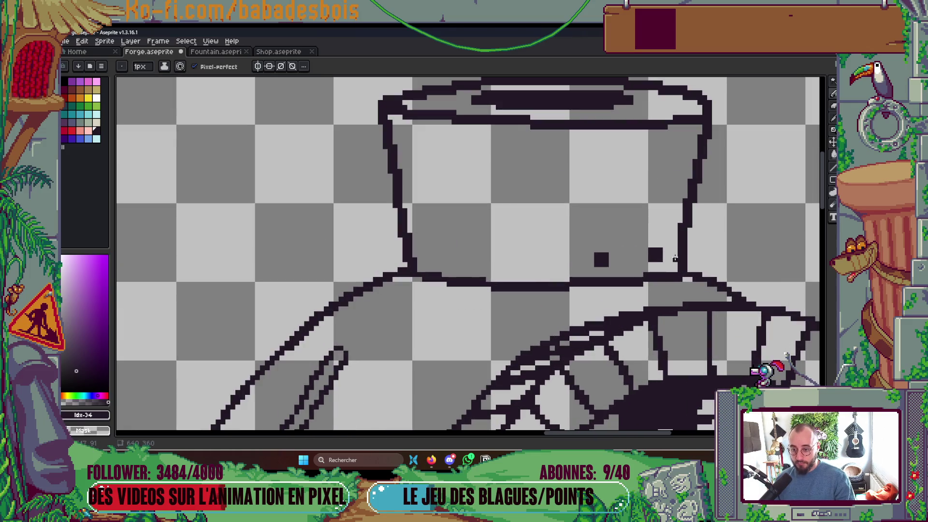
pyautogui.scroll(-2, 694, 250)
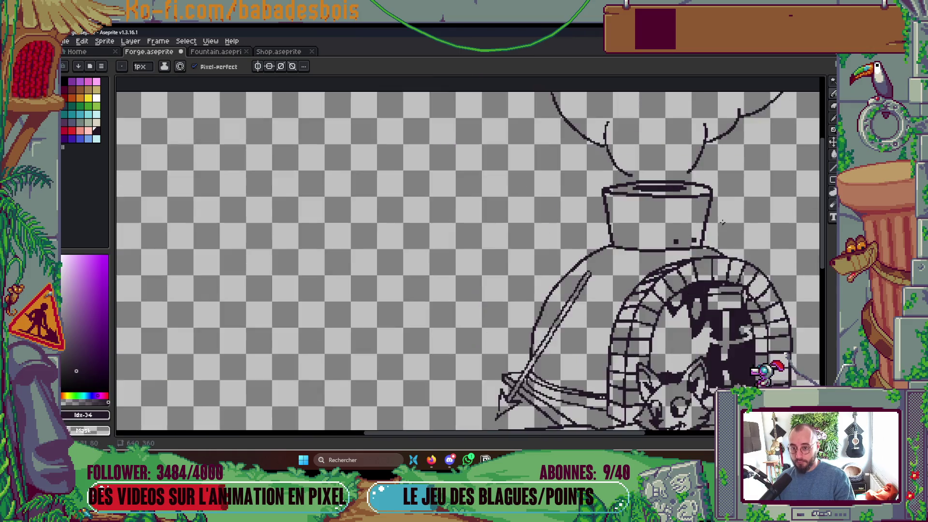
pyautogui.scroll(-3, 722, 223)
pyautogui.scroll(1, 705, 222)
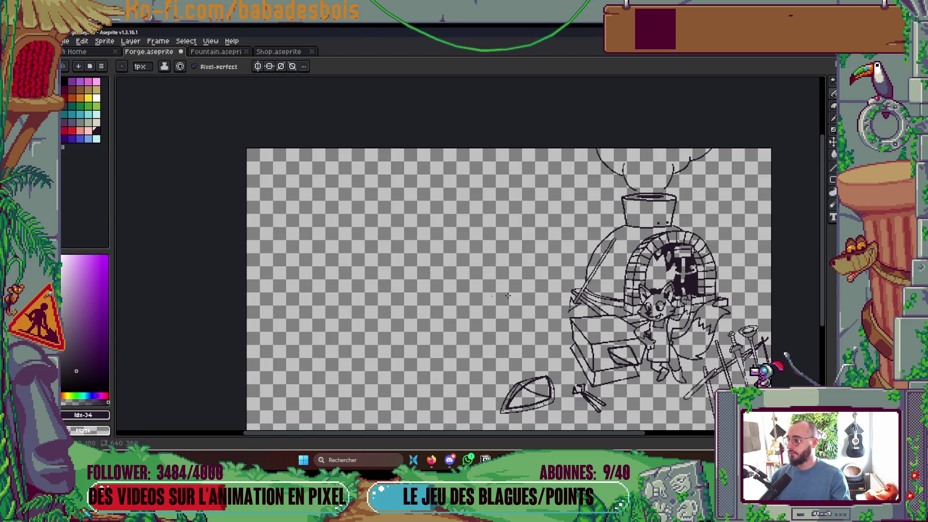
# - Zoom in and add dark pixels along the forge arch's outer edge
pyautogui.scroll(5, 657, 236)
pyautogui.moveTo(675, 131); pyautogui.dragTo(541, 135)
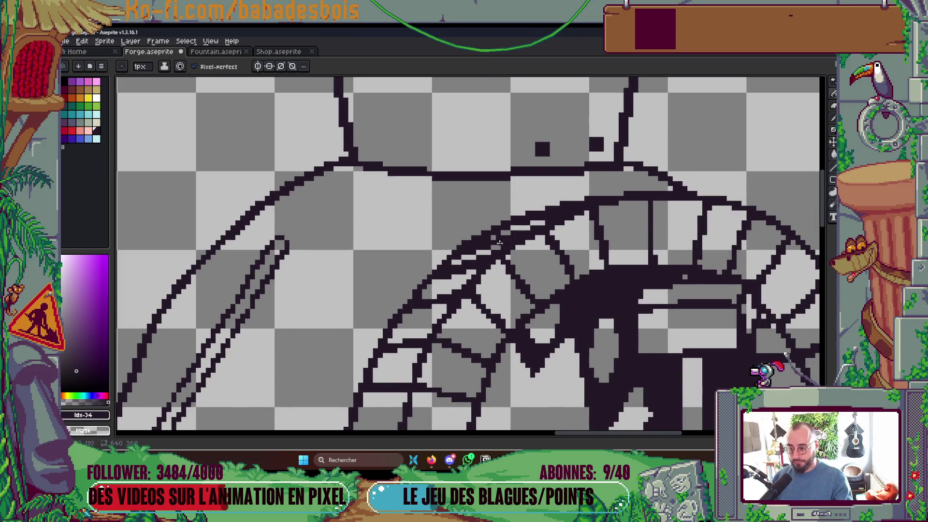
pyautogui.scroll(2, 508, 216)
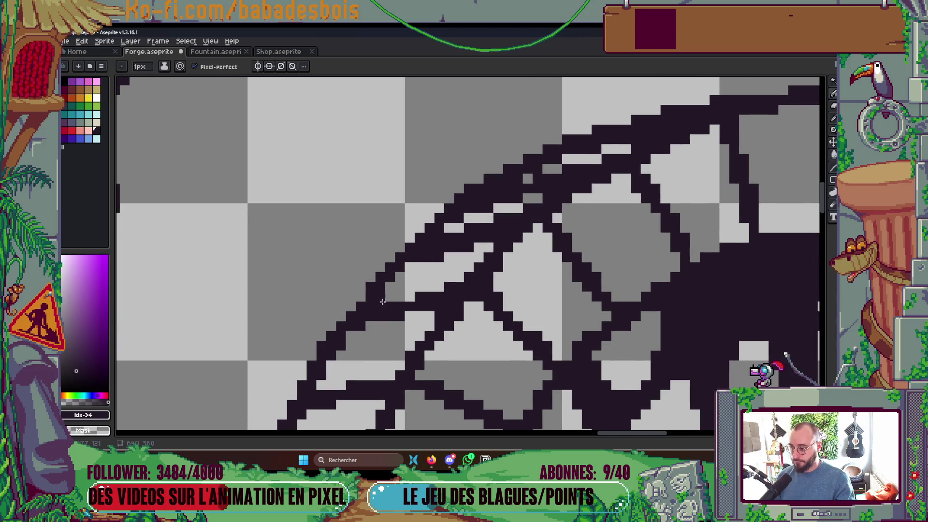
pyautogui.moveTo(361, 299); pyautogui.dragTo(334, 328)
pyautogui.moveTo(372, 341); pyautogui.dragTo(440, 261)
pyautogui.scroll(-5, 440, 261)
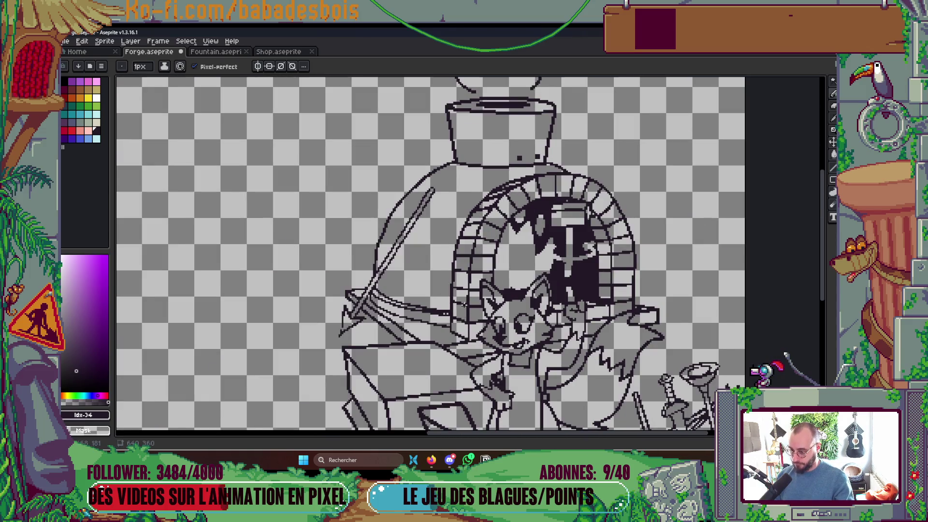
pyautogui.scroll(5, 465, 304)
pyautogui.scroll(-3, 432, 289)
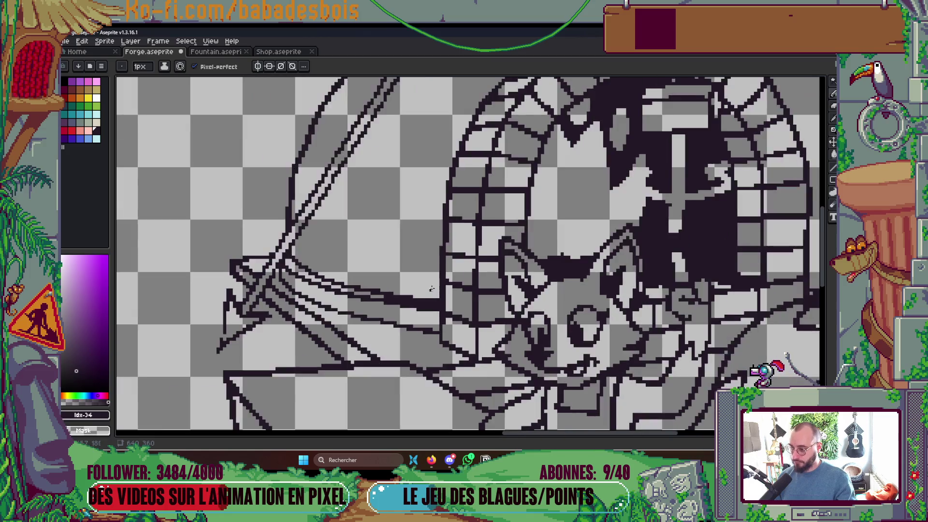
pyautogui.scroll(-3, 432, 289)
pyautogui.scroll(6, 414, 273)
# - Paint grey over the extra line pixels near the arch
pyautogui.moveTo(411, 274); pyautogui.dragTo(564, 287)
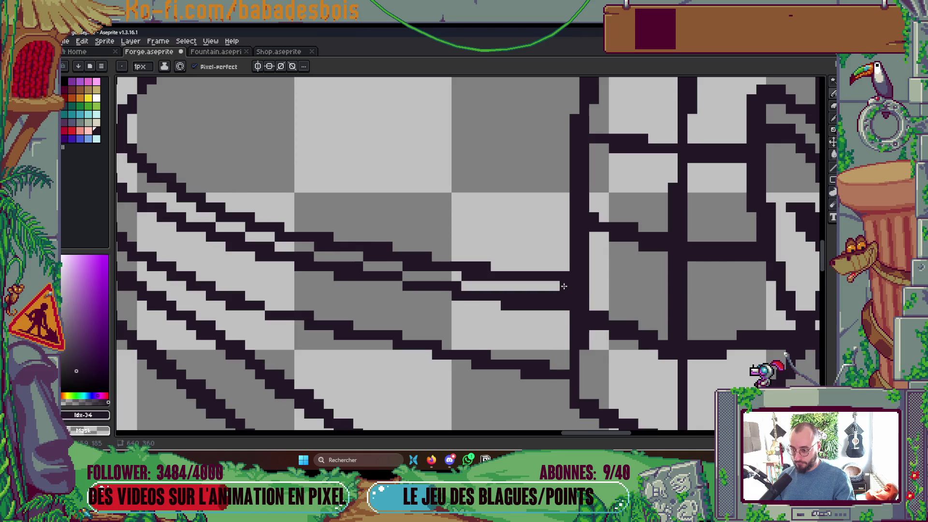
pyautogui.scroll(-4, 564, 286)
pyautogui.scroll(5, 539, 248)
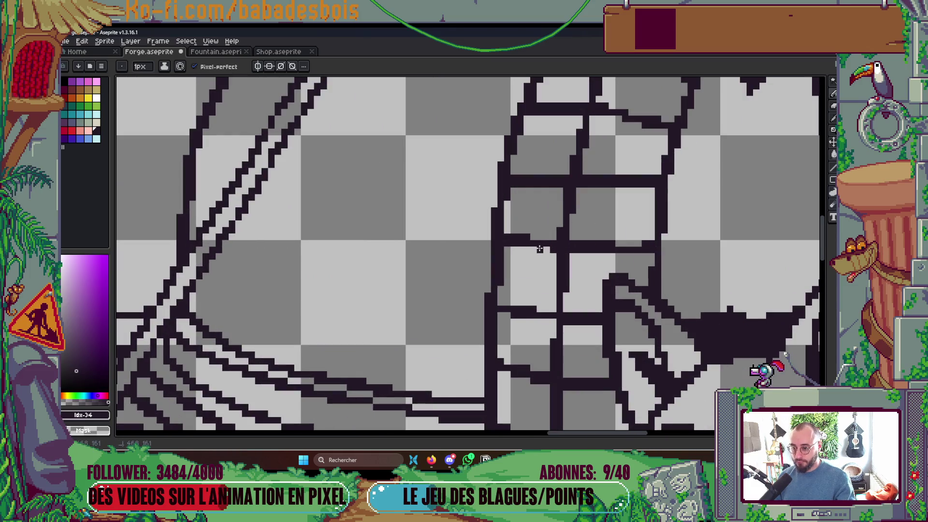
pyautogui.scroll(-2, 624, 247)
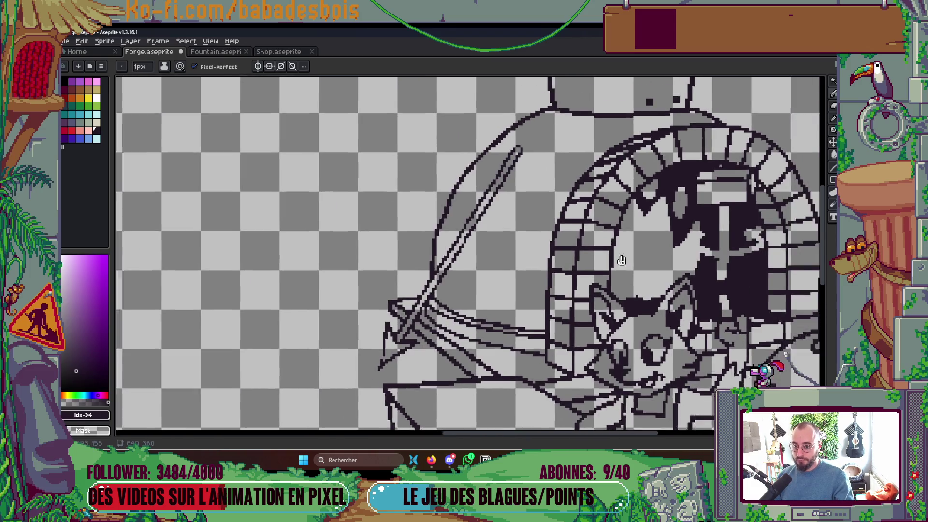
pyautogui.scroll(5, 622, 260)
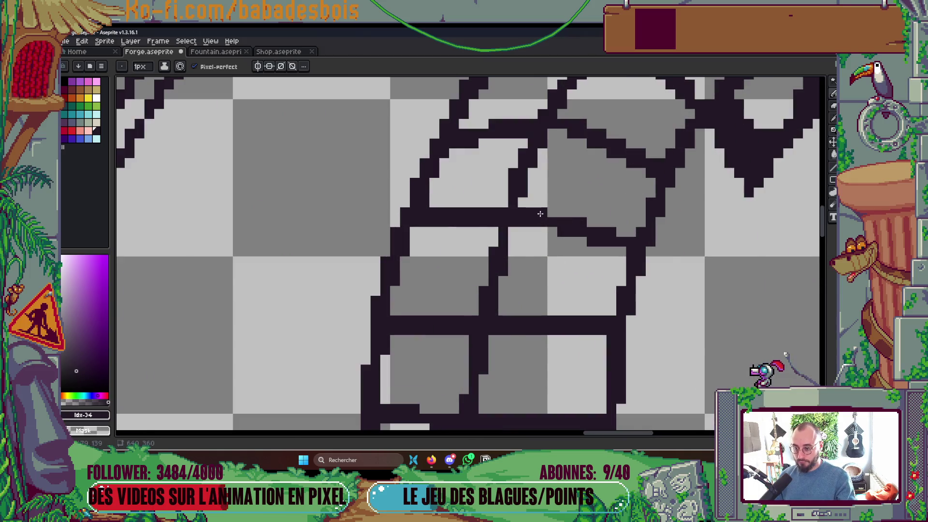
pyautogui.scroll(-5, 540, 213)
pyautogui.scroll(4, 614, 186)
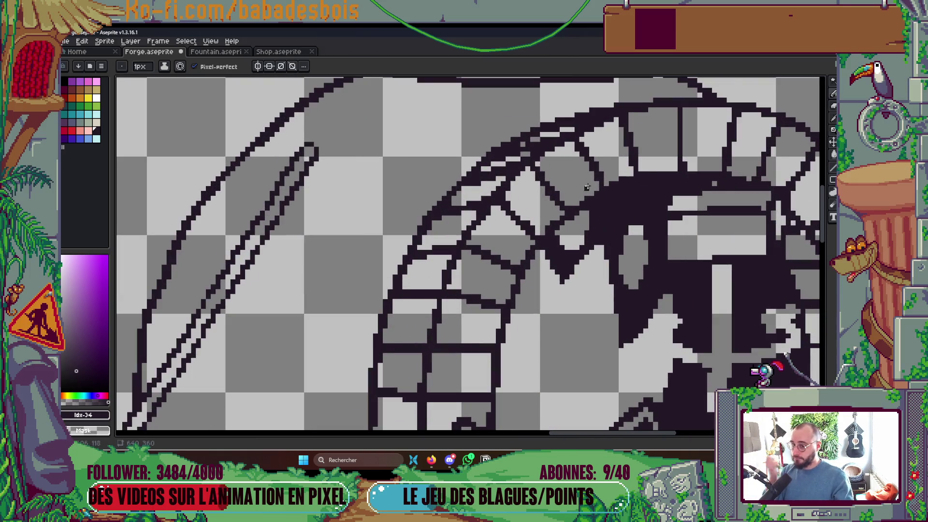
pyautogui.scroll(2, 587, 187)
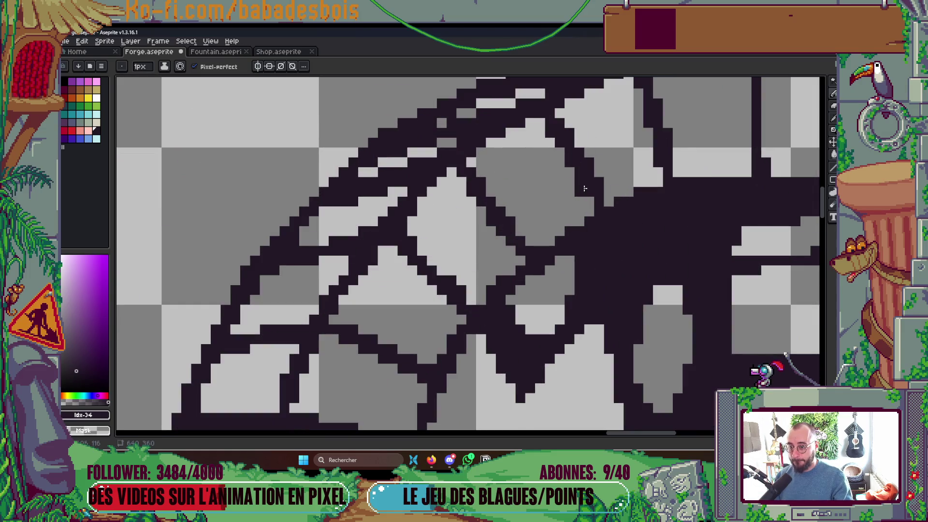
pyautogui.scroll(-2, 609, 131)
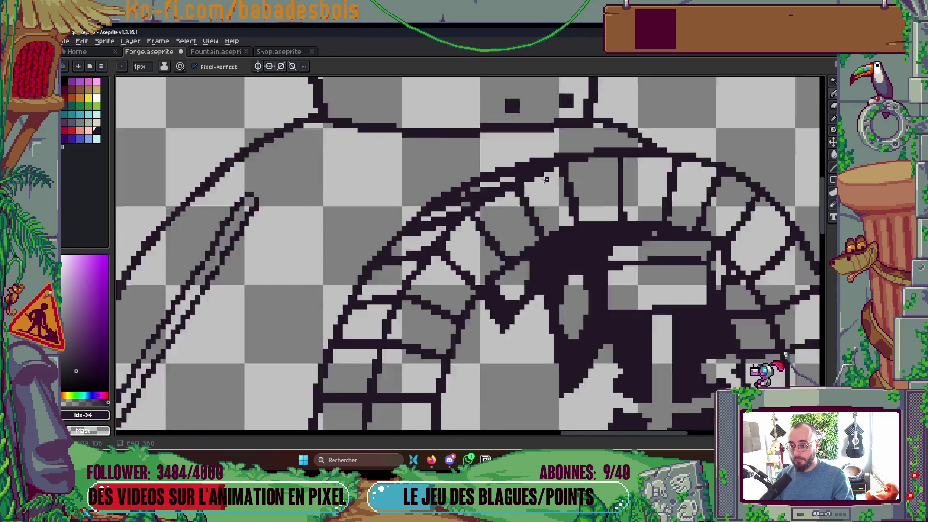
pyautogui.scroll(-5, 545, 180)
pyautogui.scroll(2, 532, 181)
# - Save Forge.aseprite
pyautogui.hotkey('ctrl', 's')
pyautogui.scroll(3, 525, 183)
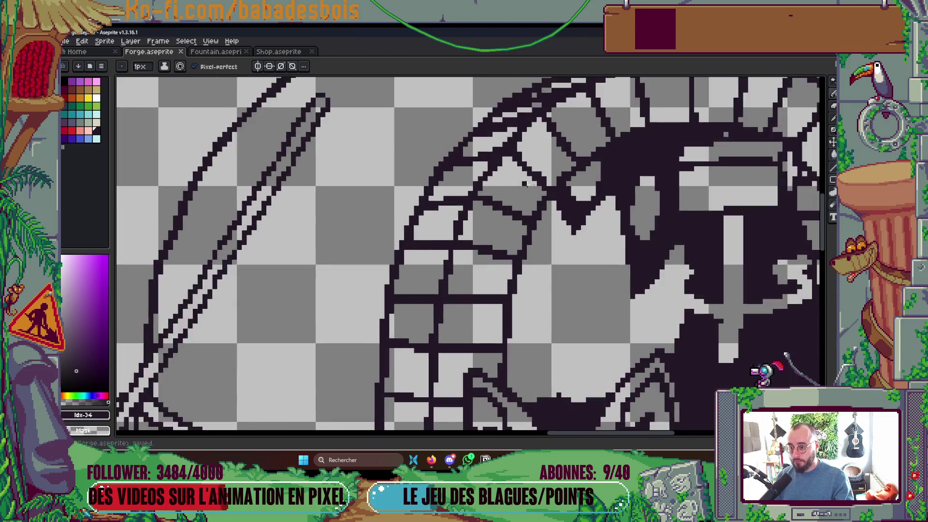
pyautogui.scroll(-1, 532, 179)
pyautogui.scroll(2, 546, 174)
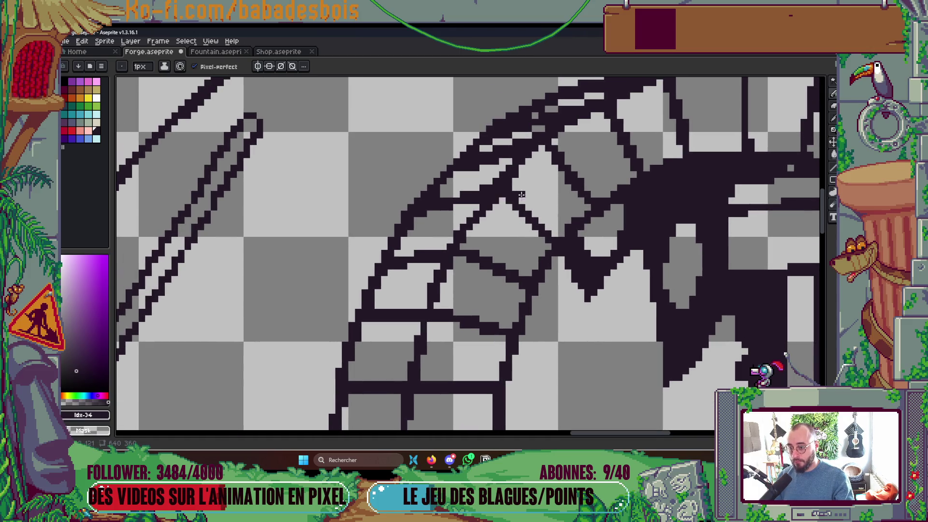
pyautogui.scroll(-3, 522, 194)
pyautogui.scroll(5, 532, 189)
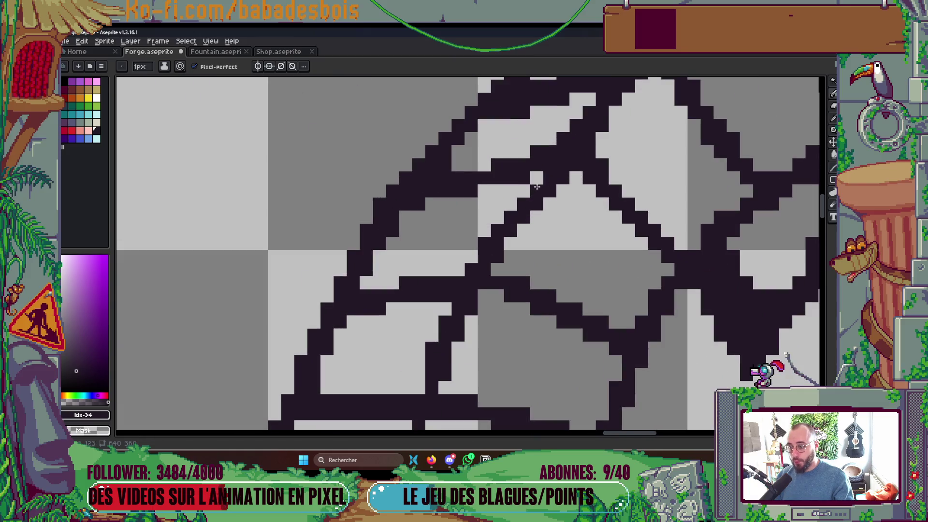
pyautogui.scroll(-2, 535, 186)
pyautogui.scroll(2, 489, 250)
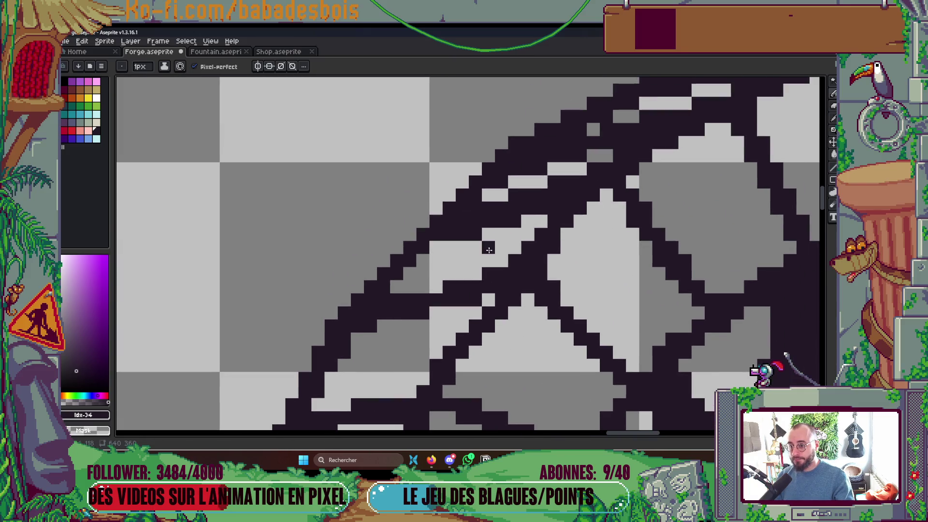
pyautogui.scroll(-3, 528, 222)
pyautogui.scroll(2, 550, 175)
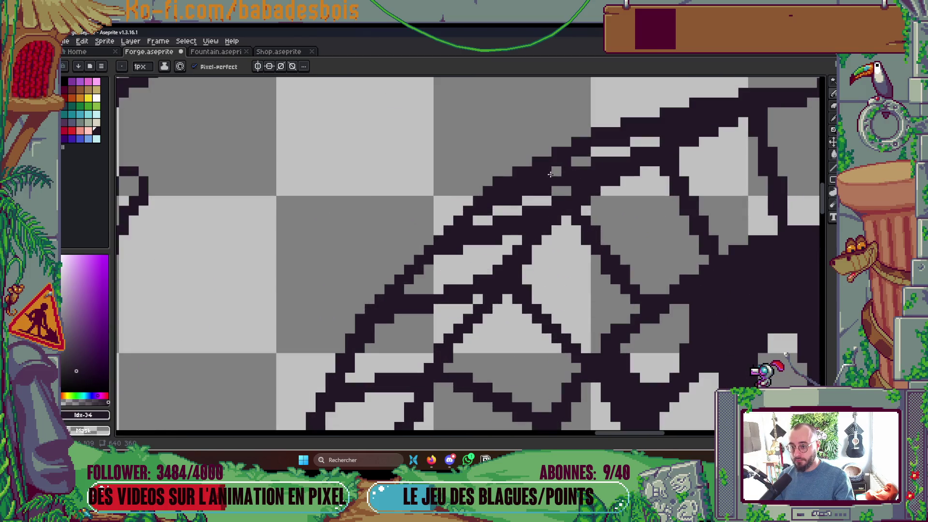
# - Fix two individual pixels on the arch's thick top outline
pyautogui.click(547, 172)
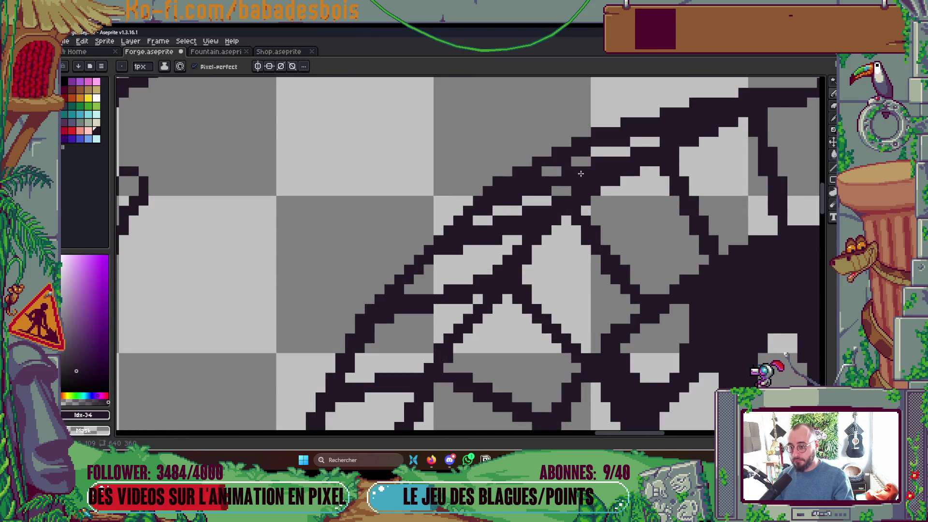
pyautogui.click(566, 172)
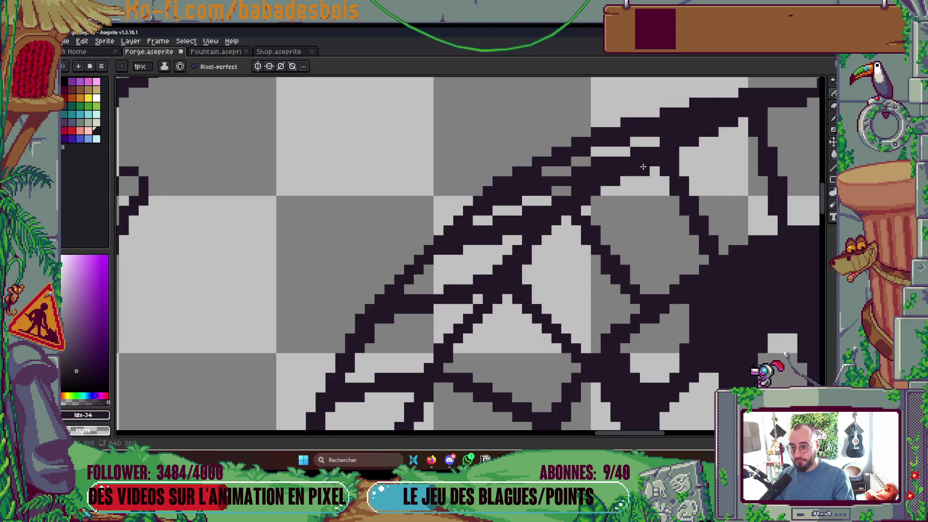
pyautogui.scroll(-1, 643, 166)
pyautogui.scroll(-3, 647, 164)
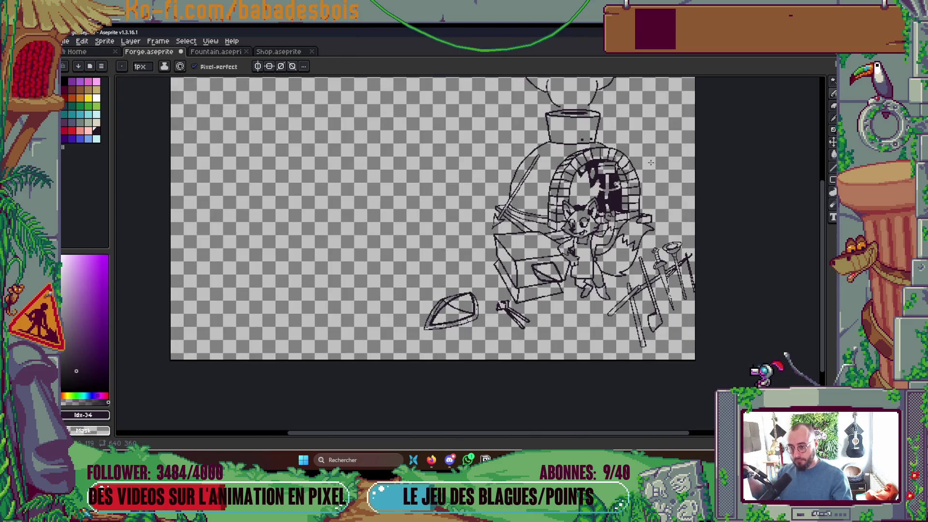
pyautogui.scroll(5, 602, 162)
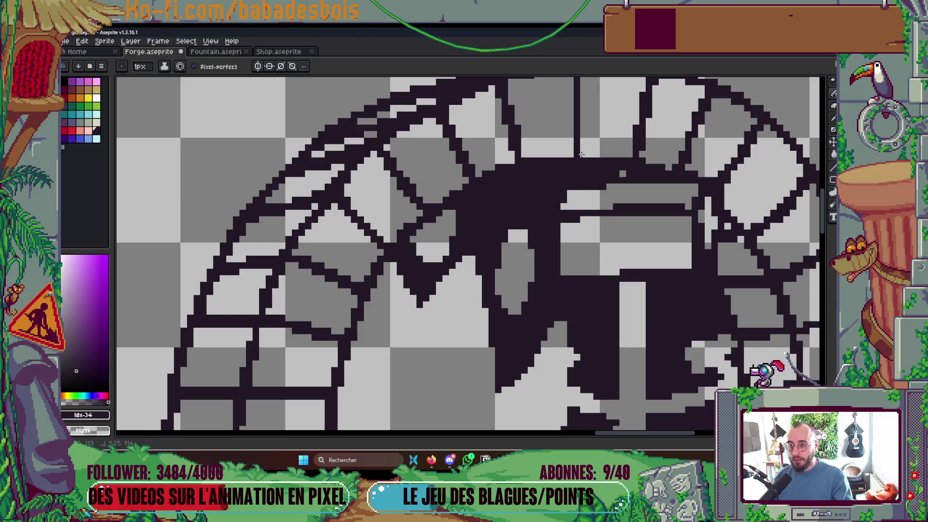
pyautogui.scroll(-1, 581, 154)
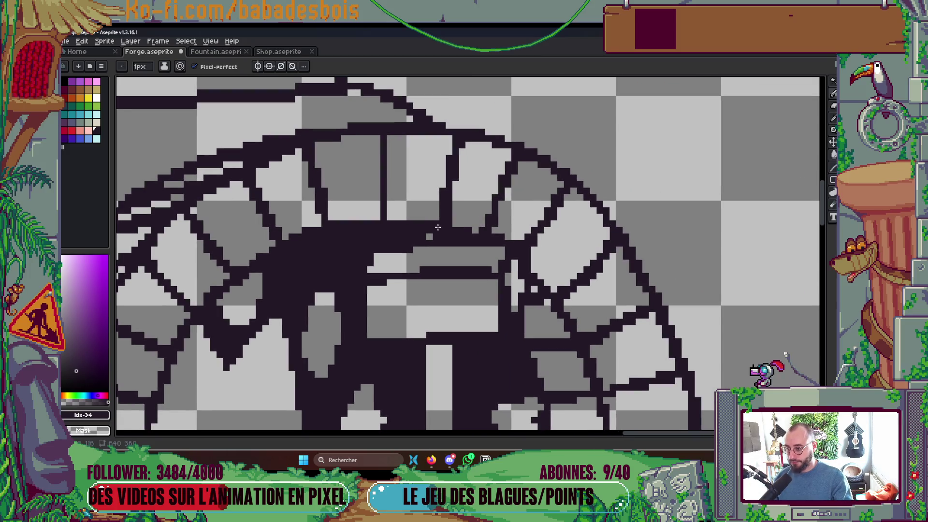
pyautogui.scroll(-3, 438, 227)
pyautogui.scroll(4, 438, 265)
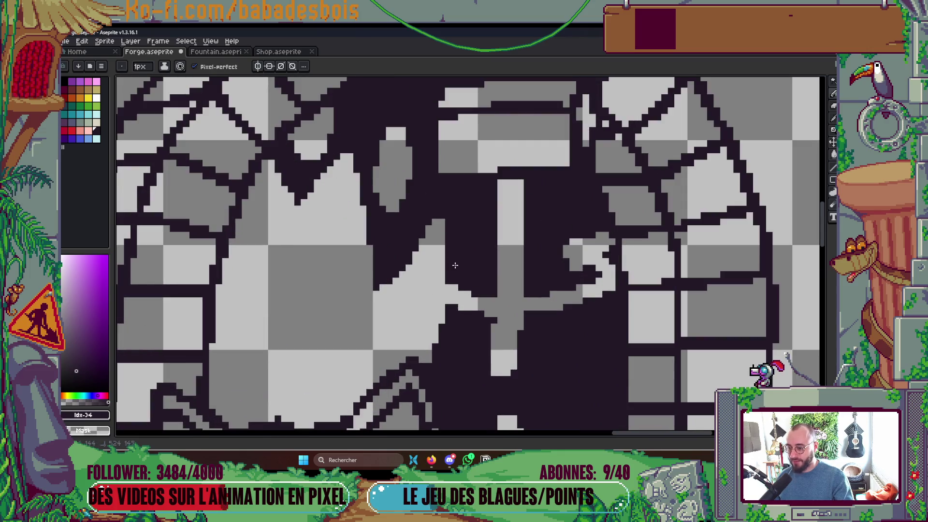
pyautogui.scroll(-3, 471, 266)
pyautogui.scroll(3, 473, 267)
pyautogui.scroll(-3, 473, 266)
pyautogui.scroll(3, 484, 265)
pyautogui.press('space')
# - Bucket-fill the furnace opening dark, undoing a fill that flooded the canvas
pyautogui.press('g')
pyautogui.click(499, 264)
pyautogui.hotkey('ctrl', 'z')
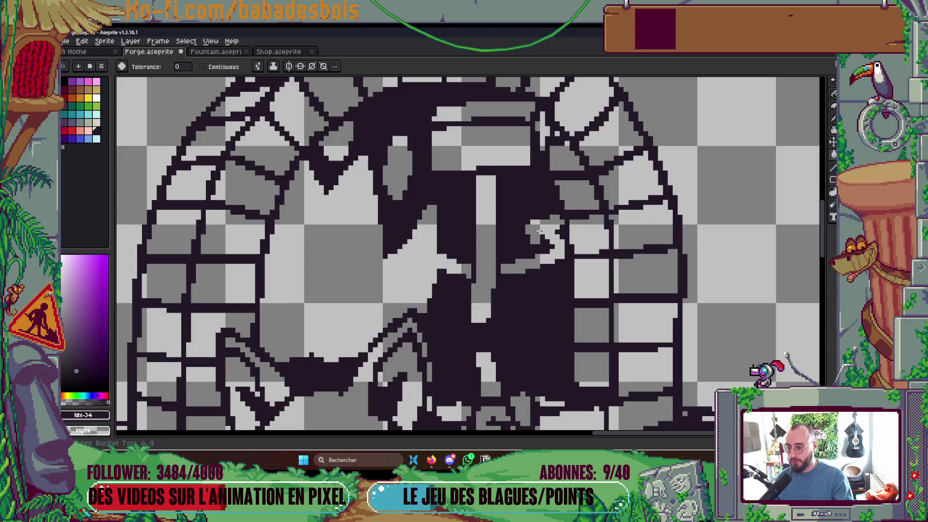
pyautogui.click(539, 230)
# - Fill the remaining light gaps inside the furnace opening with dark pixels
pyautogui.press('b')
pyautogui.moveTo(441, 249); pyautogui.dragTo(441, 271)
pyautogui.press('g')
pyautogui.click(454, 266)
pyautogui.scroll(-4, 529, 223)
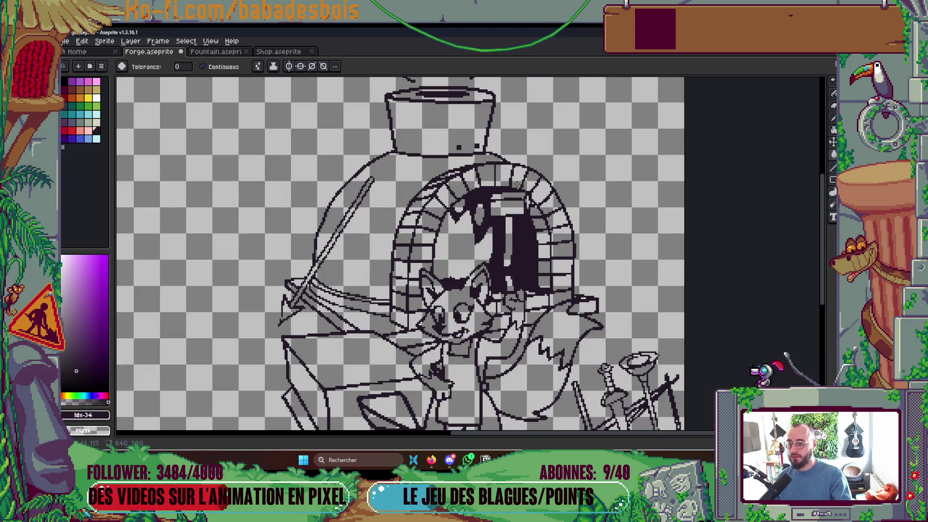
pyautogui.scroll(-2, 585, 238)
pyautogui.scroll(1, 629, 207)
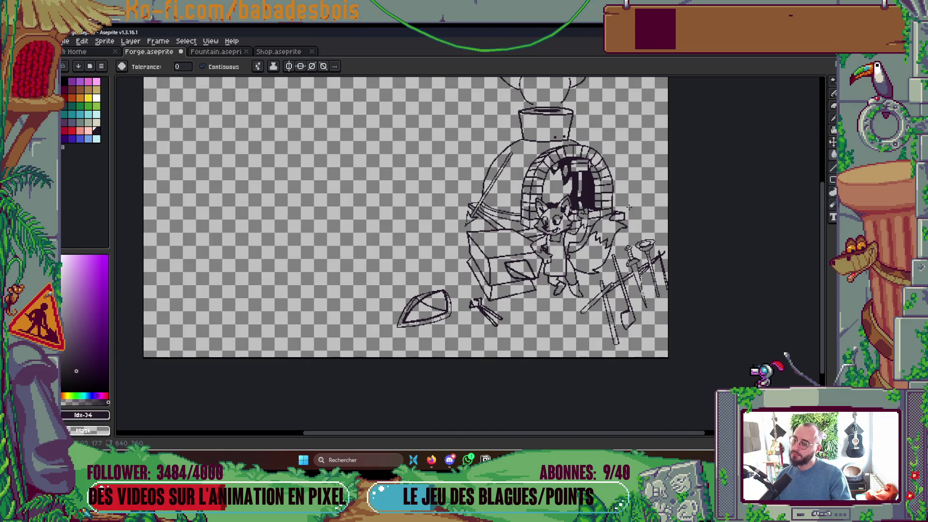
pyautogui.scroll(5, 558, 264)
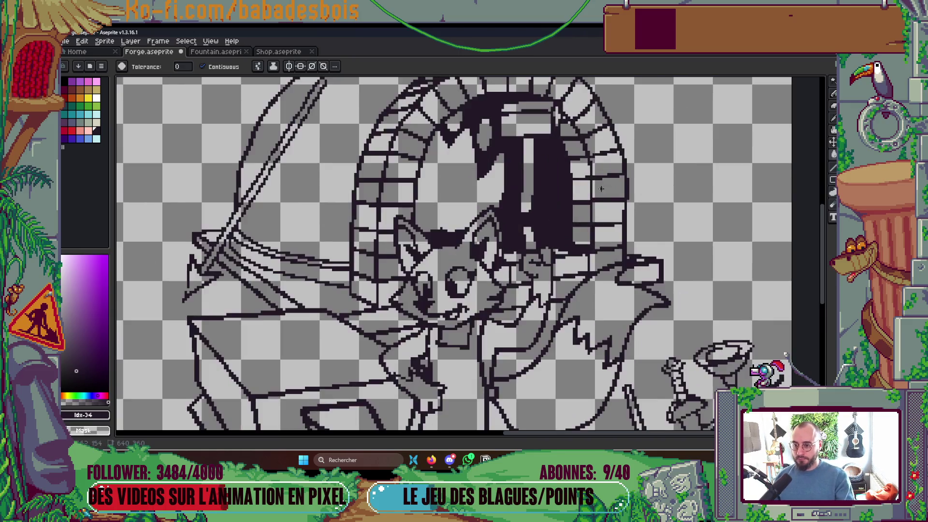
pyautogui.scroll(-4, 554, 310)
pyautogui.scroll(3, 550, 331)
pyautogui.scroll(-4, 555, 331)
pyautogui.scroll(4, 556, 311)
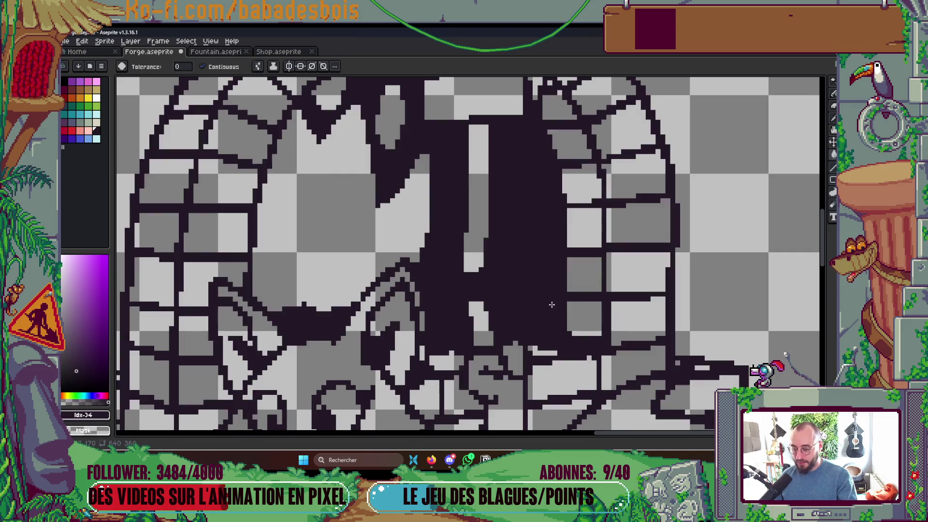
pyautogui.scroll(-2, 552, 305)
# - Draw a vertical and a diagonal light grey line through the dark opening
pyautogui.press('b')
pyautogui.scroll(2, 548, 328)
pyautogui.moveTo(554, 331)
pyautogui.mouseDown()
pyautogui.moveTo(555, 197)
pyautogui.moveTo(543, 161)
pyautogui.mouseUp()
pyautogui.scroll(2, 554, 189)
pyautogui.scroll(-2, 543, 161)
pyautogui.scroll(2, 546, 193)
pyautogui.moveTo(570, 250); pyautogui.dragTo(547, 193)
pyautogui.scroll(-3, 548, 193)
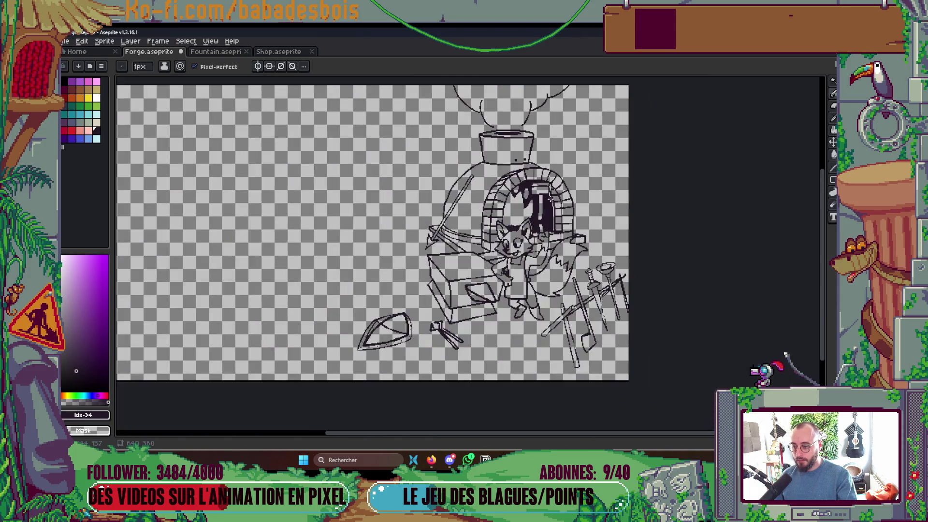
# - Widen the dark fill beside the furnace doorway
pyautogui.scroll(4, 527, 236)
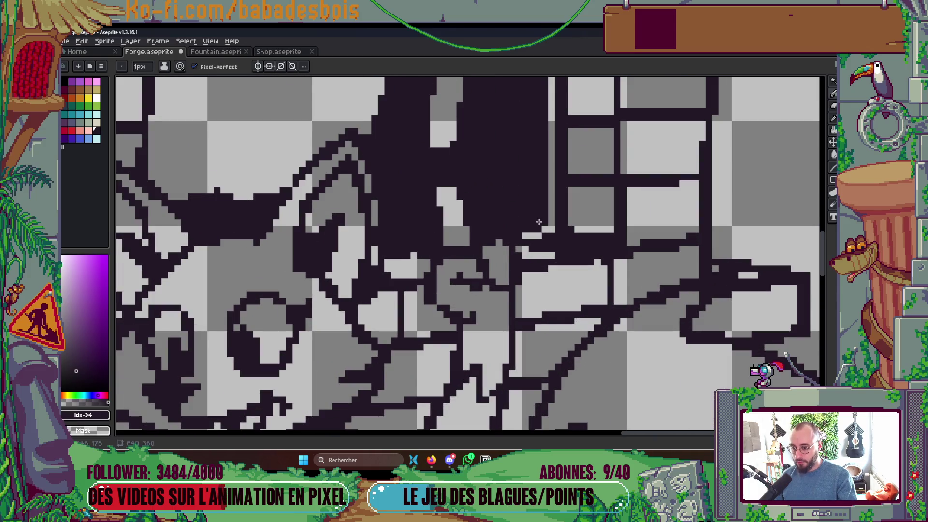
pyautogui.scroll(-4, 537, 236)
pyautogui.scroll(1, 538, 237)
pyautogui.moveTo(546, 245); pyautogui.dragTo(540, 167)
pyautogui.scroll(-4, 594, 211)
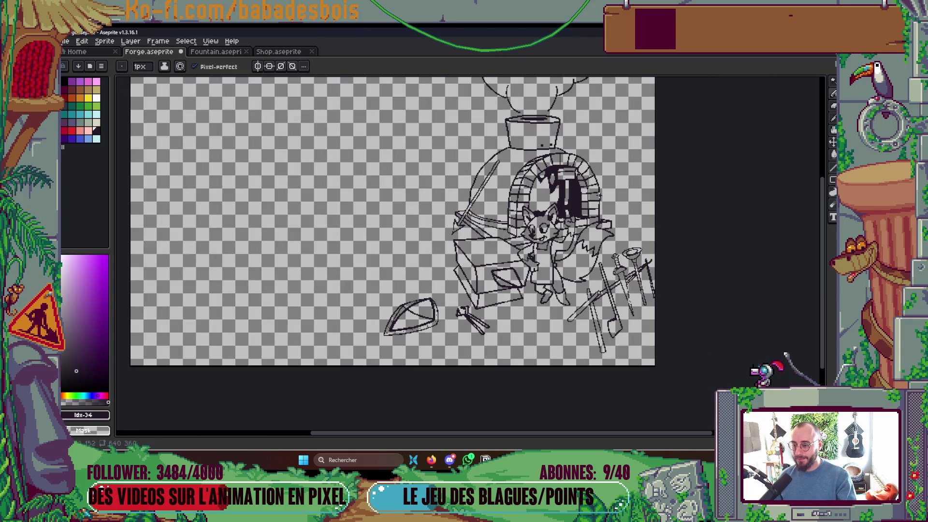
pyautogui.scroll(8, 534, 224)
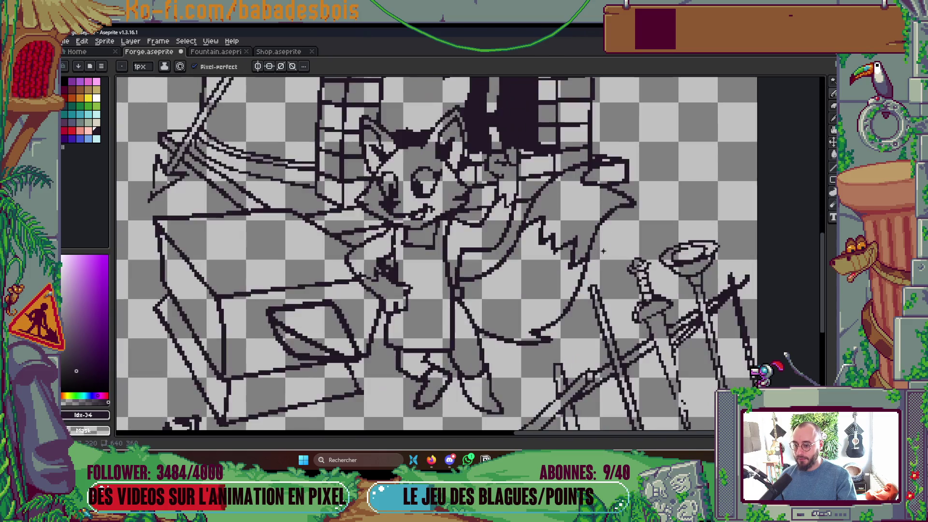
pyautogui.scroll(-3, 626, 242)
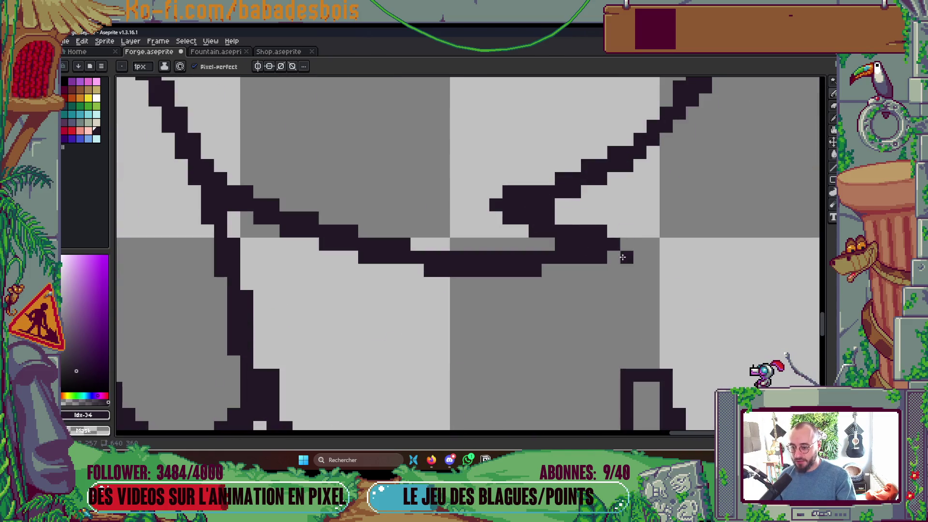
pyautogui.scroll(-5, 626, 193)
# - Touch up four pixels on the zigzag of the fox's tail
pyautogui.moveTo(638, 187); pyautogui.dragTo(583, 286)
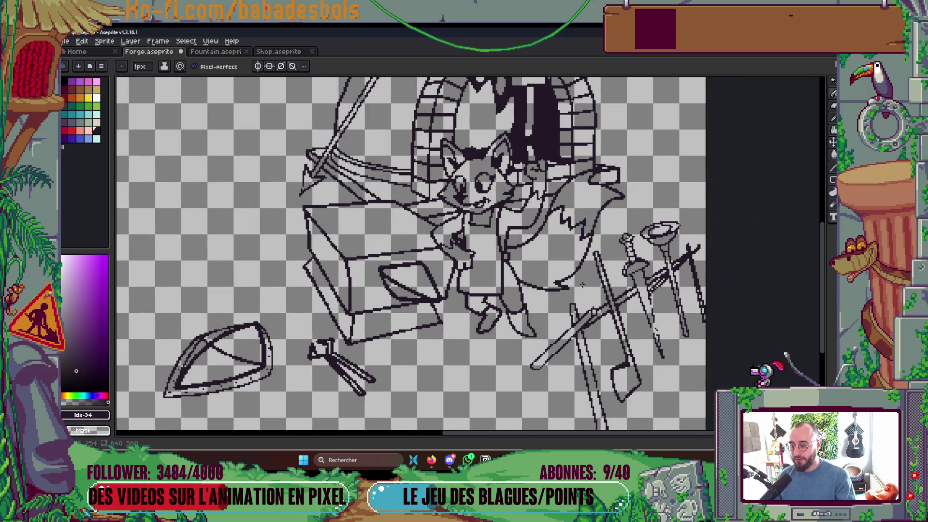
pyautogui.scroll(5, 565, 216)
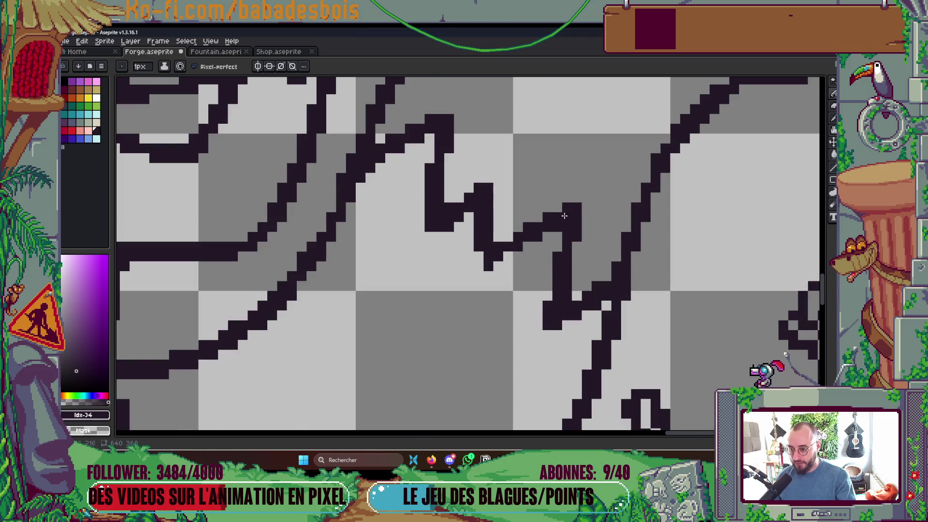
pyautogui.click(528, 246)
pyautogui.click(508, 256)
pyautogui.click(498, 265)
pyautogui.click(518, 227)
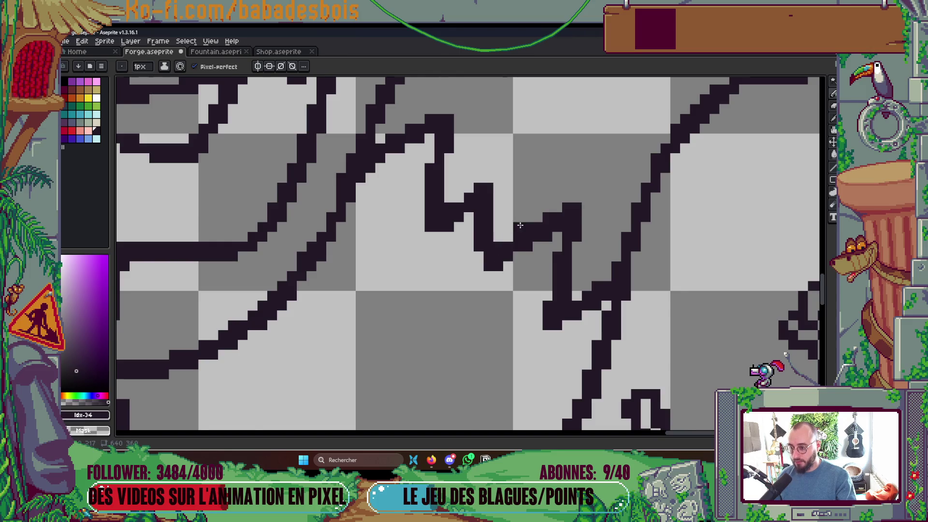
pyautogui.scroll(-5, 543, 219)
pyautogui.scroll(5, 543, 219)
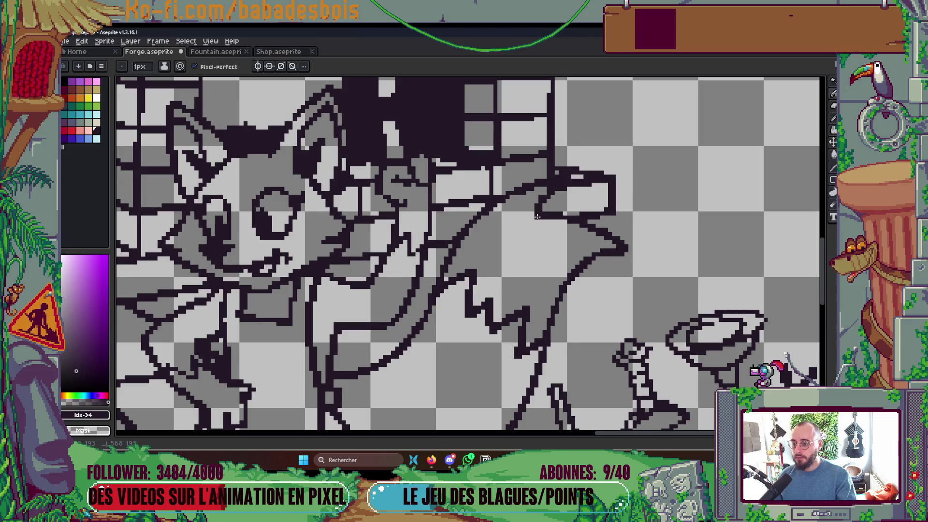
pyautogui.scroll(2, 537, 216)
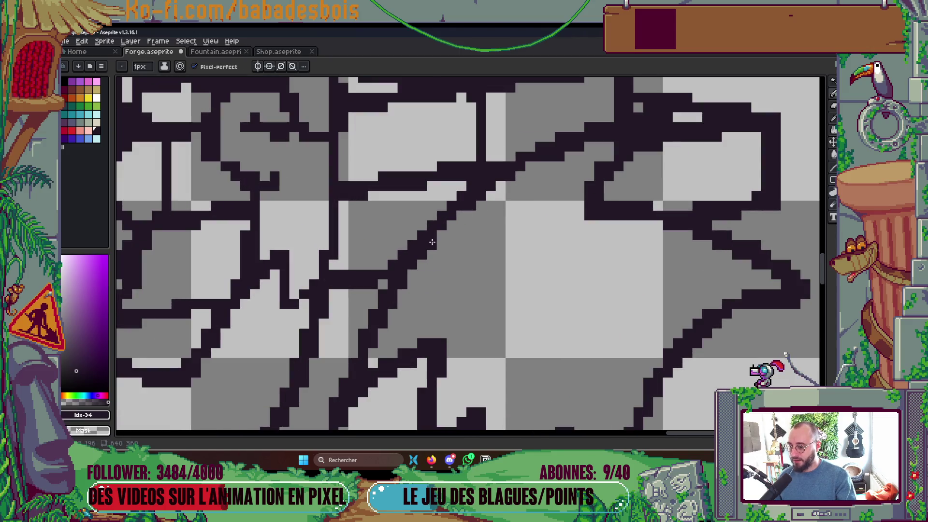
pyautogui.scroll(-5, 542, 193)
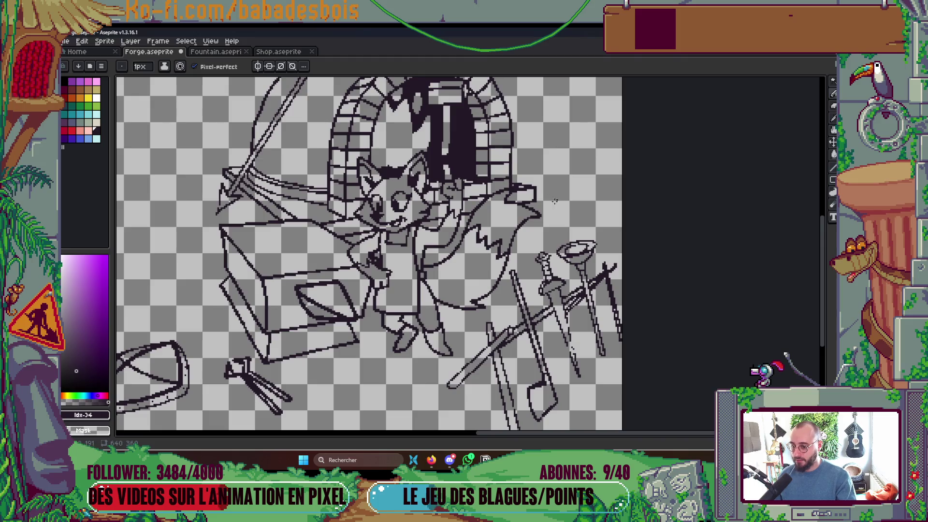
pyautogui.scroll(5, 383, 249)
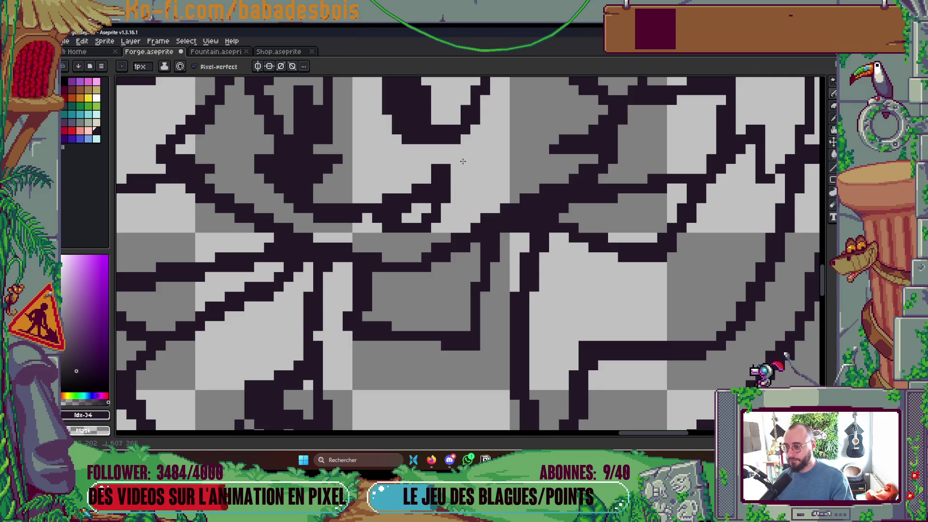
pyautogui.scroll(-4, 493, 169)
pyautogui.scroll(2, 515, 160)
pyautogui.scroll(1, 515, 160)
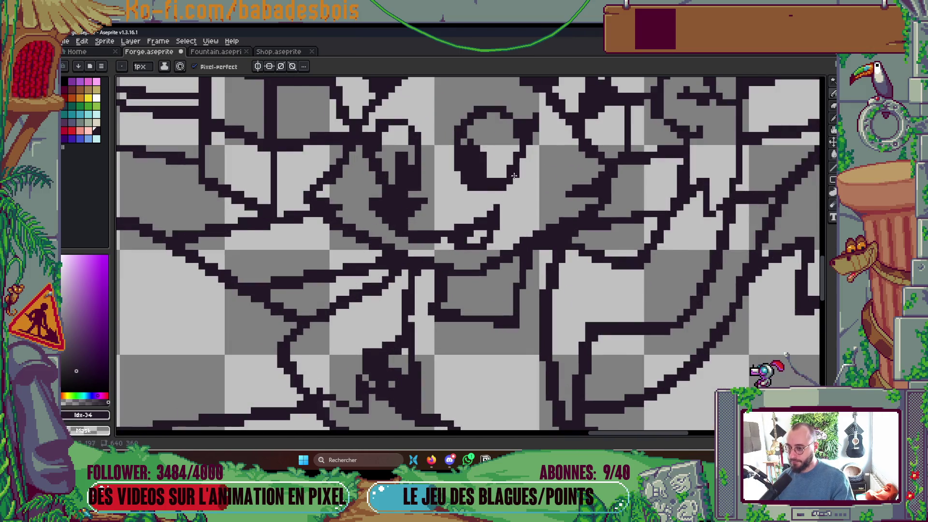
pyautogui.scroll(-3, 514, 175)
pyautogui.scroll(4, 471, 173)
pyautogui.scroll(-3, 471, 173)
pyautogui.scroll(3, 458, 179)
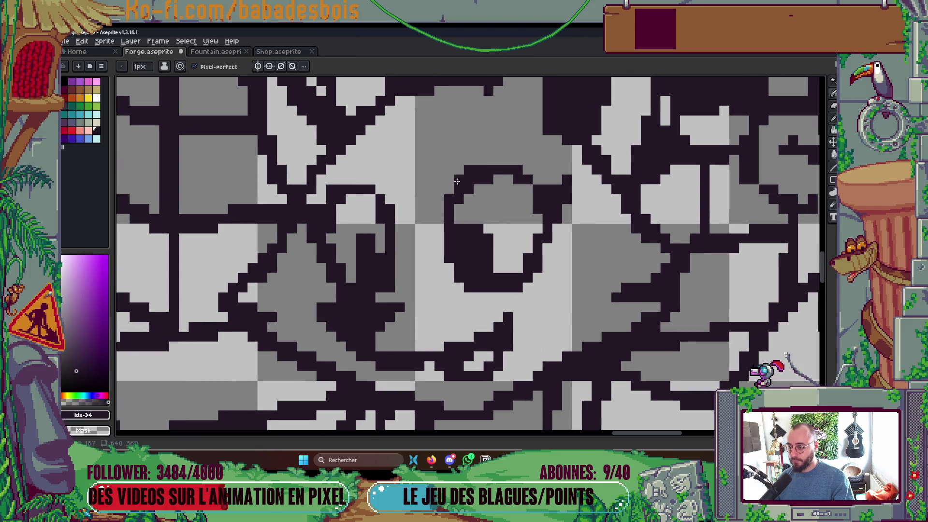
# - Add a short dark stroke refining the fox's face lines near the eye
pyautogui.moveTo(503, 278); pyautogui.dragTo(500, 308)
pyautogui.scroll(-3, 500, 308)
pyautogui.scroll(2, 534, 194)
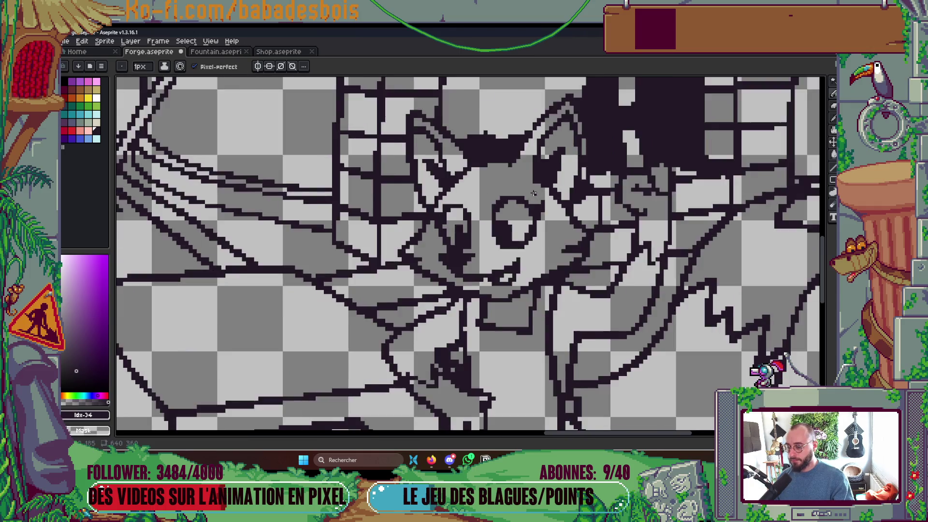
pyautogui.scroll(-2, 533, 193)
pyautogui.scroll(3, 534, 194)
pyautogui.scroll(-2, 535, 191)
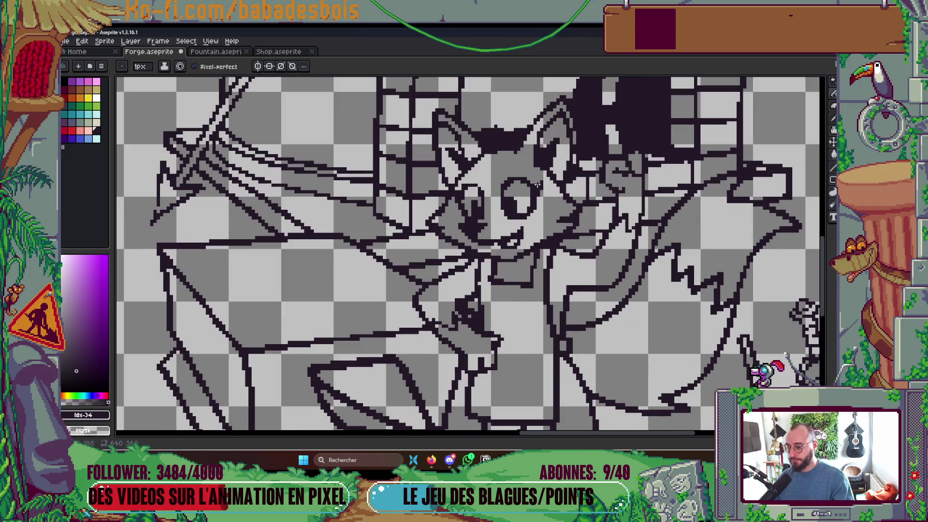
pyautogui.scroll(2, 533, 189)
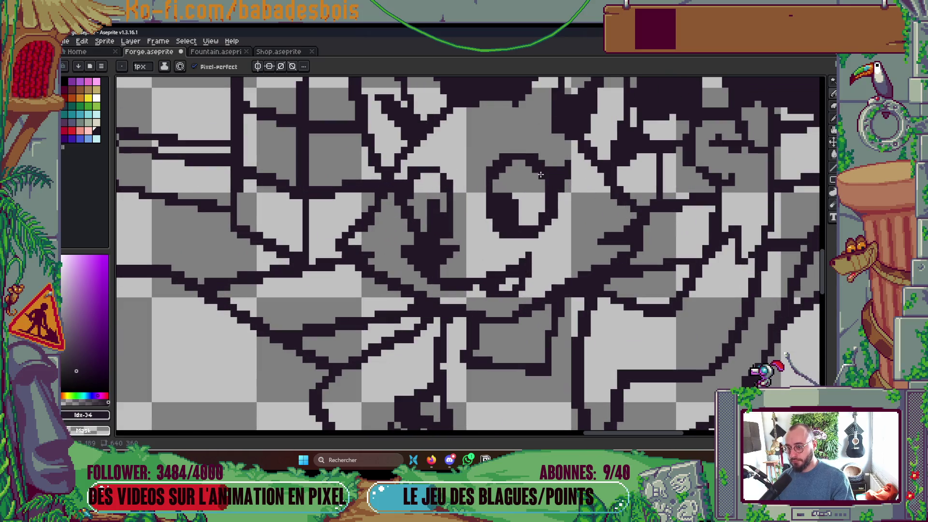
pyautogui.hscroll(-3, 537, 203)
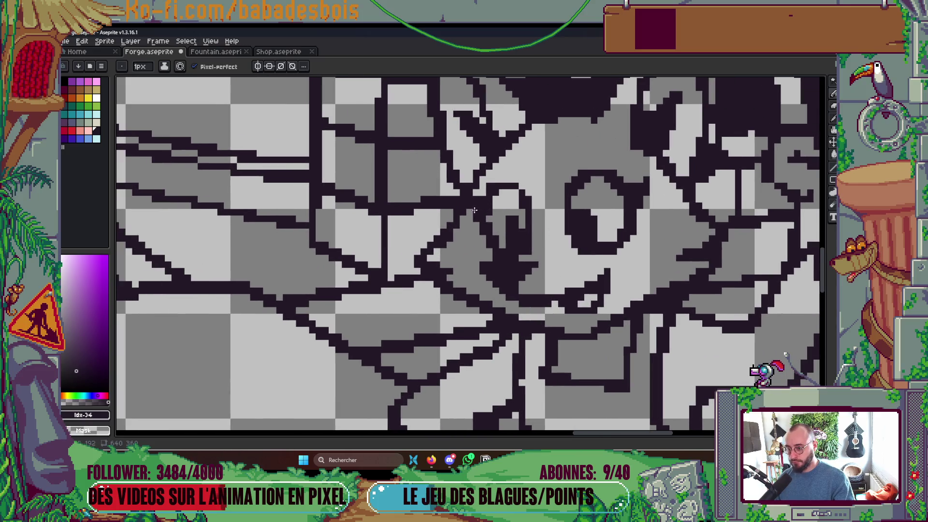
pyautogui.scroll(2, 456, 231)
pyautogui.scroll(-3, 456, 230)
pyautogui.scroll(3, 437, 280)
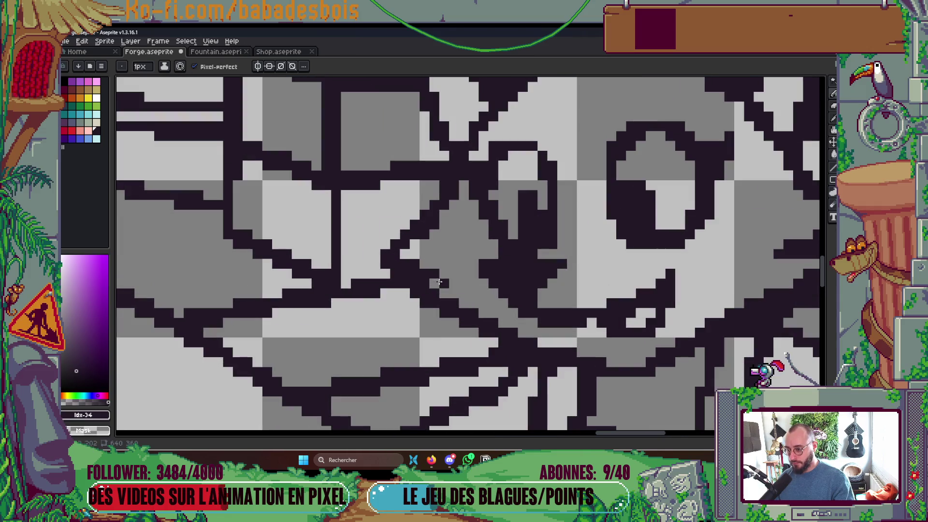
pyautogui.scroll(-2, 420, 266)
pyautogui.scroll(2, 390, 239)
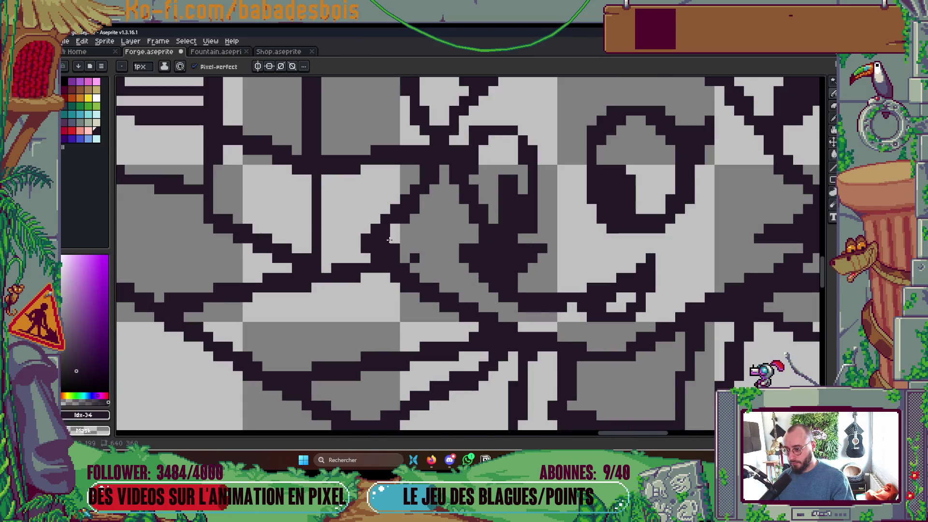
pyautogui.scroll(-2, 395, 227)
pyautogui.scroll(-4, 395, 227)
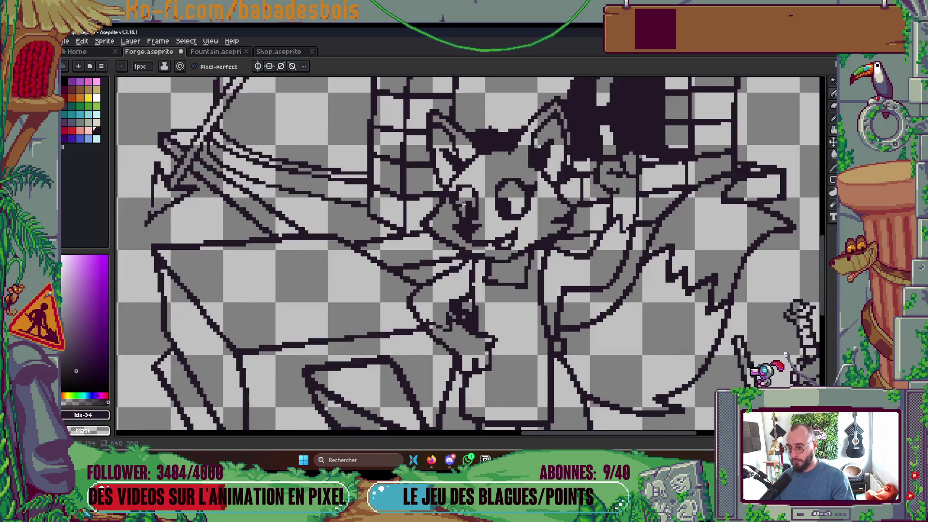
pyautogui.scroll(2, 419, 199)
pyautogui.scroll(6, 418, 200)
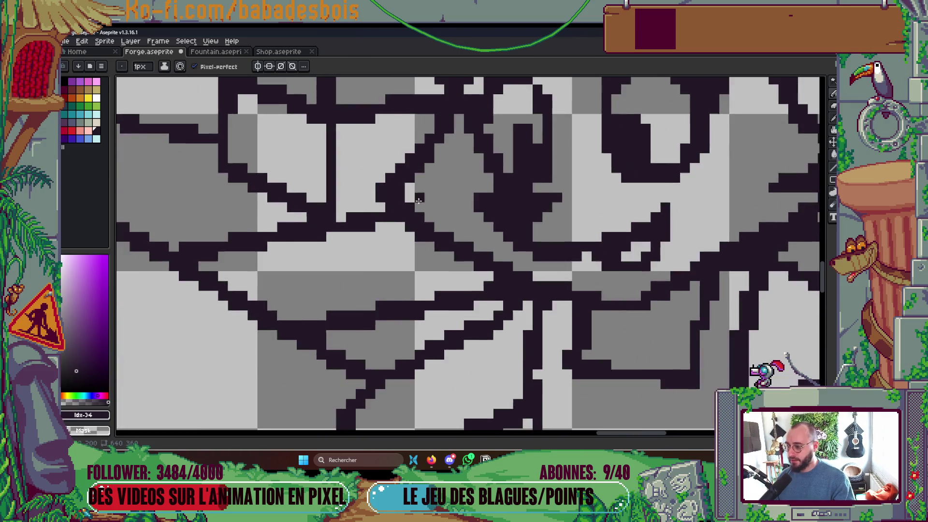
pyautogui.scroll(2, 418, 200)
pyautogui.moveTo(433, 190)
pyautogui.mouseDown()
pyautogui.moveTo(483, 184)
pyautogui.moveTo(435, 174)
pyautogui.moveTo(406, 195)
pyautogui.mouseUp()
pyautogui.scroll(-10, 512, 149)
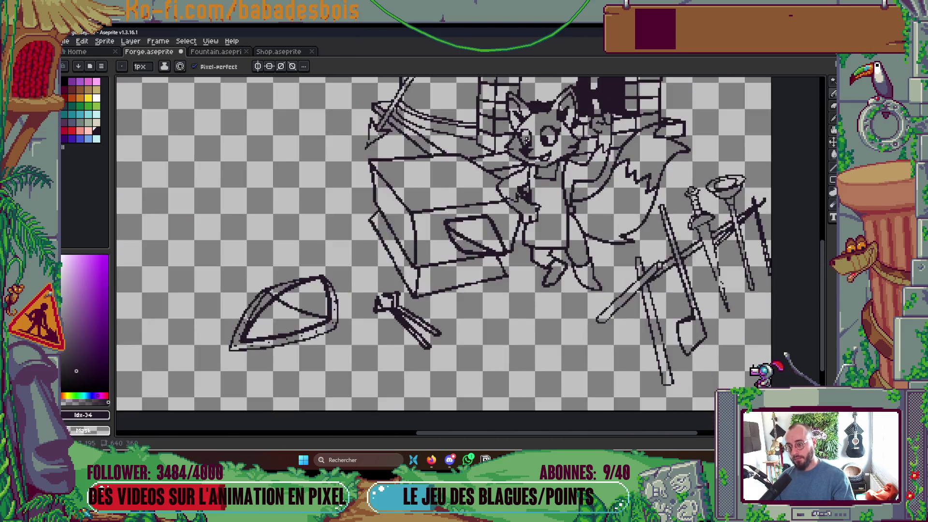
pyautogui.scroll(4, 517, 144)
pyautogui.scroll(2, 518, 144)
pyautogui.scroll(-6, 516, 165)
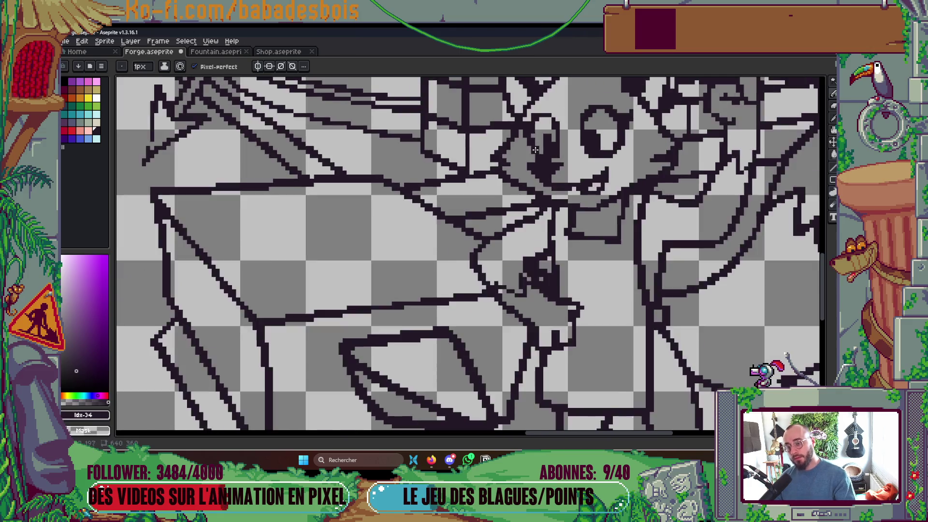
pyautogui.scroll(6, 540, 133)
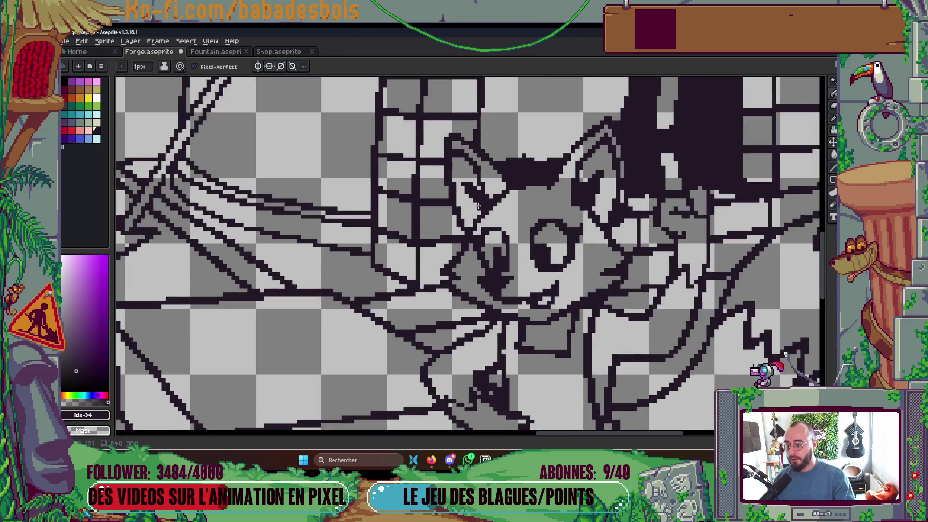
pyautogui.scroll(-2, 457, 162)
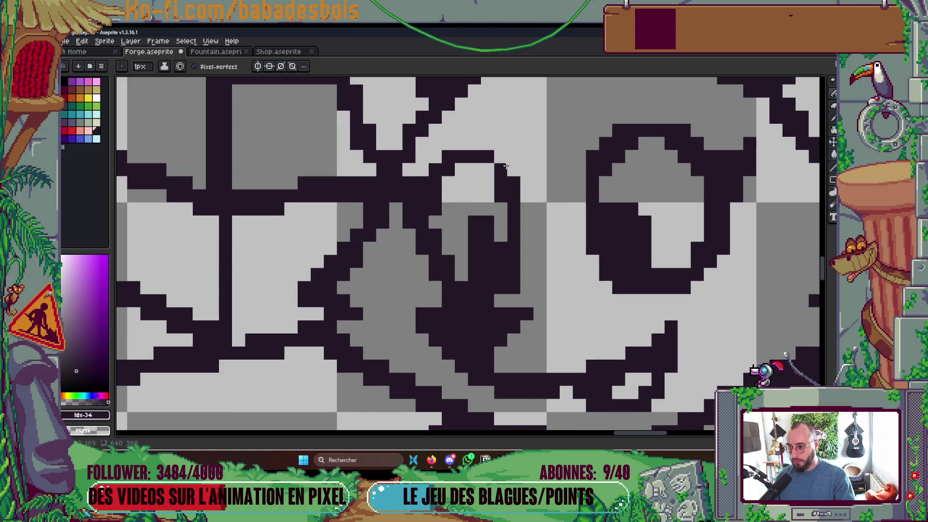
pyautogui.scroll(-1, 526, 182)
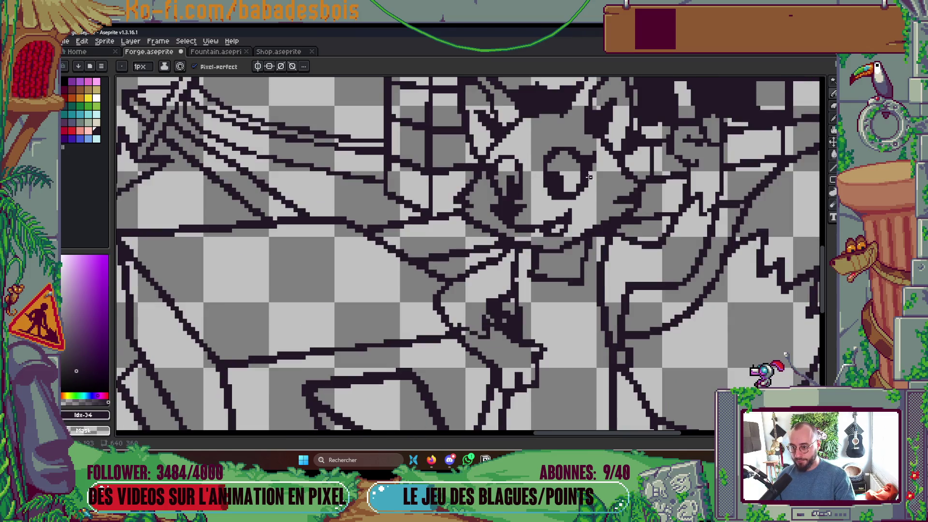
pyautogui.scroll(1, 550, 172)
pyautogui.scroll(-4, 575, 159)
pyautogui.scroll(4, 551, 189)
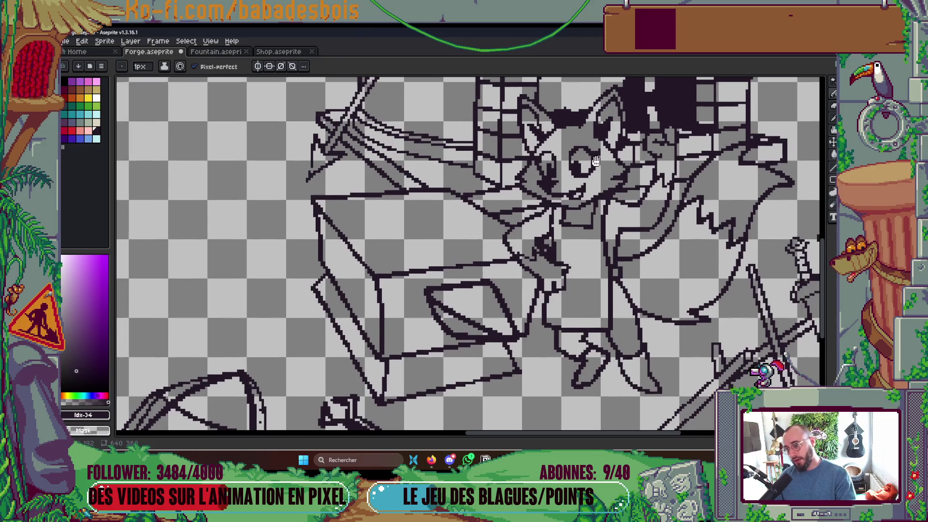
pyautogui.scroll(1, 551, 190)
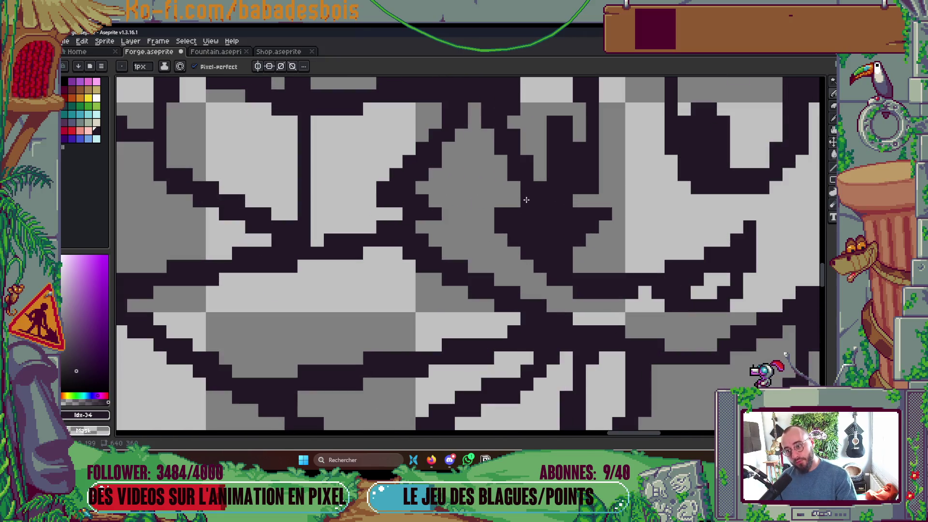
pyautogui.scroll(-5, 601, 189)
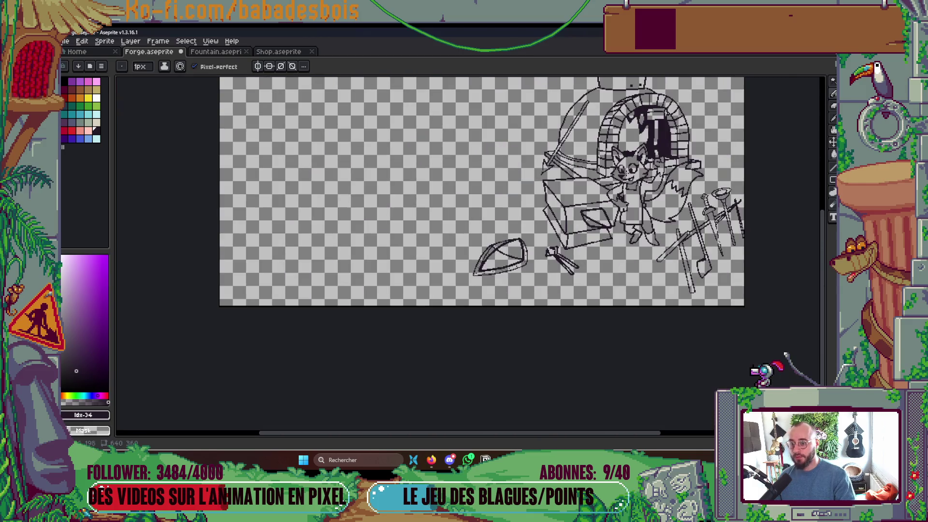
pyautogui.scroll(5, 629, 254)
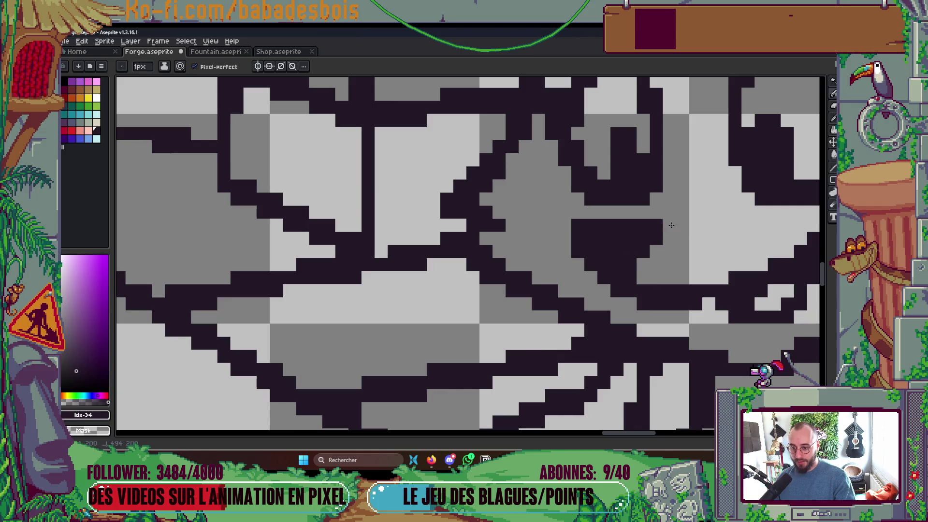
pyautogui.scroll(-5, 629, 254)
# - Save Forge, then draw a straight line along the anvil box's top-left edge
pyautogui.hotkey('ctrl', 's')
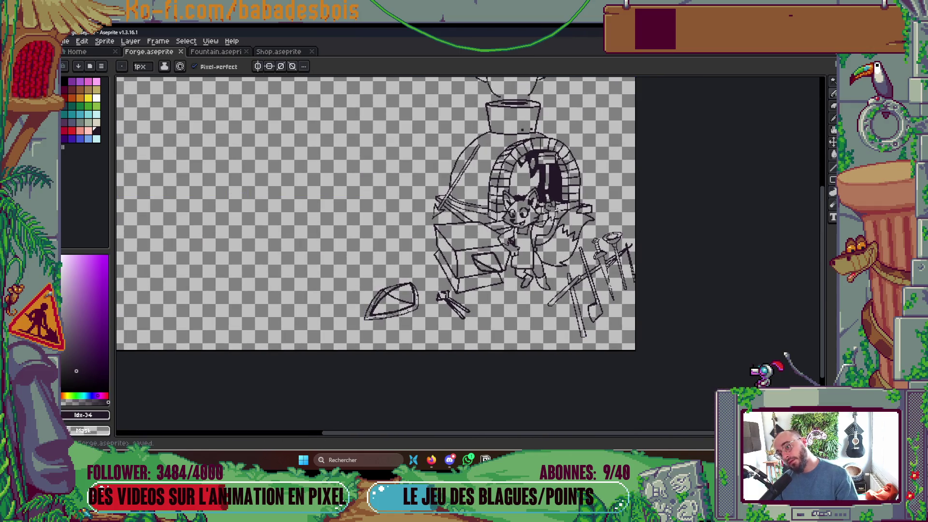
pyautogui.scroll(5, 541, 203)
pyautogui.scroll(-5, 501, 172)
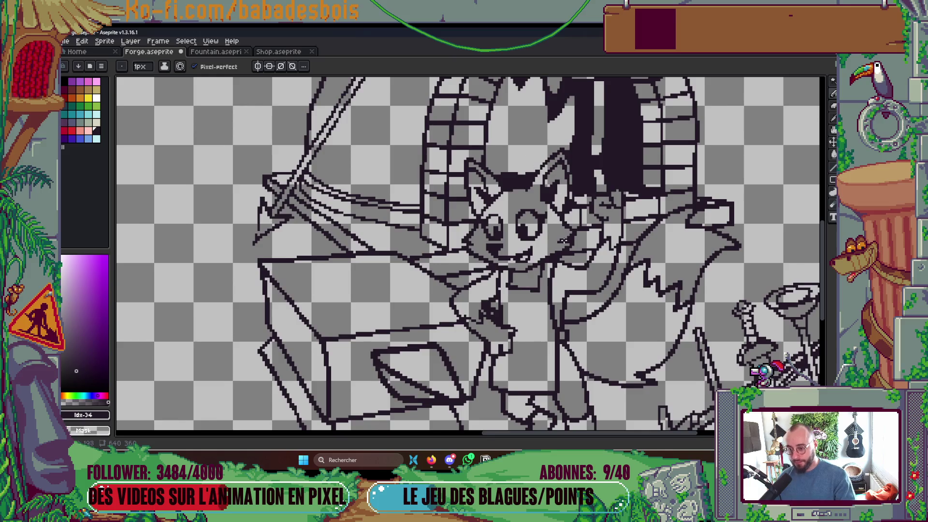
pyautogui.scroll(2, 584, 302)
pyautogui.moveTo(584, 302); pyautogui.dragTo(730, 241)
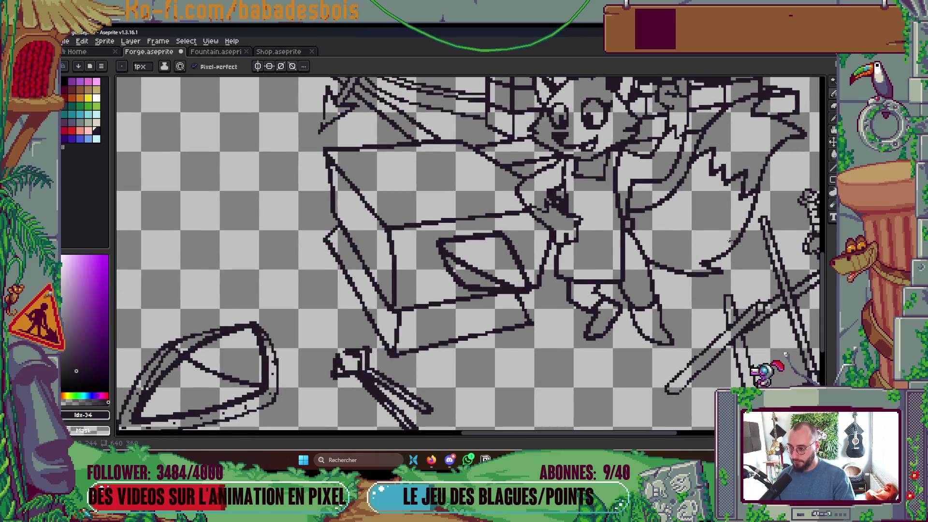
pyautogui.scroll(2, 366, 217)
pyautogui.moveTo(396, 233); pyautogui.dragTo(308, 131)
pyautogui.scroll(-3, 379, 176)
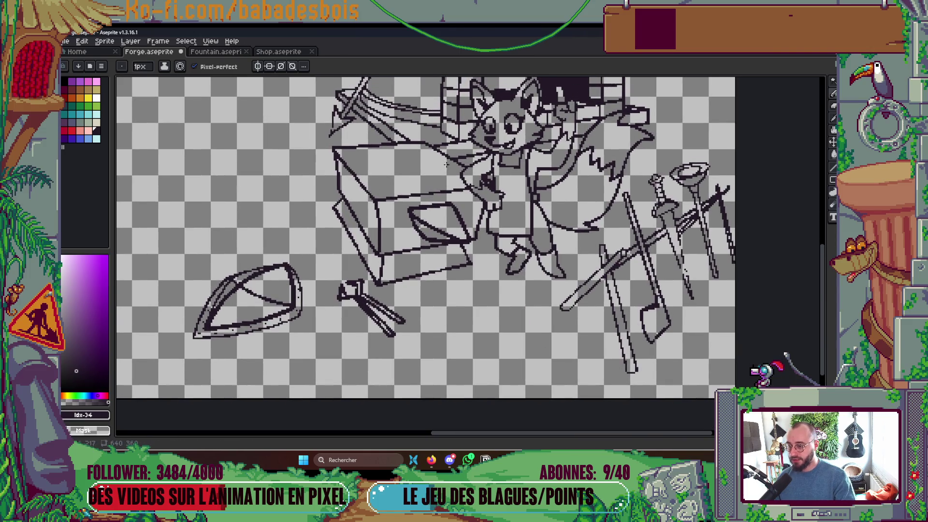
pyautogui.scroll(3, 411, 186)
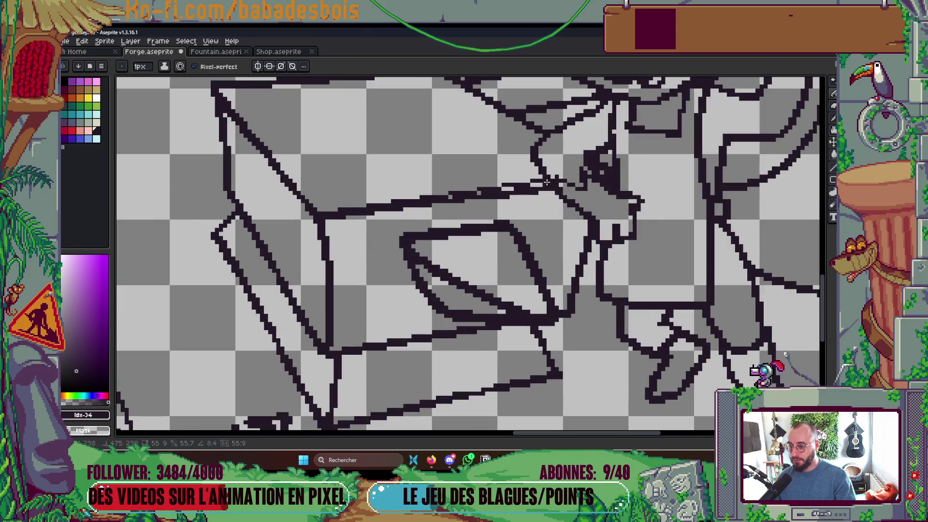
pyautogui.scroll(-3, 602, 173)
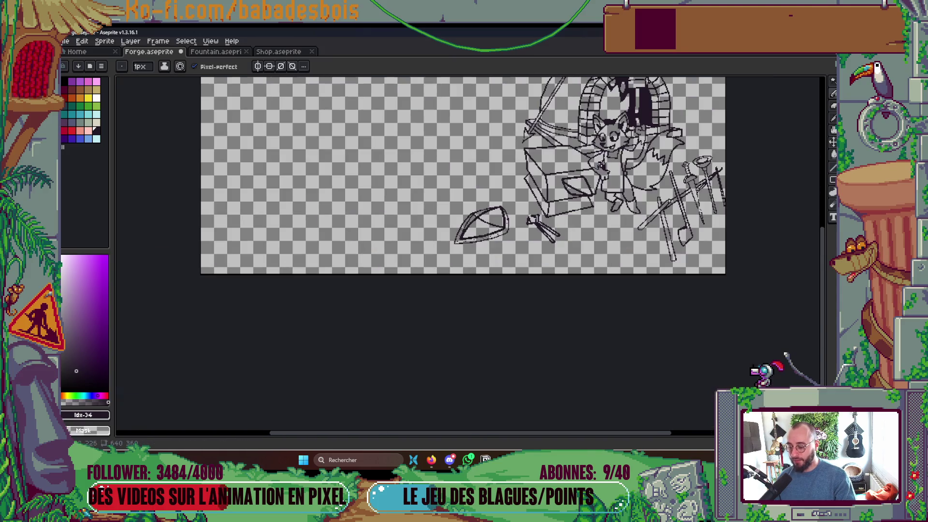
# - Fill the gap in the fox's outline near the face with a dark pixel and save Forge
pyautogui.moveTo(577, 212); pyautogui.dragTo(476, 292)
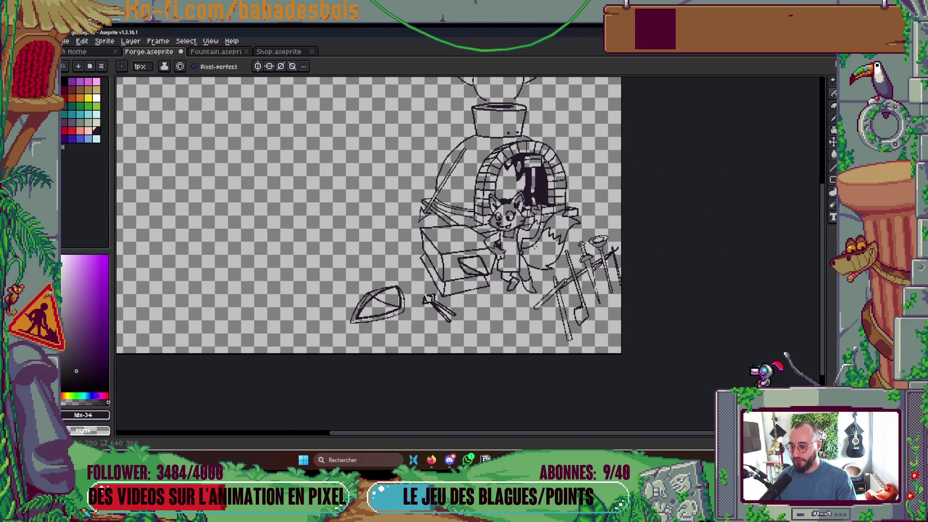
pyautogui.scroll(4, 479, 172)
pyautogui.scroll(-2, 494, 157)
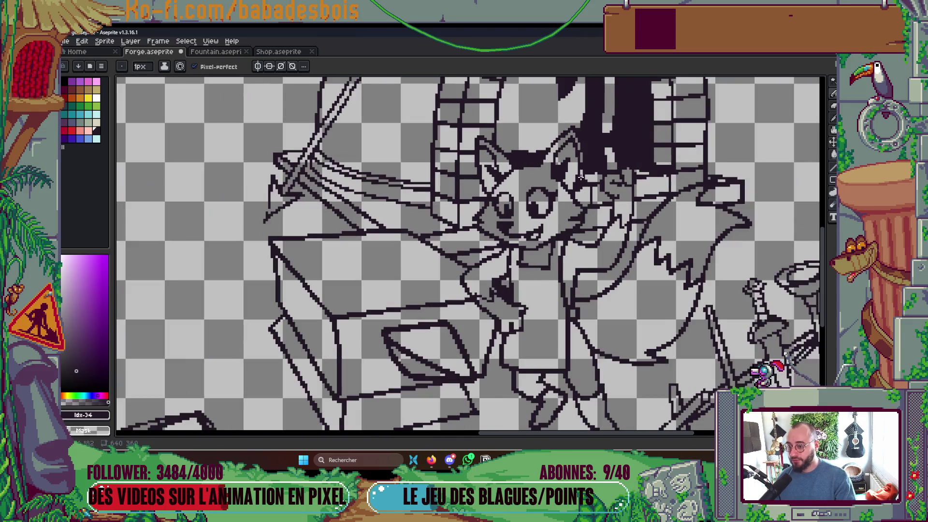
pyautogui.scroll(4, 495, 164)
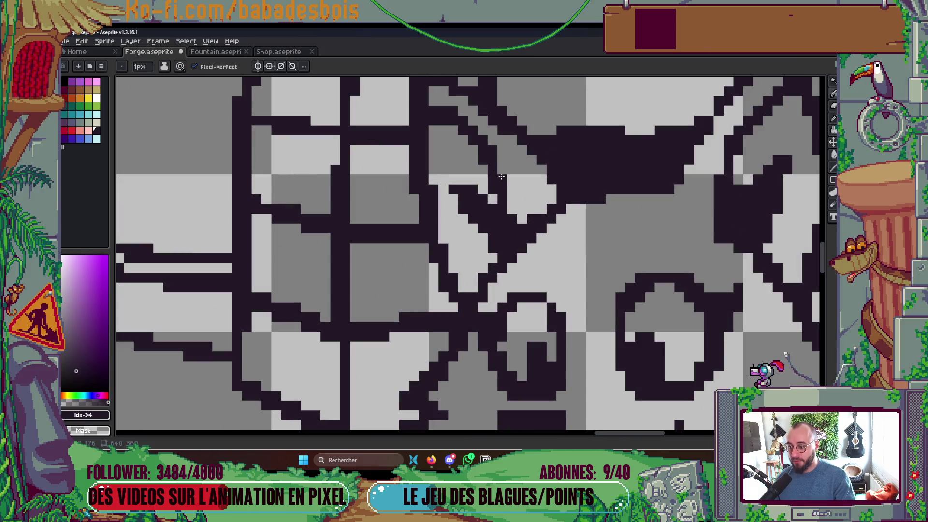
pyautogui.scroll(-5, 508, 208)
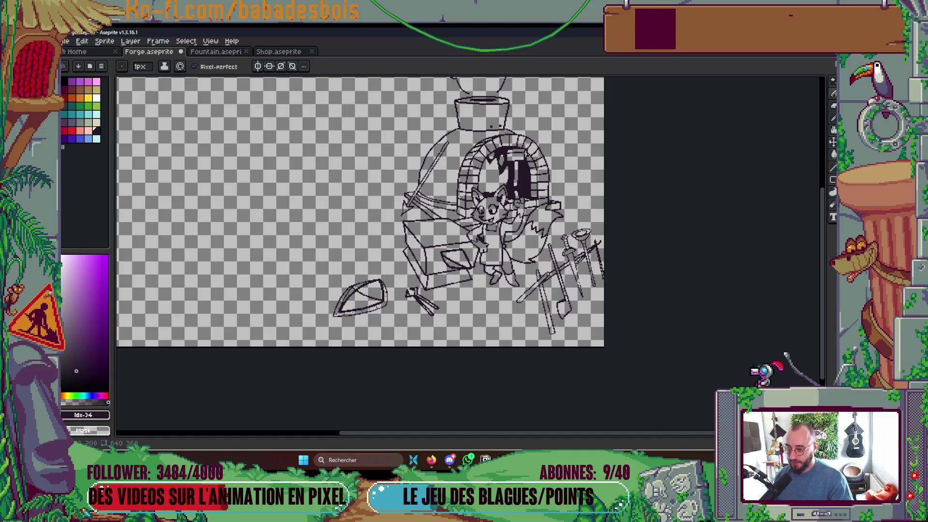
pyautogui.scroll(4, 496, 222)
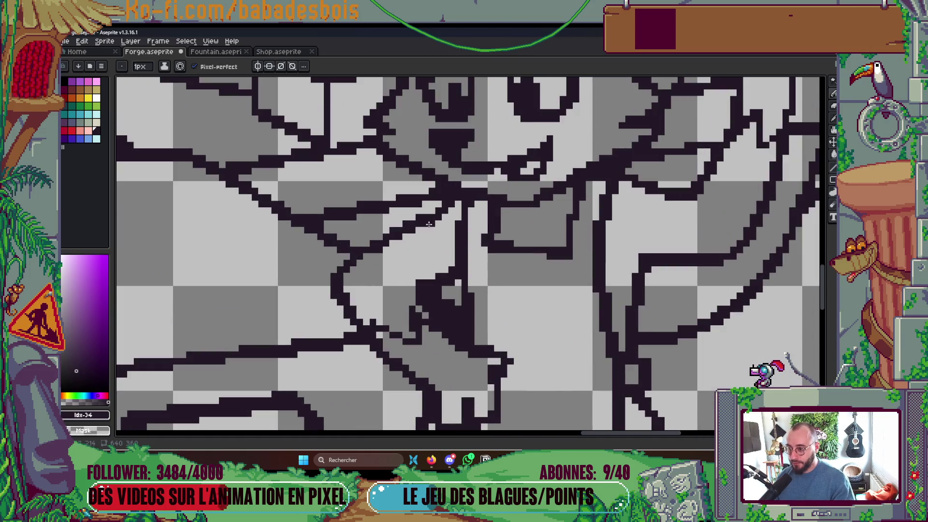
pyautogui.click(441, 207)
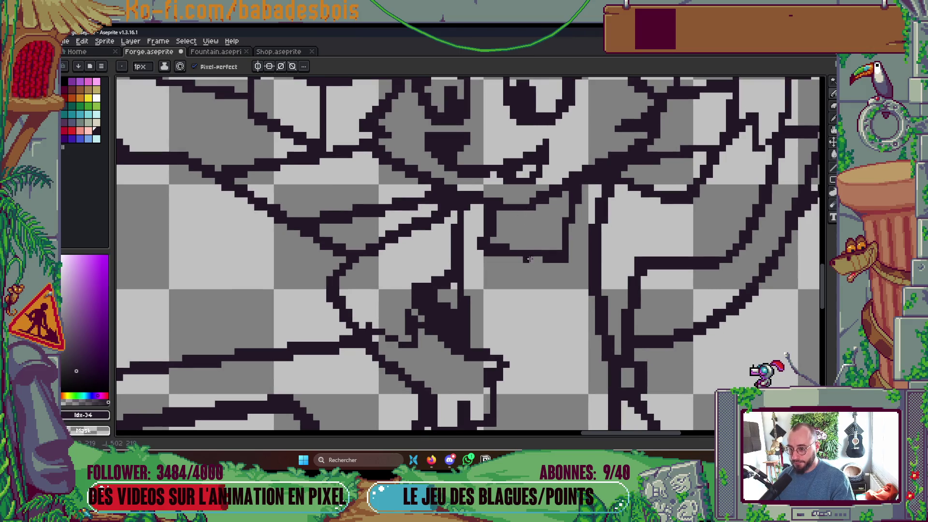
pyautogui.scroll(-2, 478, 244)
pyautogui.scroll(1, 472, 255)
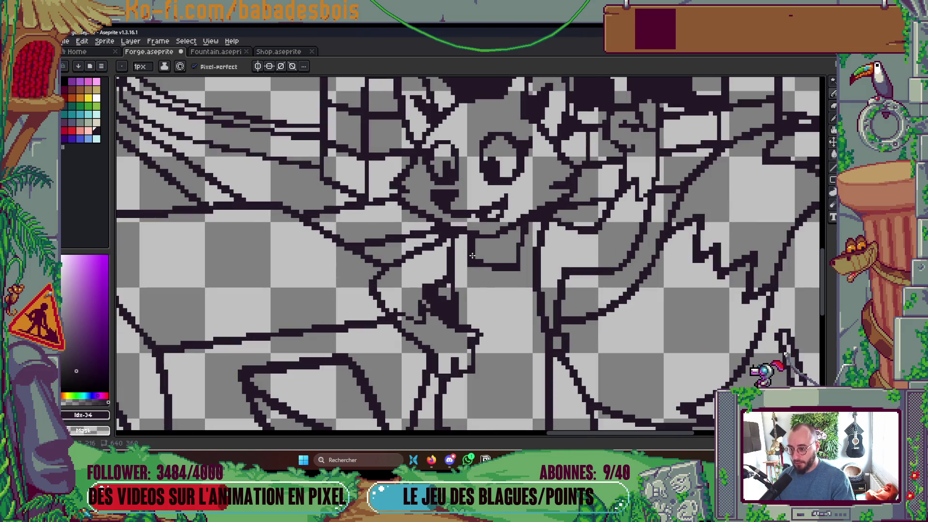
pyautogui.scroll(2, 491, 233)
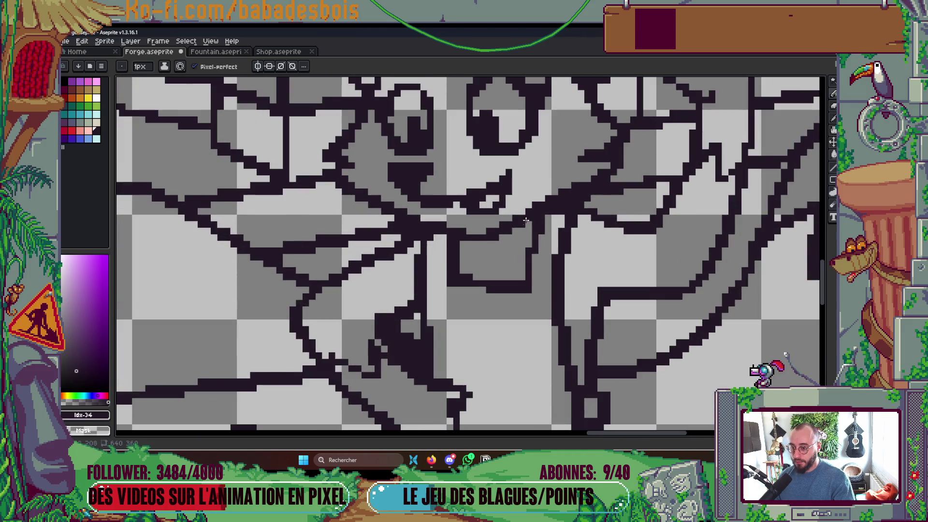
pyautogui.scroll(-4, 526, 221)
pyautogui.scroll(4, 536, 199)
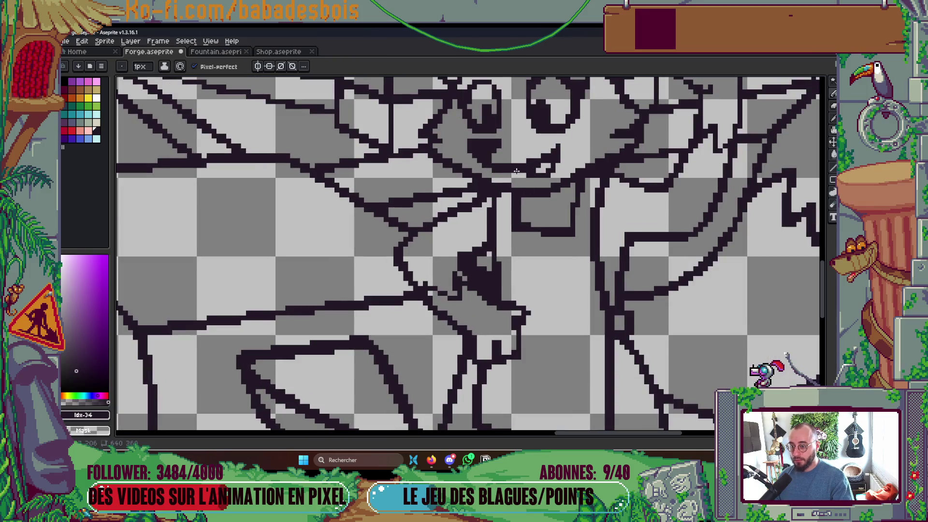
pyautogui.scroll(-3, 516, 170)
pyautogui.scroll(5, 445, 204)
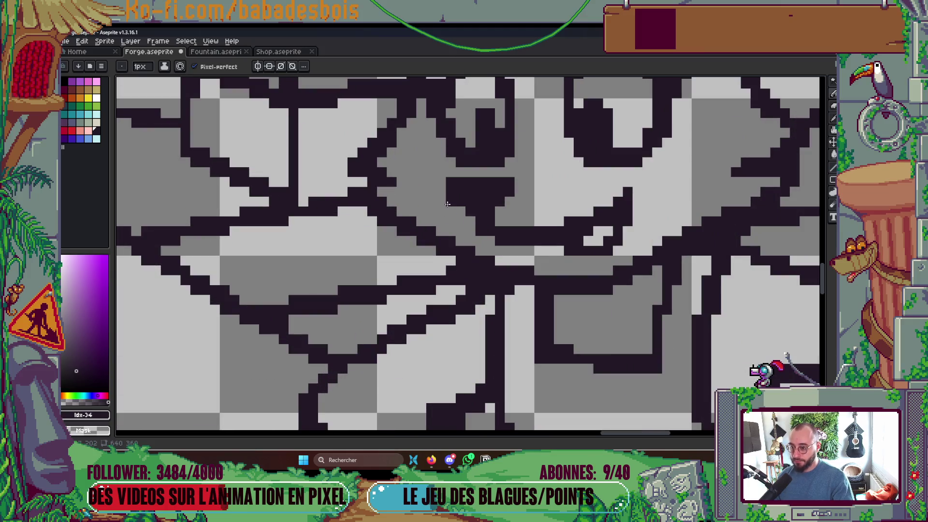
pyautogui.scroll(-3, 469, 263)
pyautogui.scroll(3, 485, 180)
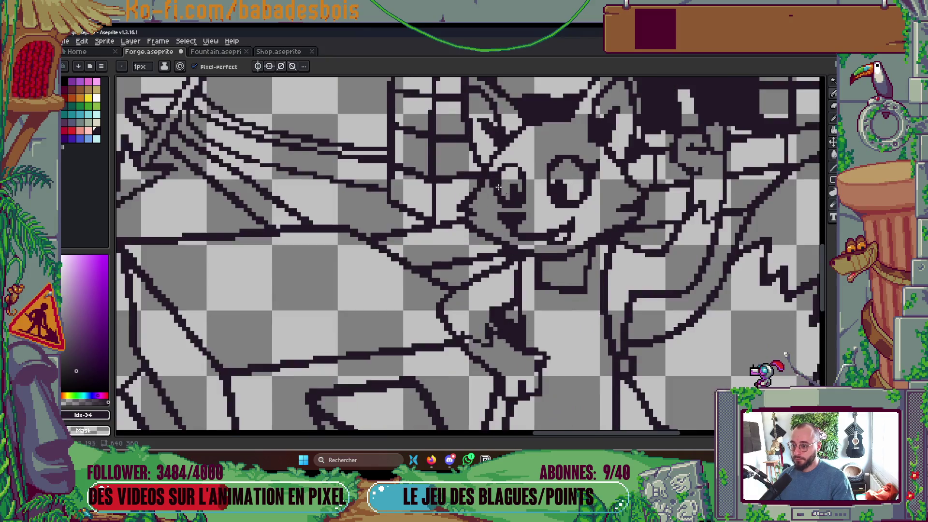
pyautogui.scroll(-2, 485, 180)
pyautogui.scroll(2, 444, 149)
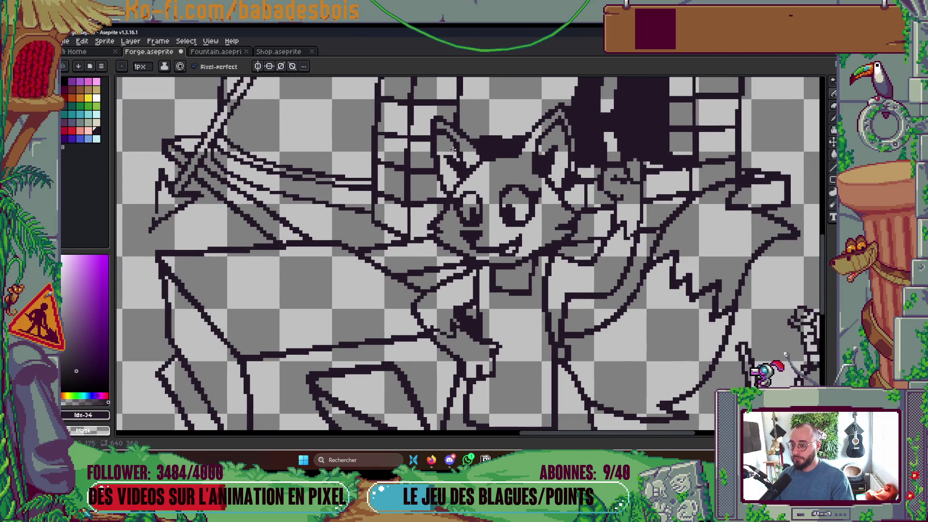
pyautogui.scroll(-2, 434, 160)
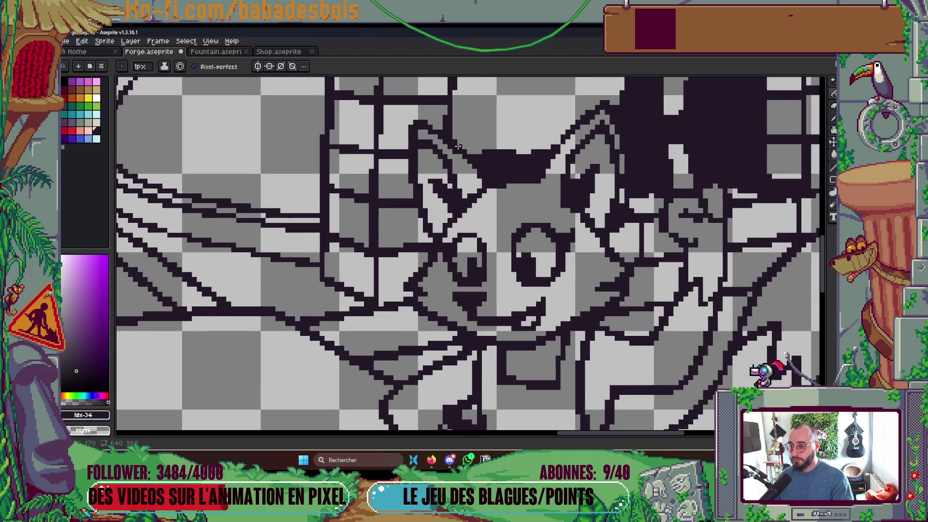
pyautogui.scroll(3, 434, 160)
pyautogui.scroll(-3, 578, 158)
pyautogui.scroll(2, 578, 159)
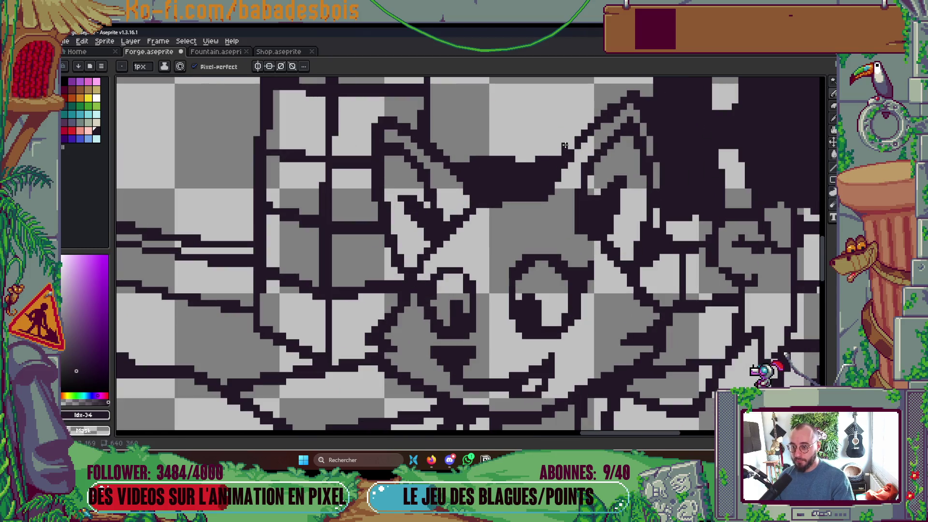
pyautogui.scroll(-3, 579, 170)
pyautogui.scroll(2, 589, 155)
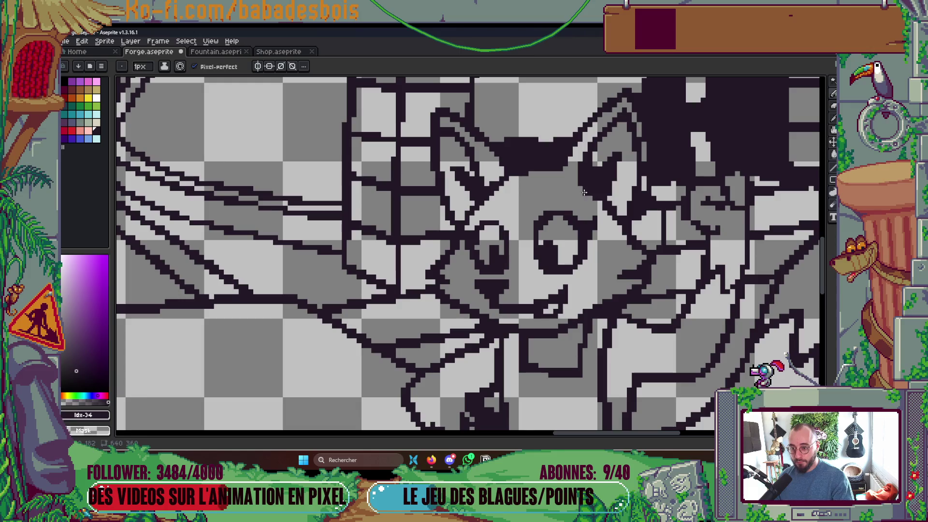
pyautogui.hscroll(2, 619, 272)
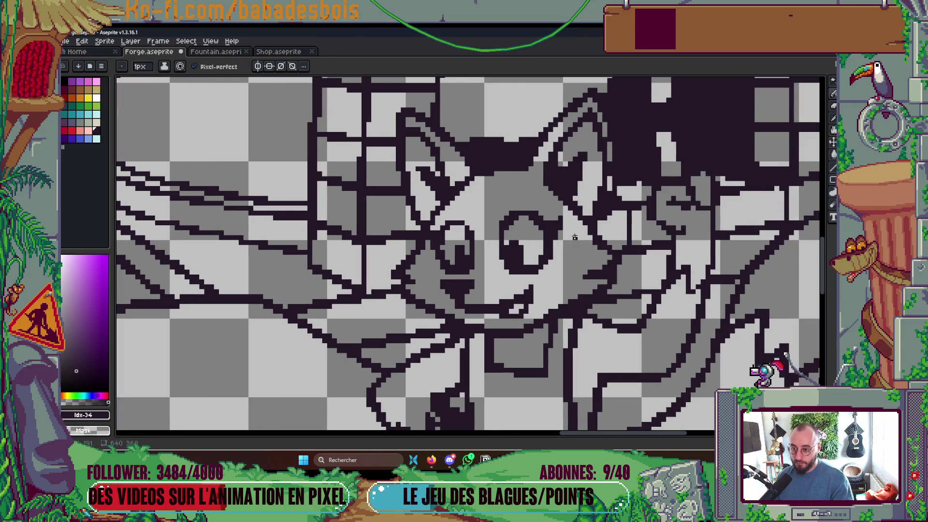
pyautogui.scroll(-4, 585, 237)
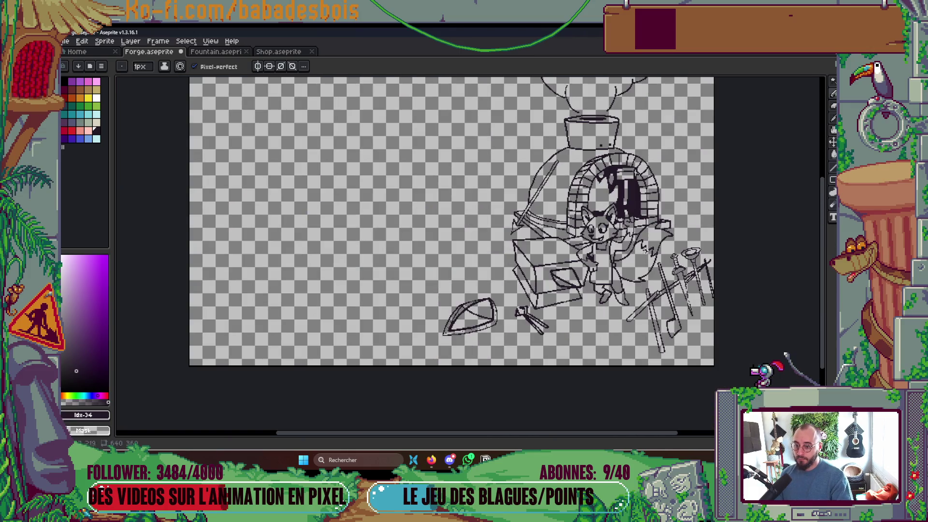
pyautogui.scroll(5, 607, 213)
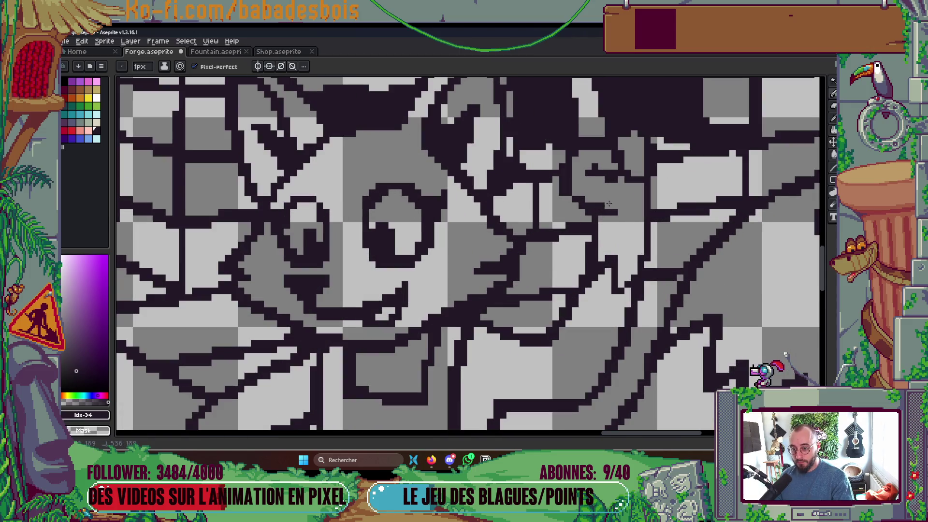
pyautogui.scroll(3, 610, 212)
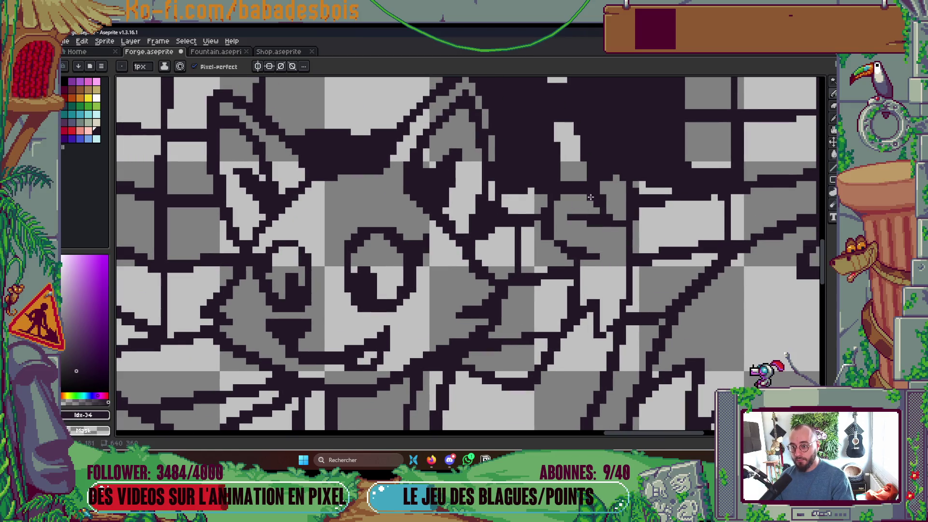
pyautogui.scroll(-4, 590, 198)
pyautogui.scroll(5, 559, 239)
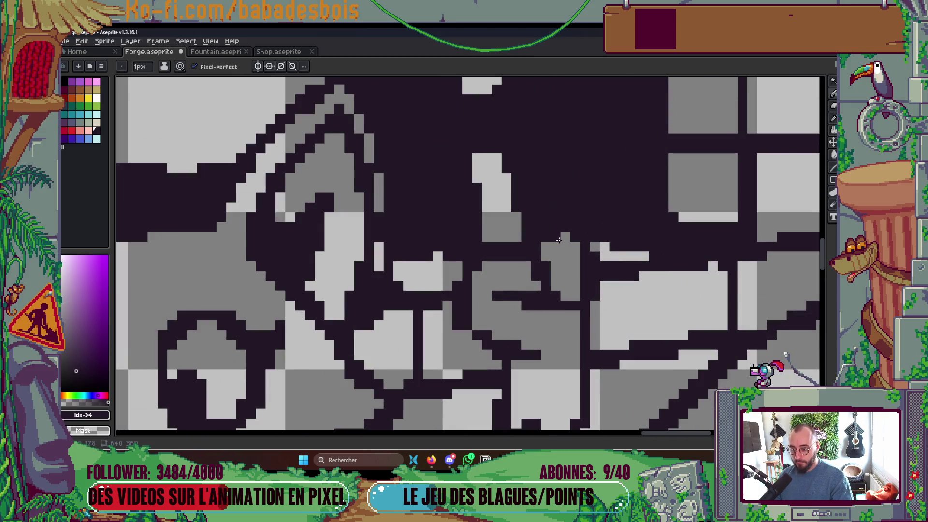
pyautogui.scroll(-5, 603, 221)
pyautogui.scroll(6, 575, 251)
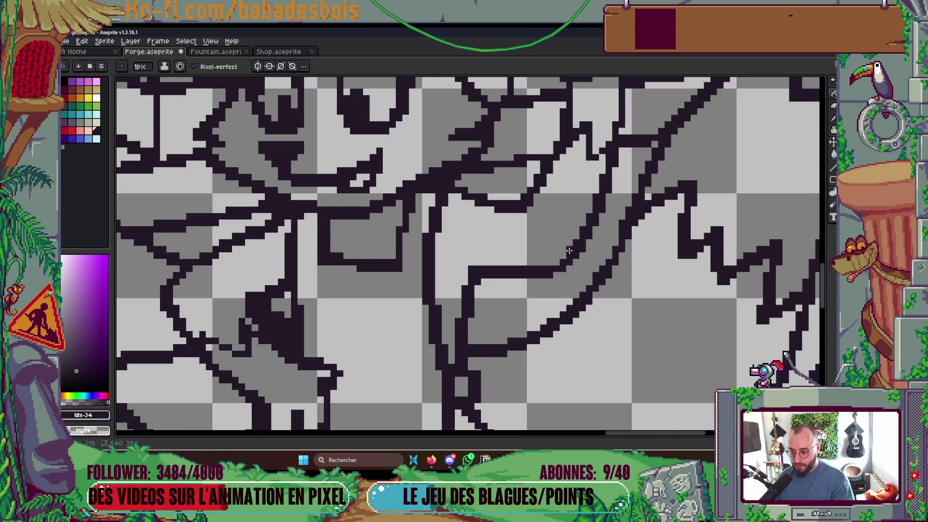
pyautogui.scroll(-5, 574, 234)
pyautogui.scroll(3, 513, 262)
pyautogui.scroll(3, 513, 261)
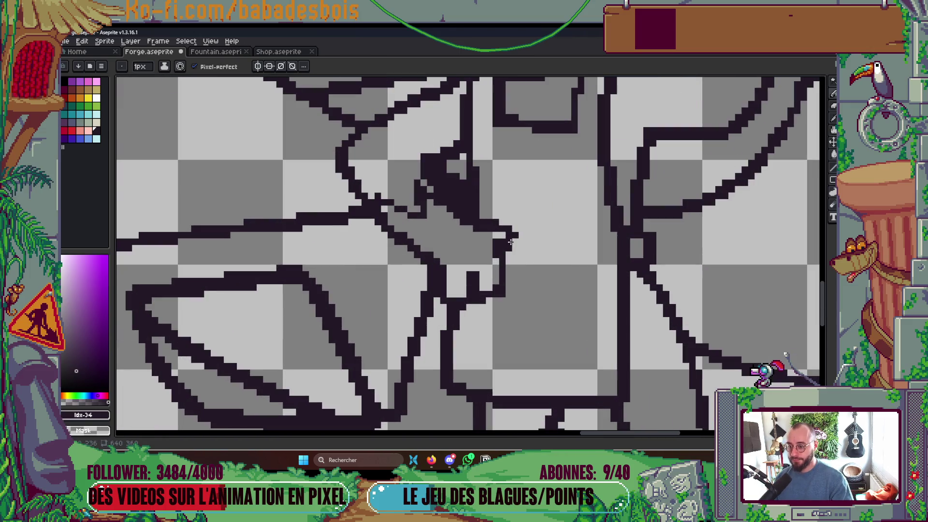
pyautogui.scroll(-3, 516, 236)
pyautogui.scroll(1, 331, 293)
pyautogui.hotkey('ctrl', 's')
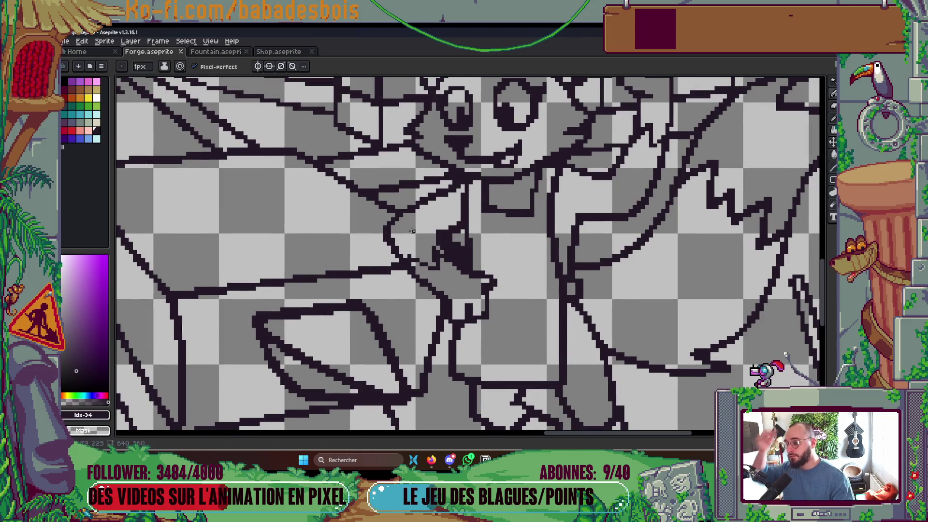
# - Add a dark pixel at the fox's hand and extend the outline down and left
pyautogui.scroll(2, 412, 232)
pyautogui.click(404, 195)
pyautogui.moveTo(406, 195); pyautogui.dragTo(373, 221)
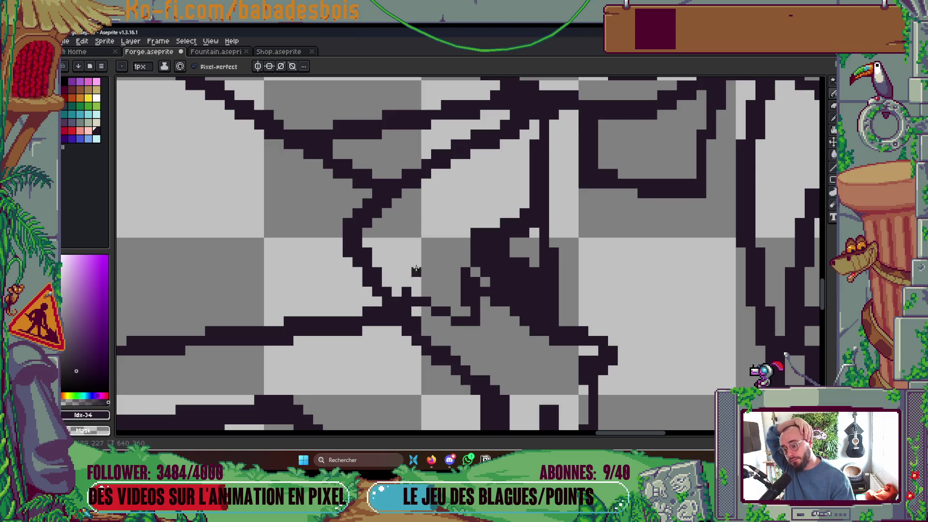
pyautogui.scroll(-4, 390, 285)
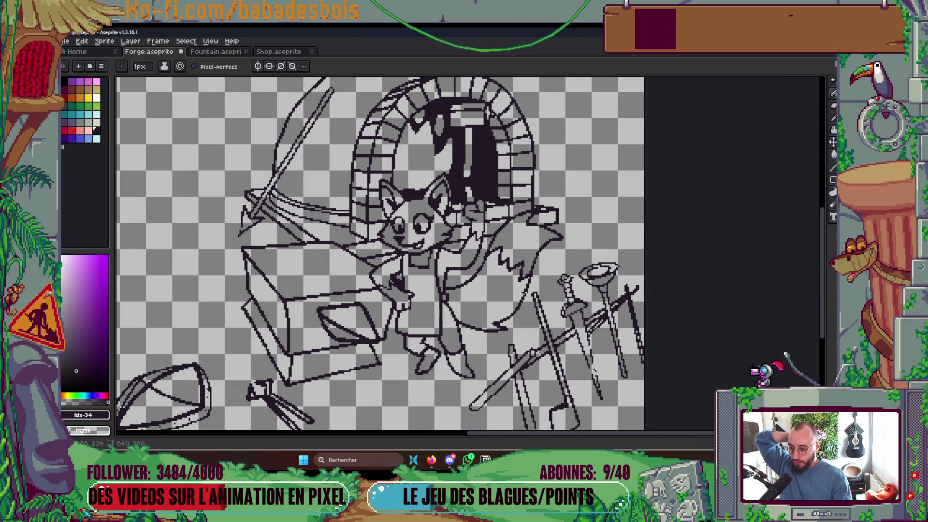
pyautogui.scroll(4, 483, 309)
pyautogui.moveTo(462, 304)
pyautogui.mouseDown()
pyautogui.moveTo(452, 300)
pyautogui.moveTo(466, 290)
pyautogui.moveTo(520, 309)
pyautogui.moveTo(570, 276)
pyautogui.mouseUp()
pyautogui.scroll(-3, 654, 204)
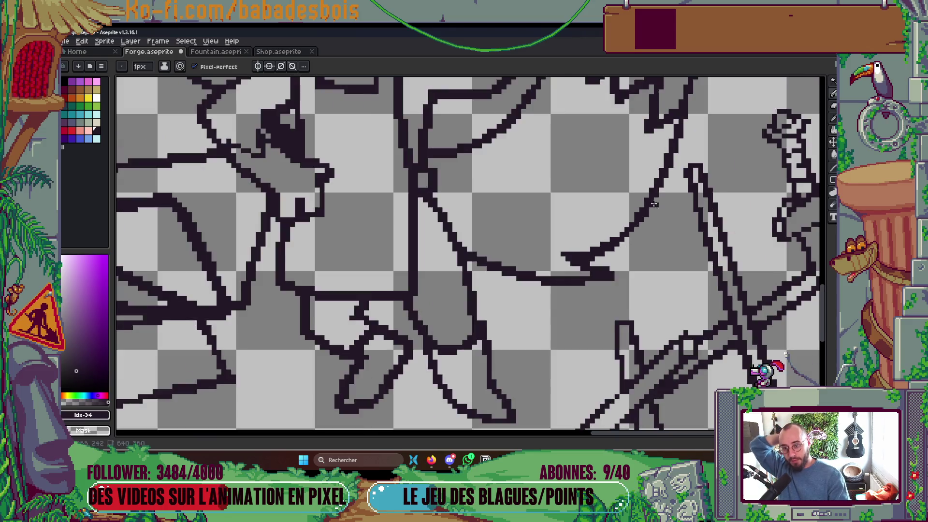
pyautogui.scroll(-2, 654, 204)
pyautogui.scroll(2, 573, 301)
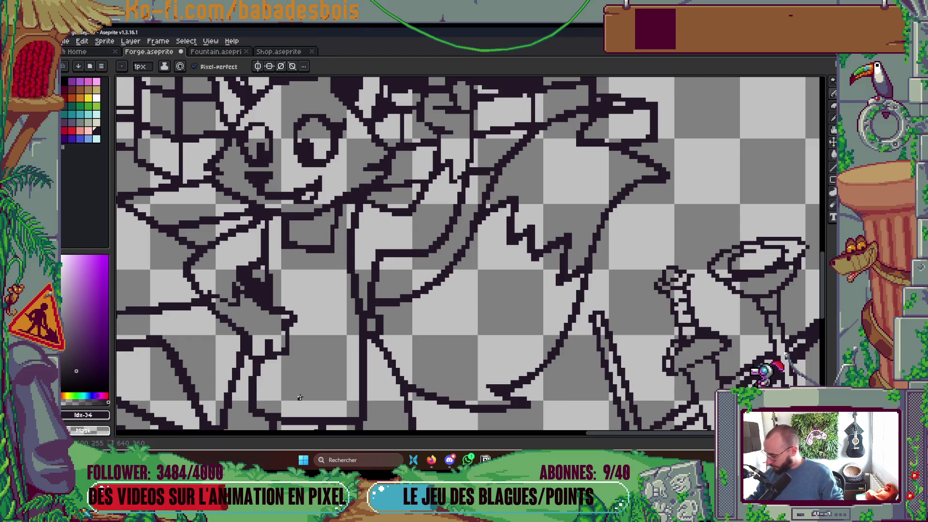
pyautogui.scroll(-5, 607, 228)
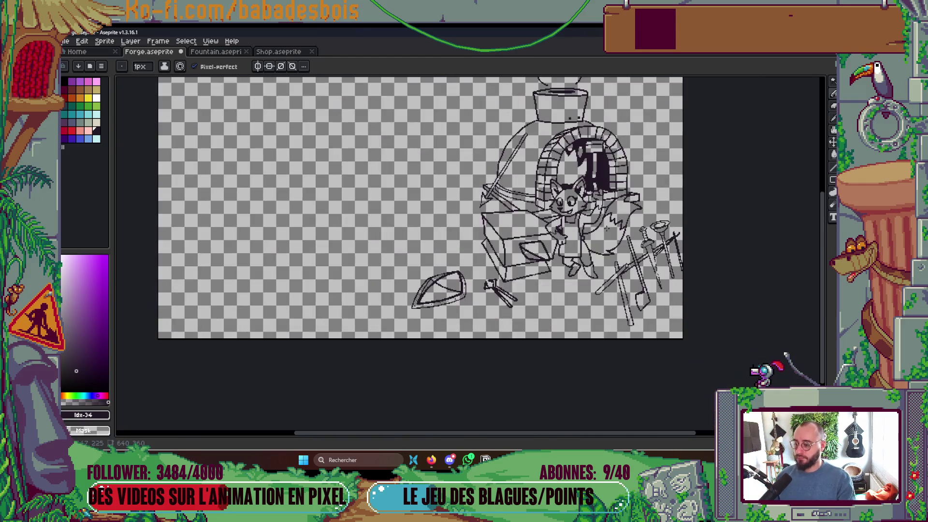
pyautogui.scroll(3, 534, 228)
pyautogui.scroll(-2, 556, 245)
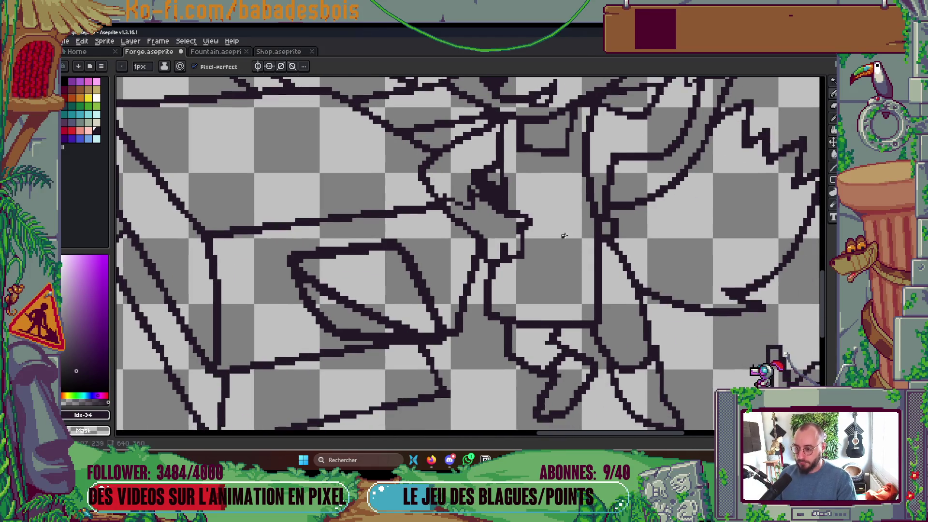
pyautogui.scroll(-1, 357, 285)
pyautogui.scroll(1, 358, 286)
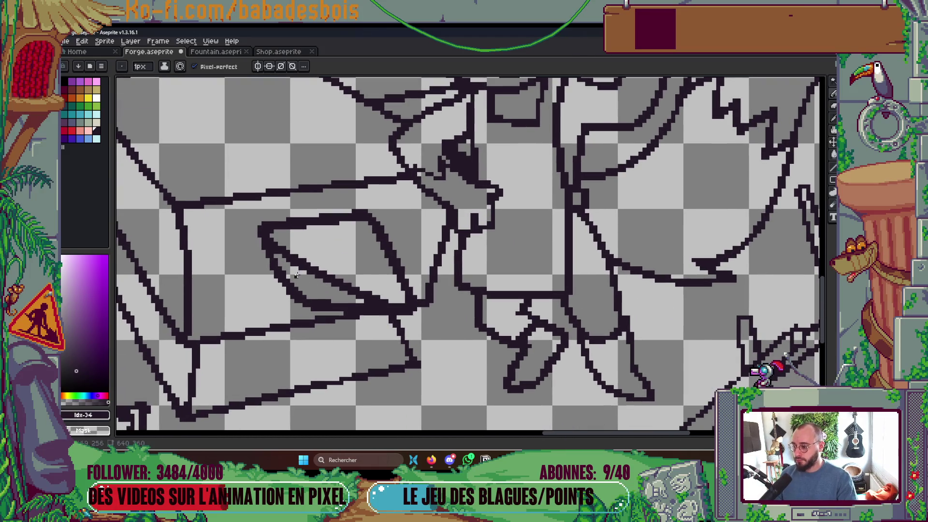
pyautogui.scroll(1, 297, 274)
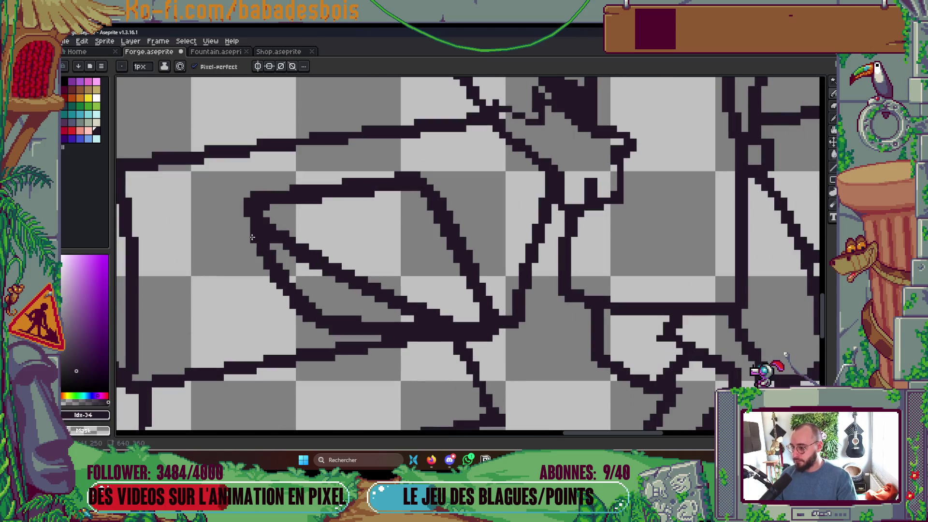
pyautogui.scroll(-3, 348, 223)
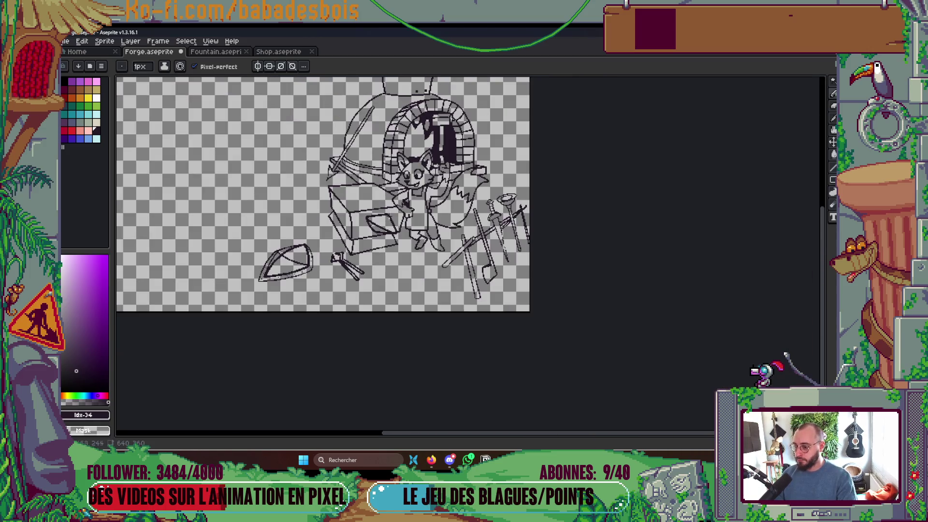
pyautogui.scroll(8, 394, 230)
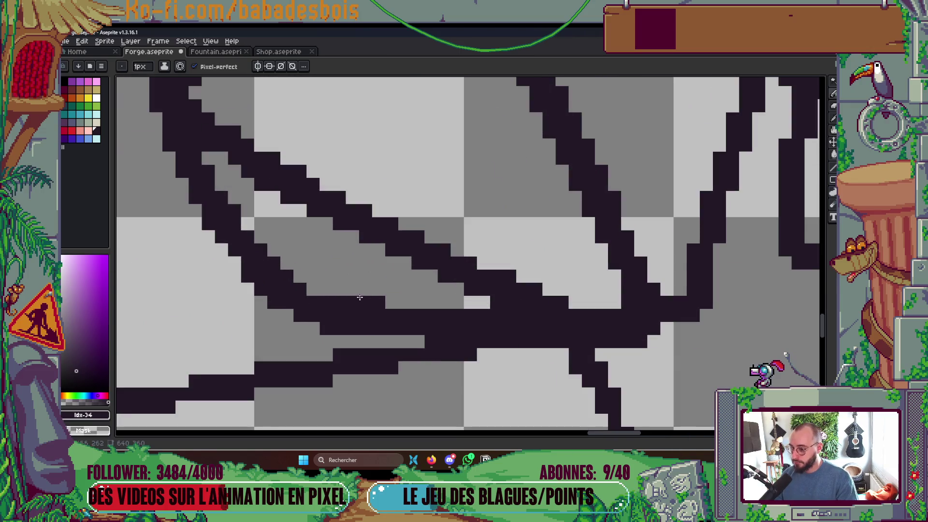
pyautogui.scroll(-4, 377, 302)
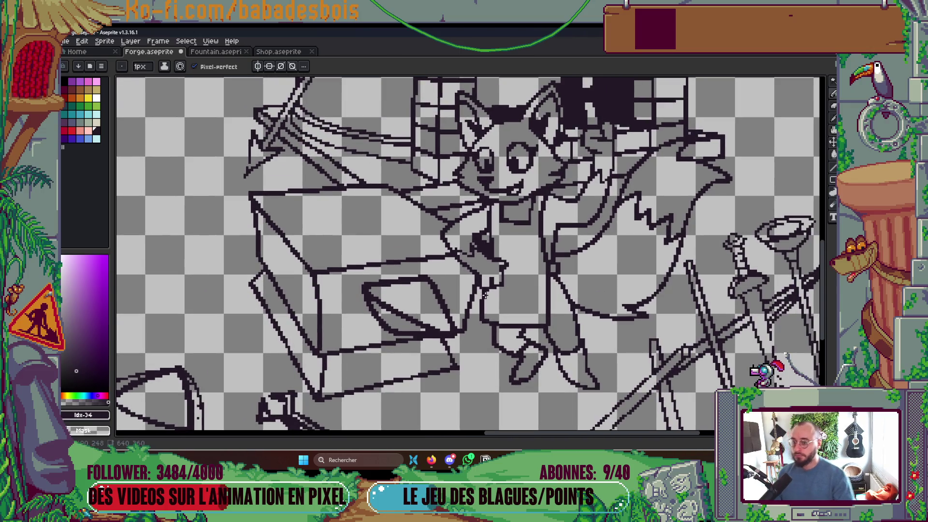
pyautogui.scroll(2, 337, 415)
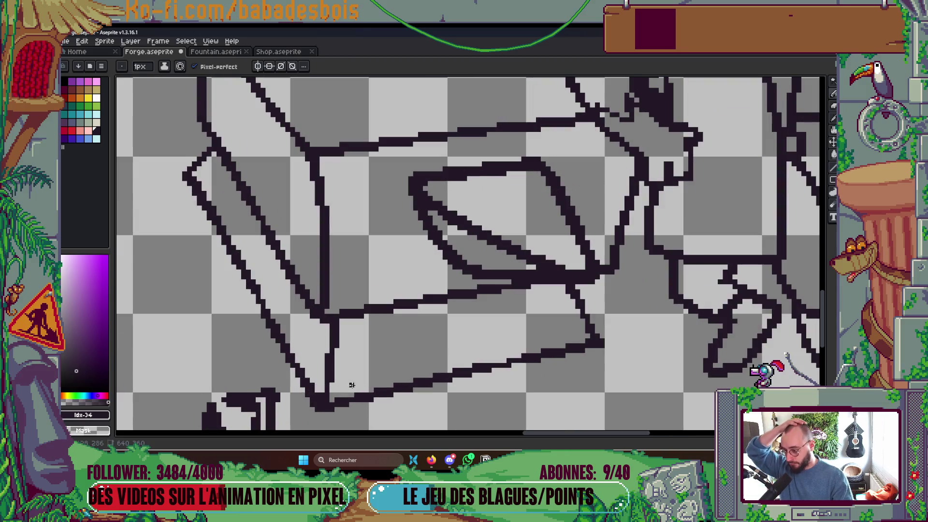
pyautogui.scroll(-5, 322, 395)
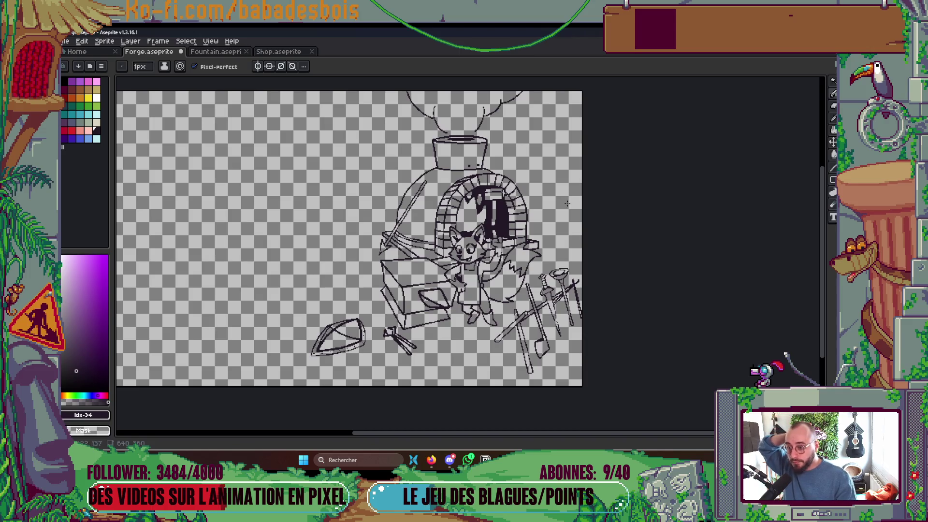
# - Draw a dark pencil line down the furnace arch's right brick column
pyautogui.scroll(4, 492, 216)
pyautogui.scroll(-1, 492, 216)
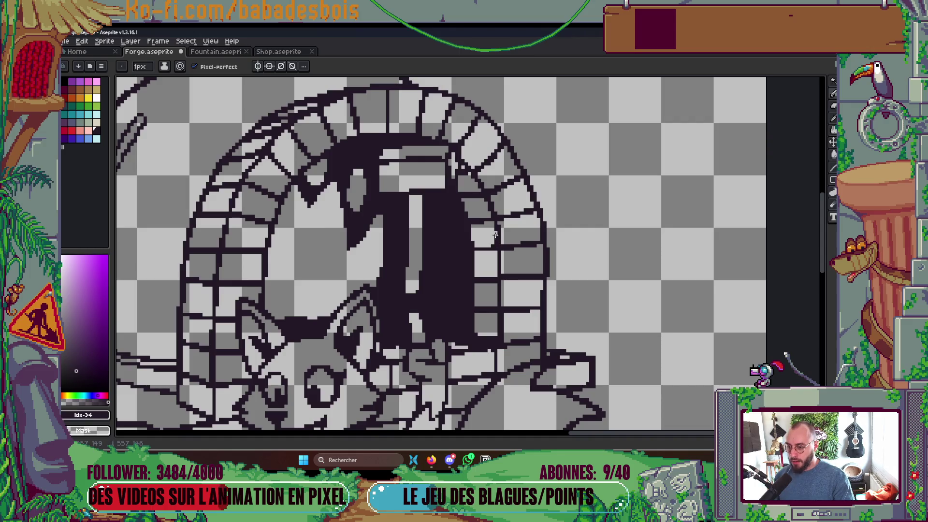
pyautogui.scroll(2, 495, 235)
pyautogui.moveTo(488, 281); pyautogui.dragTo(493, 382)
pyautogui.scroll(-4, 536, 264)
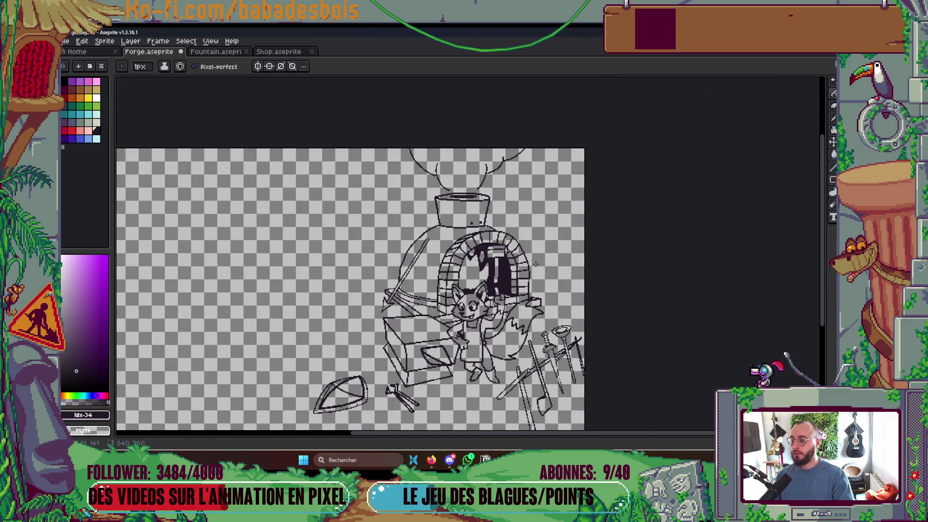
pyautogui.scroll(5, 505, 282)
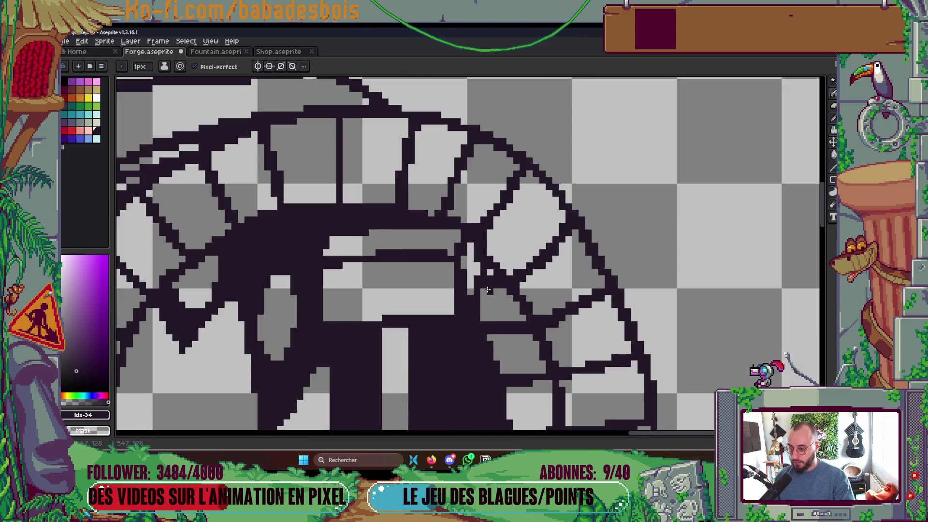
pyautogui.scroll(-4, 476, 276)
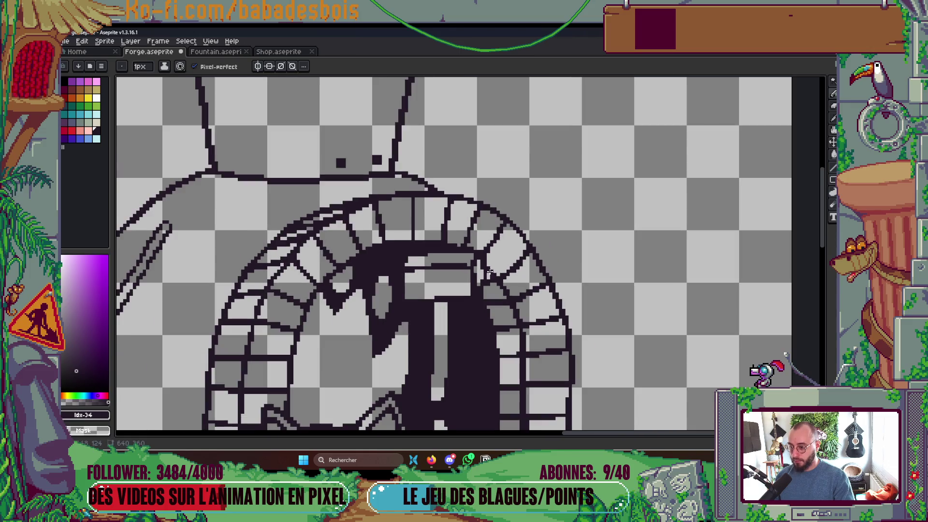
pyautogui.scroll(2, 497, 269)
pyautogui.scroll(3, 479, 243)
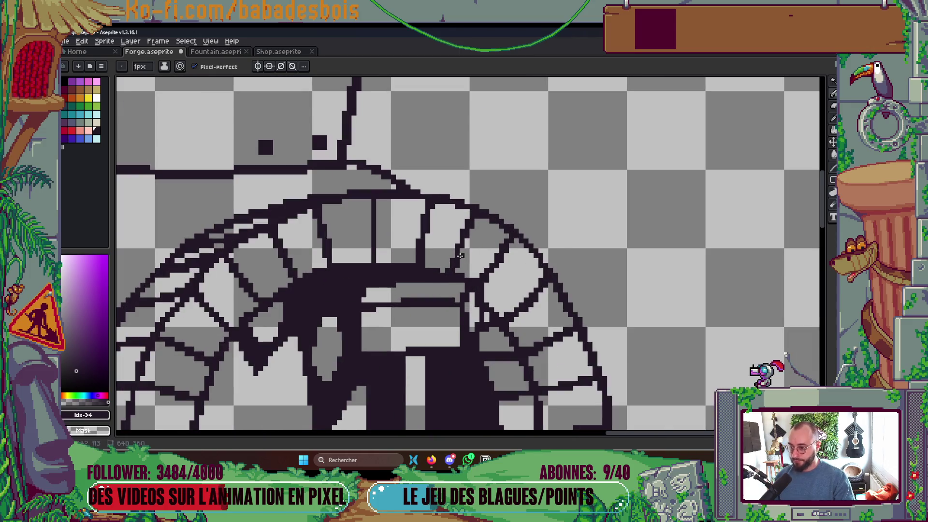
pyautogui.scroll(-4, 480, 243)
pyautogui.scroll(4, 471, 242)
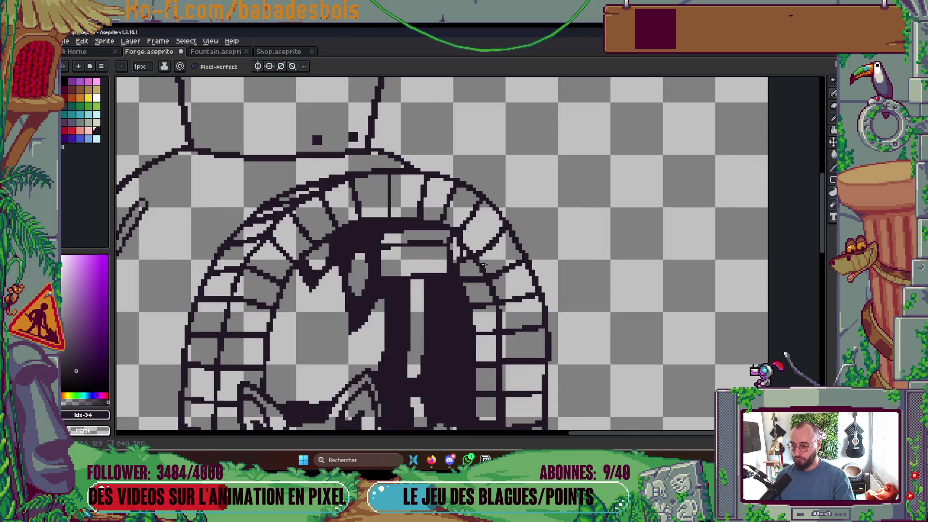
pyautogui.scroll(-4, 449, 223)
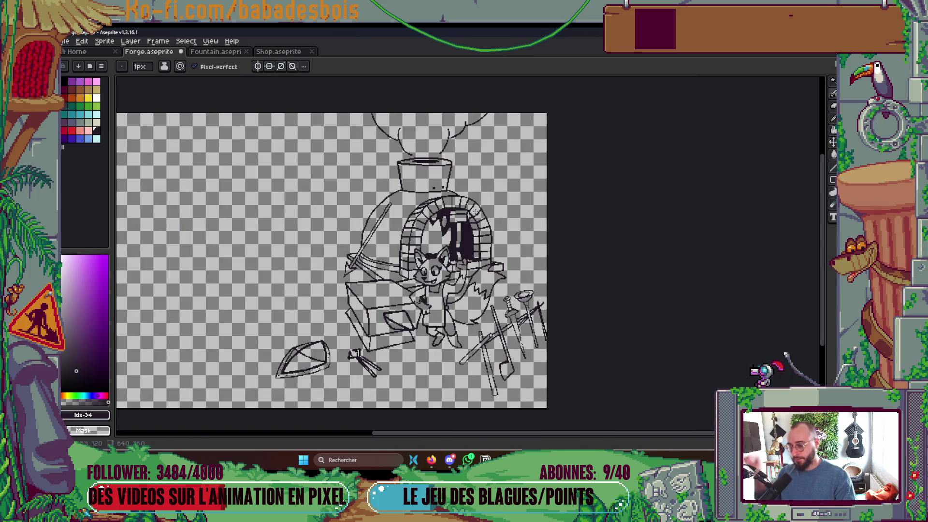
pyautogui.scroll(-1, 484, 252)
pyautogui.scroll(1, 483, 261)
# - Darken the right edge of the brick arch and save Forge.aseprite
pyautogui.moveTo(498, 344); pyautogui.dragTo(513, 270)
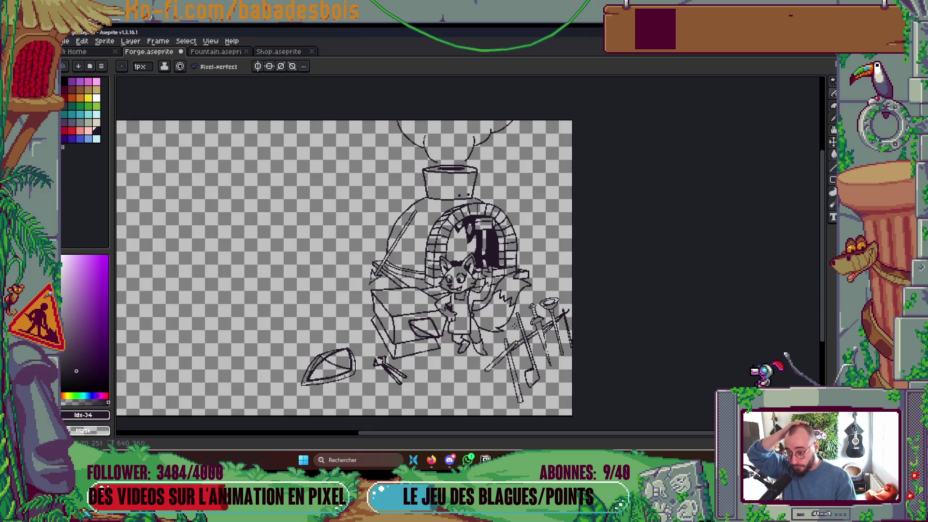
pyautogui.scroll(4, 522, 249)
pyautogui.moveTo(509, 225); pyautogui.dragTo(509, 294)
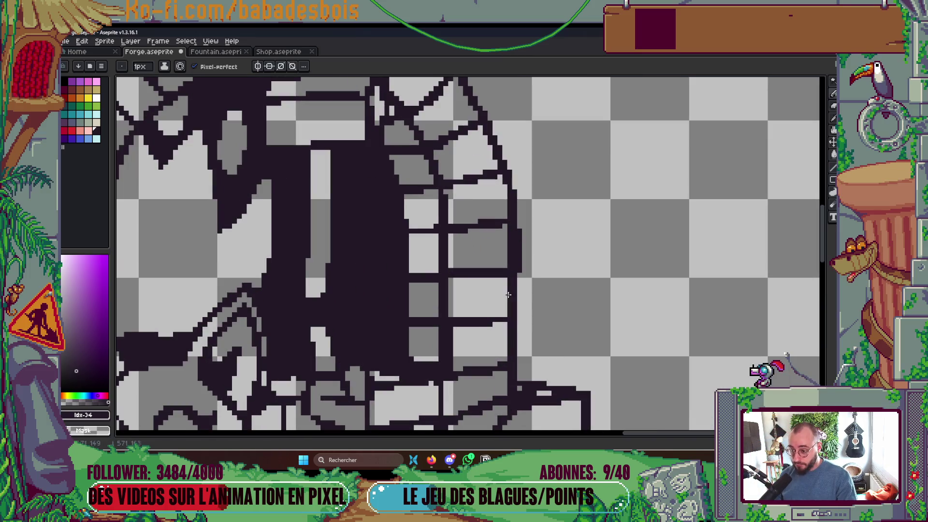
pyautogui.scroll(-4, 524, 197)
pyautogui.scroll(4, 560, 157)
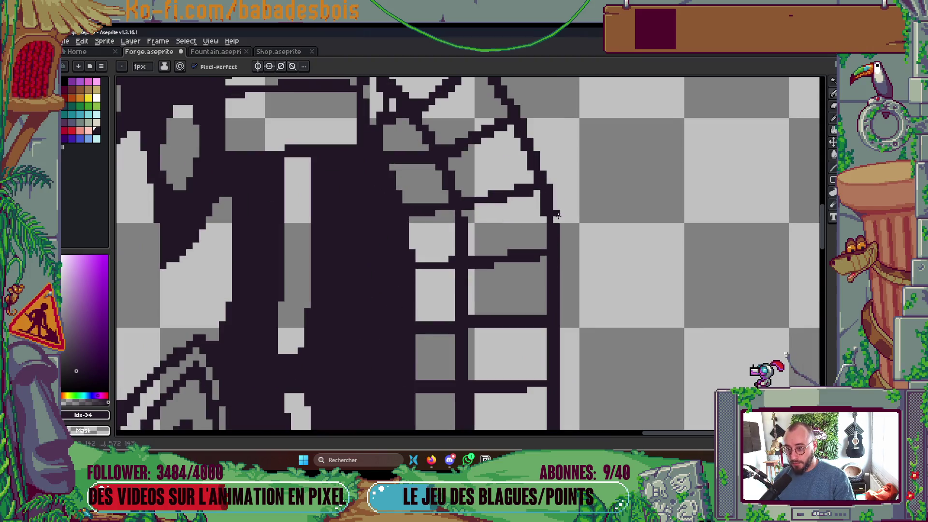
pyautogui.scroll(-2, 556, 218)
pyautogui.scroll(2, 557, 218)
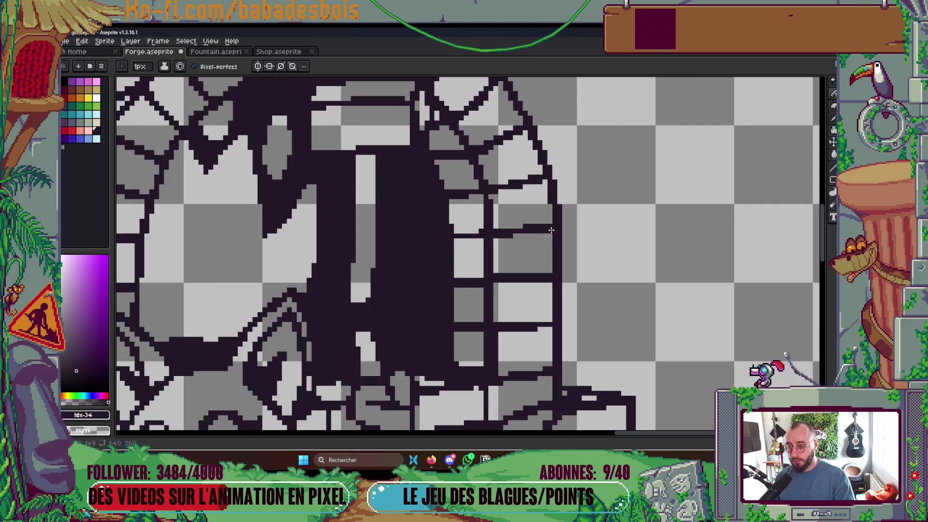
pyautogui.scroll(-3, 556, 217)
pyautogui.scroll(1, 551, 216)
pyautogui.scroll(1, 551, 214)
pyautogui.hotkey('ctrl', 's')
# - Add a short stroke of dark pixels along the fox's zigzag tail outline
pyautogui.scroll(-1, 620, 230)
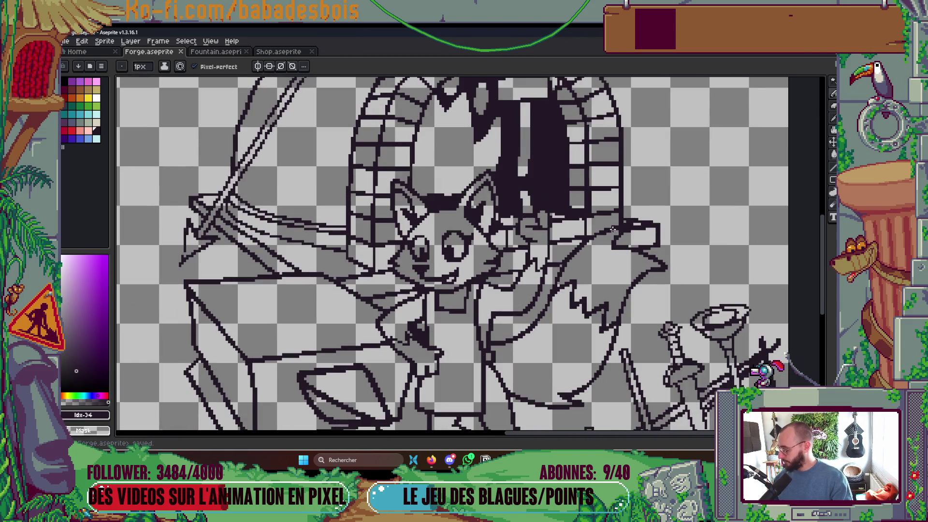
pyautogui.scroll(-2, 613, 229)
pyautogui.scroll(1, 604, 345)
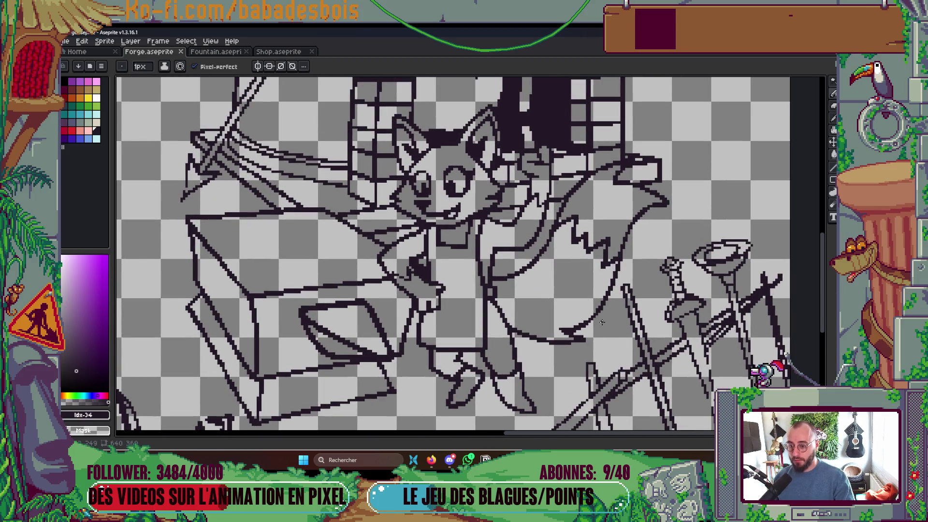
pyautogui.scroll(4, 637, 246)
pyautogui.moveTo(628, 209); pyautogui.dragTo(650, 199)
pyautogui.scroll(-4, 650, 198)
pyautogui.scroll(3, 616, 219)
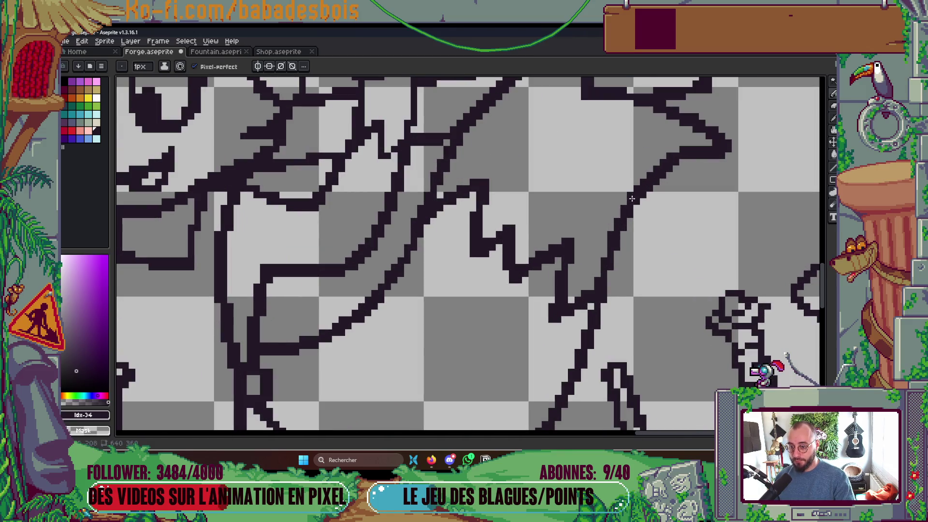
pyautogui.scroll(-3, 634, 208)
pyautogui.scroll(2, 591, 231)
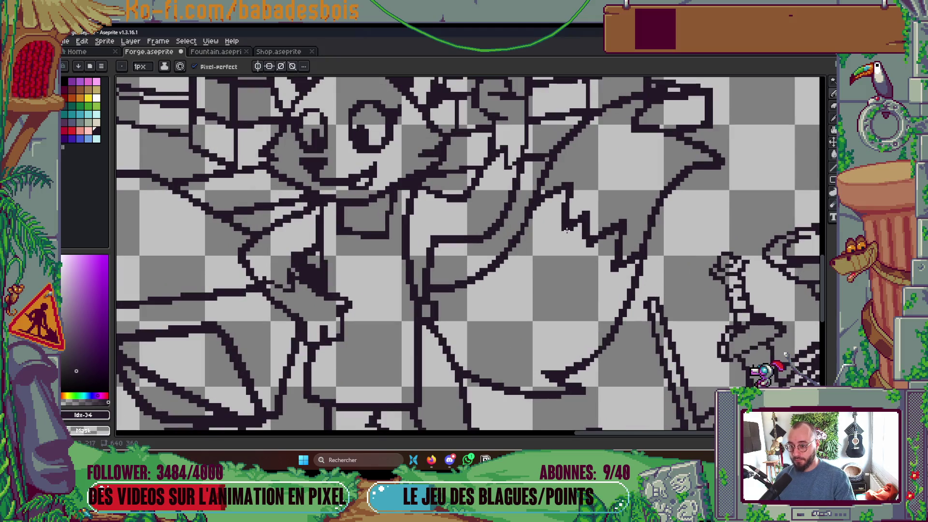
pyautogui.scroll(-2, 567, 230)
pyautogui.scroll(3, 563, 228)
pyautogui.scroll(-2, 635, 264)
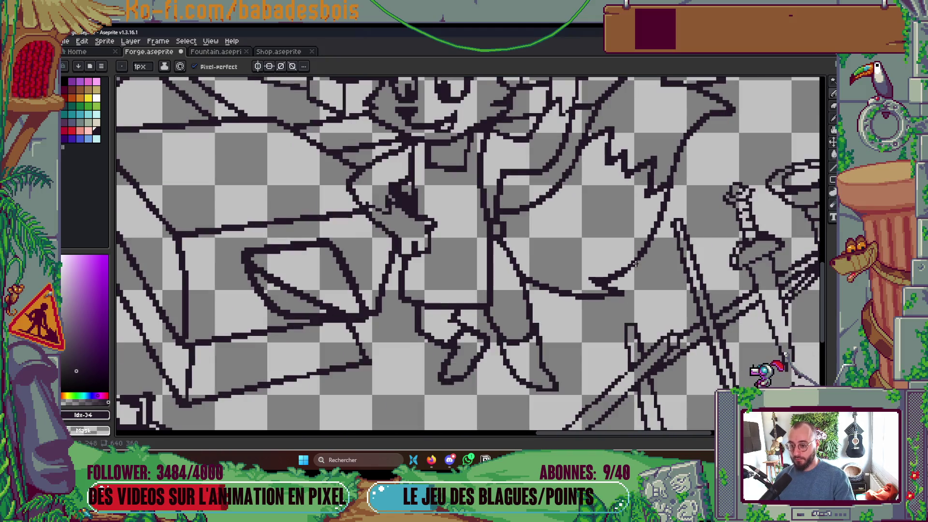
pyautogui.scroll(1, 622, 289)
pyautogui.scroll(2, 621, 289)
pyautogui.scroll(-1, 632, 293)
pyautogui.scroll(-1, 638, 248)
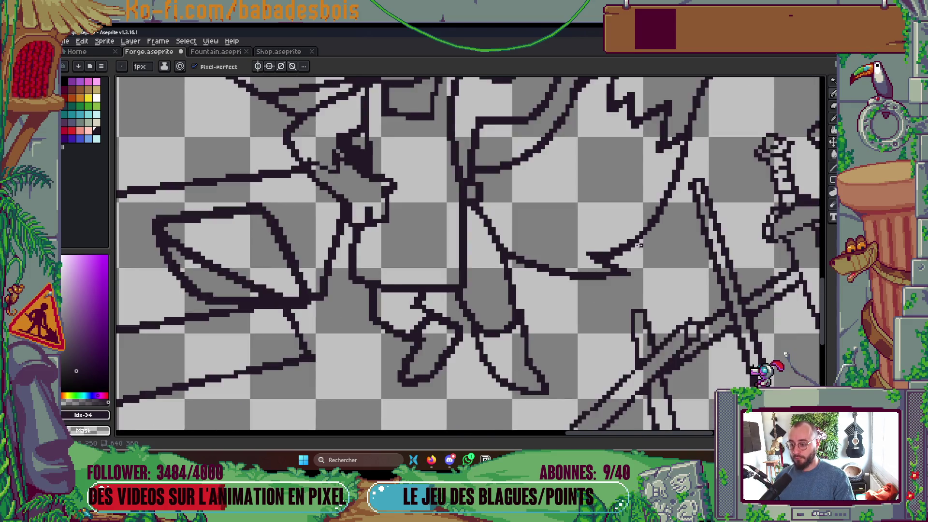
pyautogui.scroll(-2, 639, 245)
pyautogui.hscroll(2, 600, 249)
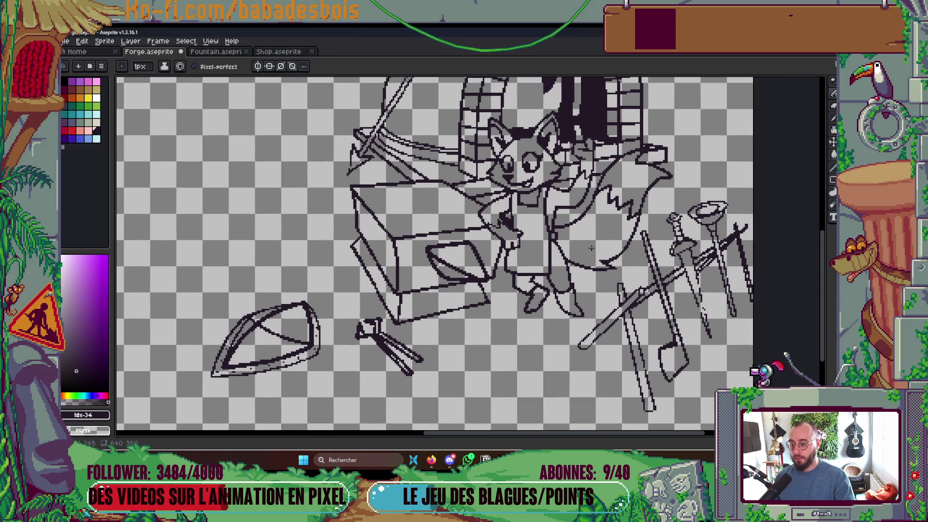
pyautogui.scroll(4, 503, 212)
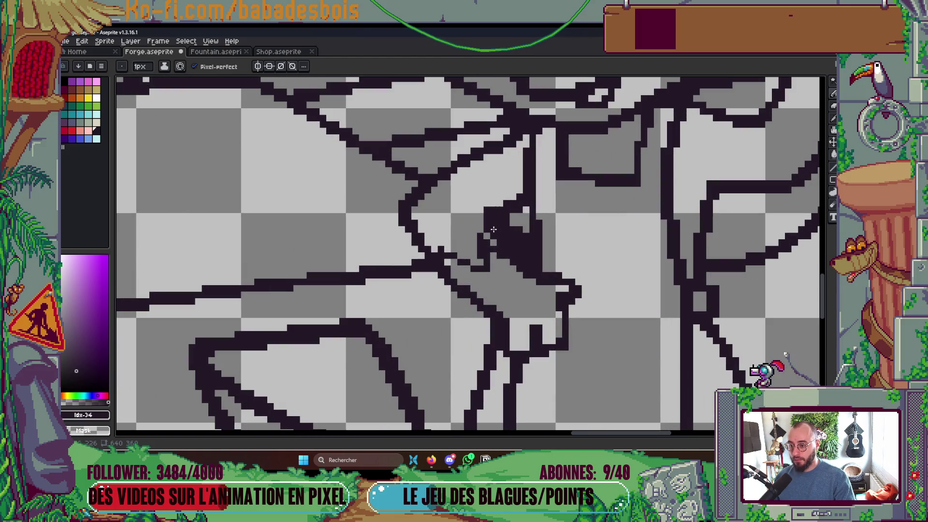
# - Clear the three stray dark pixels beside the fox's paw, then save Forge.aseprite
pyautogui.scroll(-3, 518, 229)
pyautogui.scroll(4, 510, 233)
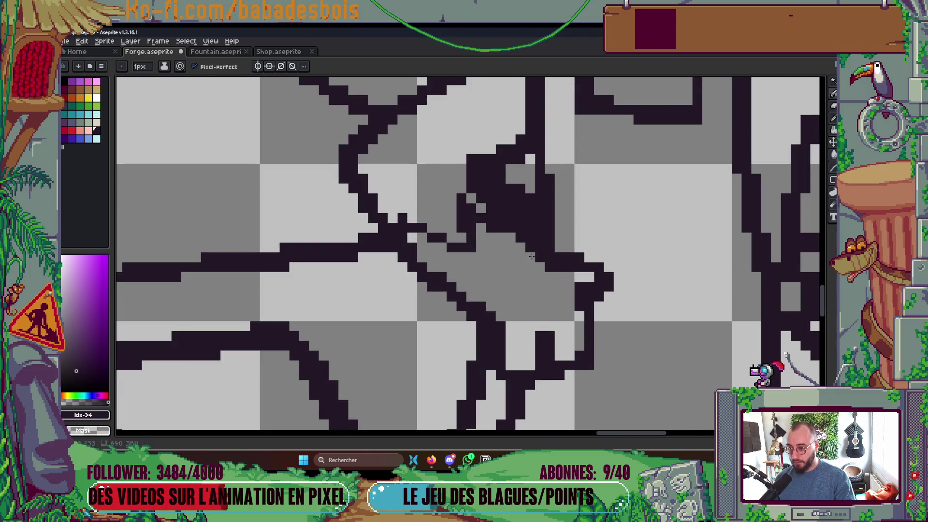
pyautogui.moveTo(490, 207); pyautogui.dragTo(481, 198)
pyautogui.click(472, 189)
pyautogui.click(471, 160)
pyautogui.scroll(-3, 560, 208)
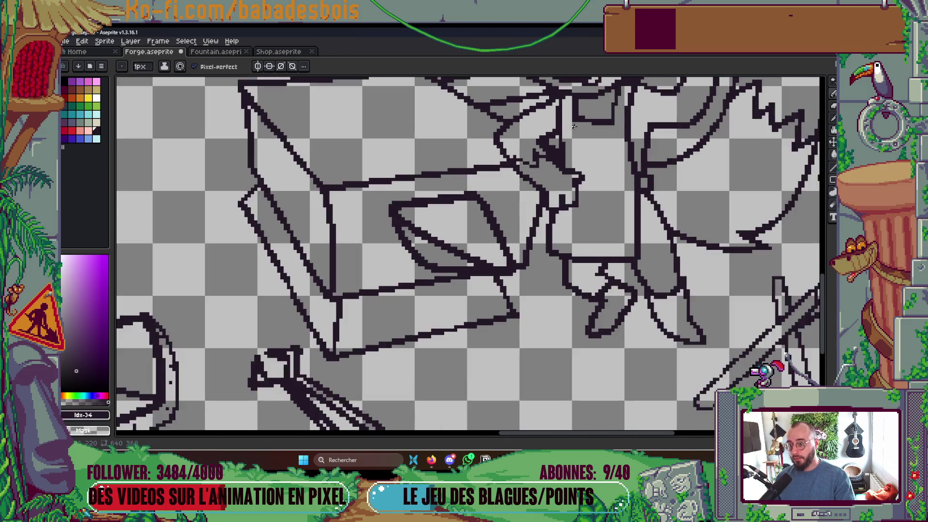
pyautogui.scroll(1, 561, 208)
pyautogui.hotkey('ctrl', 's')
pyautogui.scroll(-4, 560, 208)
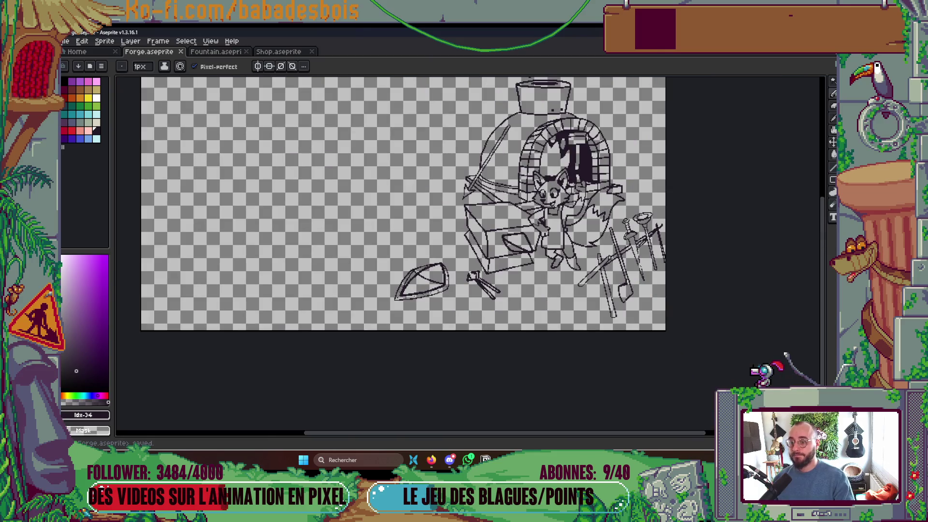
pyautogui.scroll(5, 549, 197)
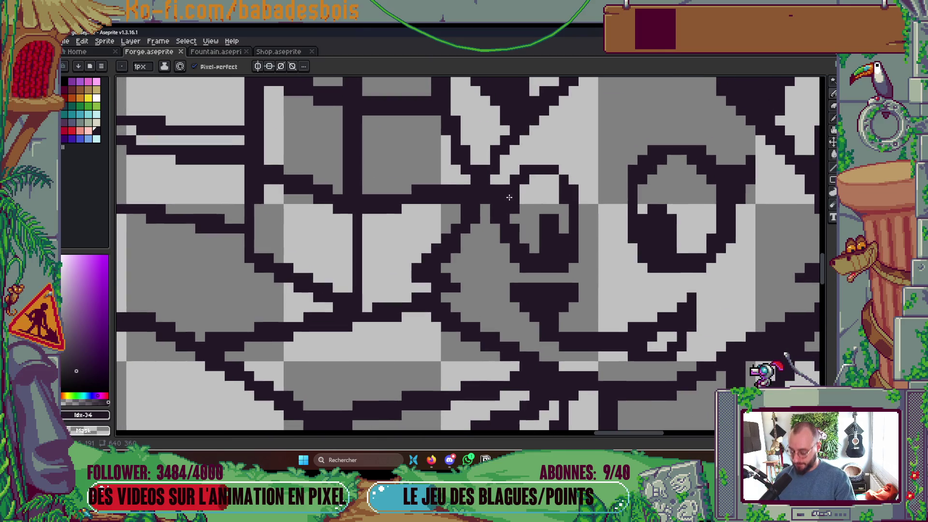
# - Select the fox's left eye with the Rectangular Marquee, delete it, and deselect
pyautogui.press('m')
pyautogui.moveTo(488, 173); pyautogui.dragTo(531, 275)
pyautogui.moveTo(520, 156); pyautogui.dragTo(540, 274)
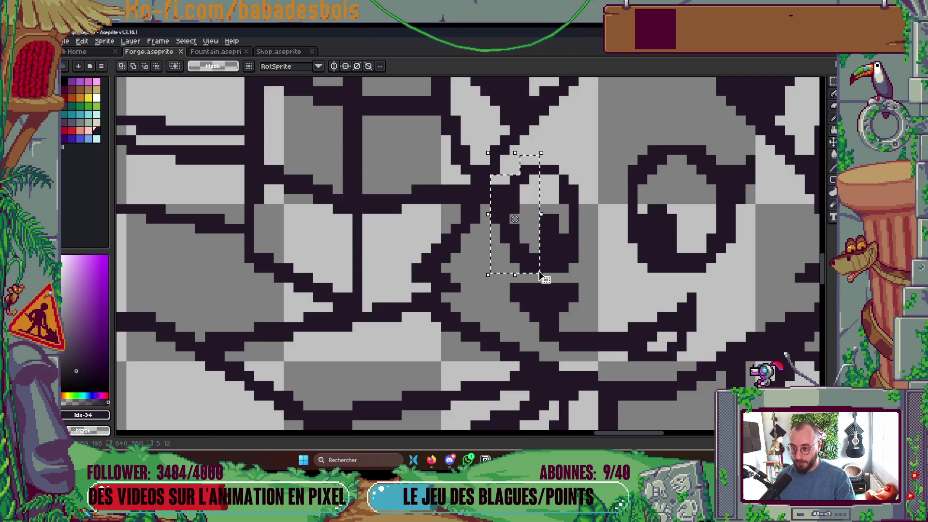
pyautogui.press('Delete')
pyautogui.hotkey('ctrl', 'd')
pyautogui.scroll(-5, 700, 241)
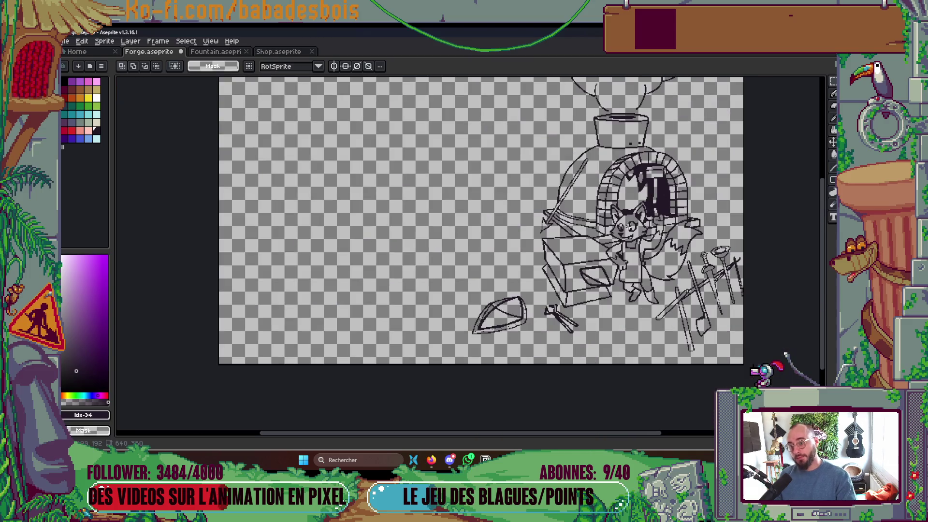
pyautogui.moveTo(700, 241); pyautogui.dragTo(594, 261)
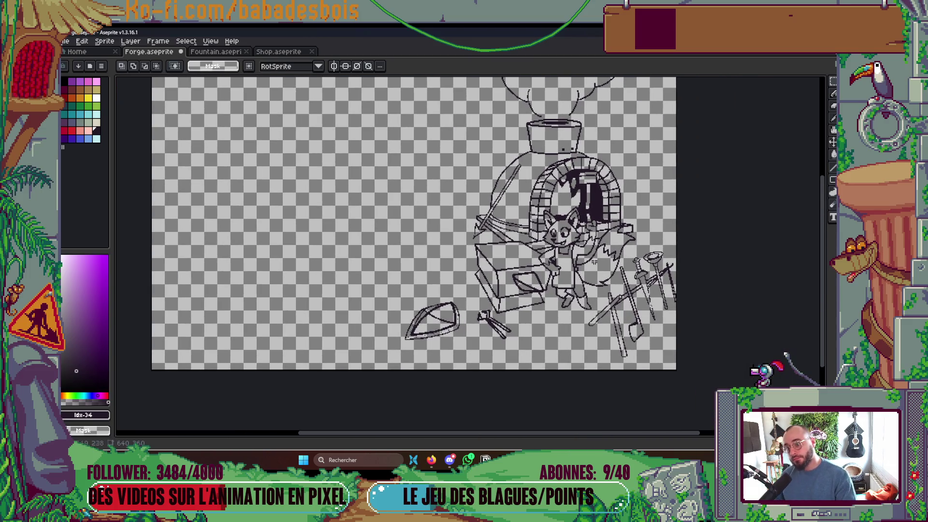
pyautogui.scroll(8, 498, 239)
# - With the 1px Pencil, add one dark pixel where the crossing blade lines meet
pyautogui.press('b')
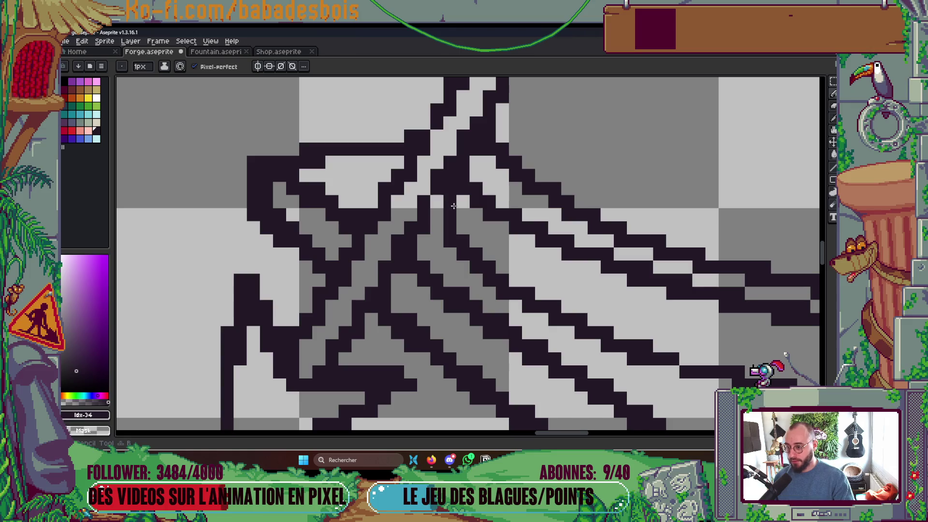
pyautogui.click(439, 213)
pyautogui.scroll(2, 430, 208)
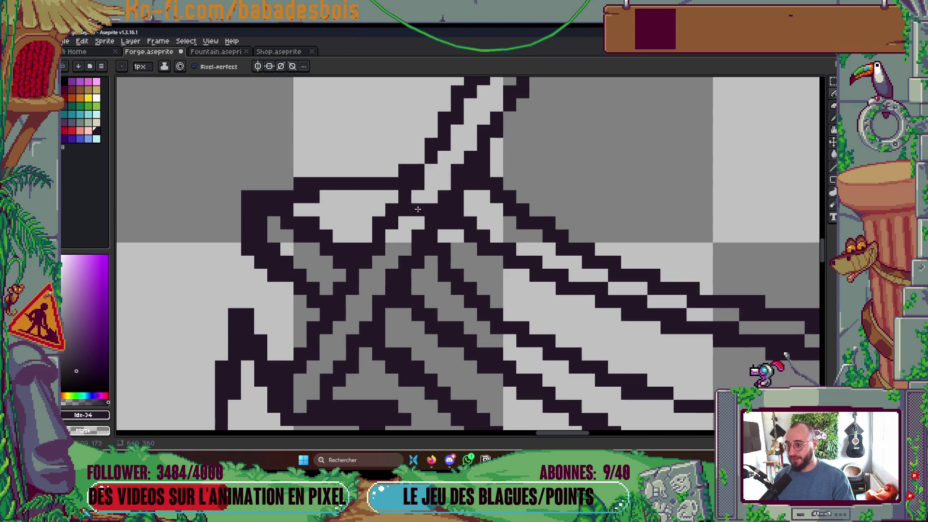
pyautogui.scroll(2, 438, 208)
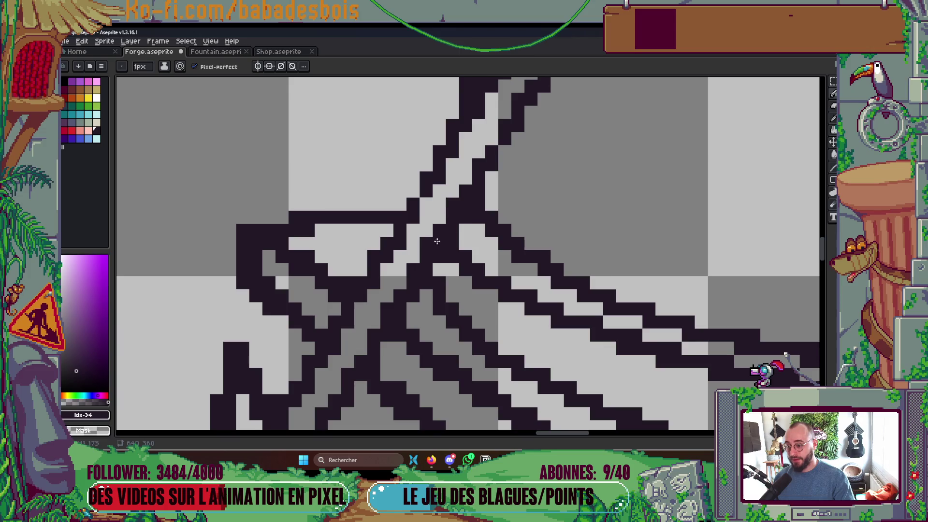
pyautogui.scroll(-6, 439, 209)
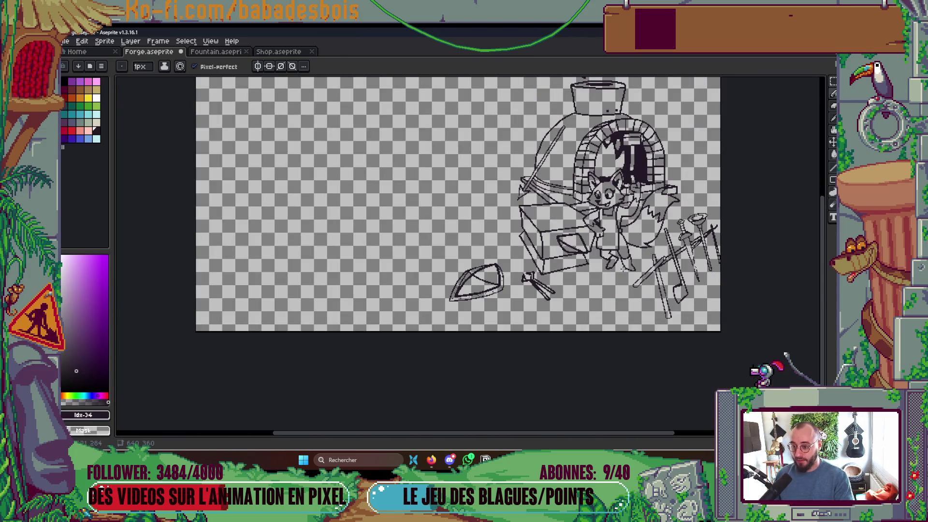
pyautogui.scroll(5, 523, 263)
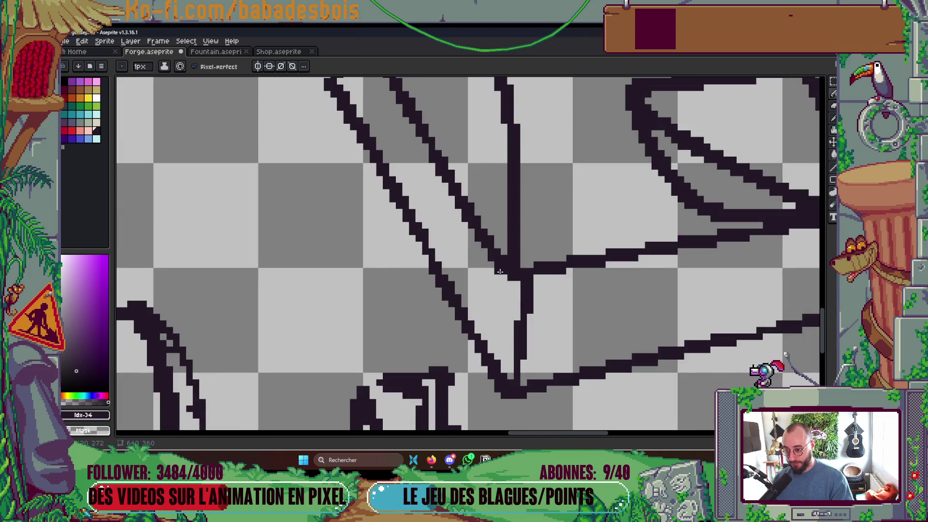
pyautogui.scroll(-5, 553, 302)
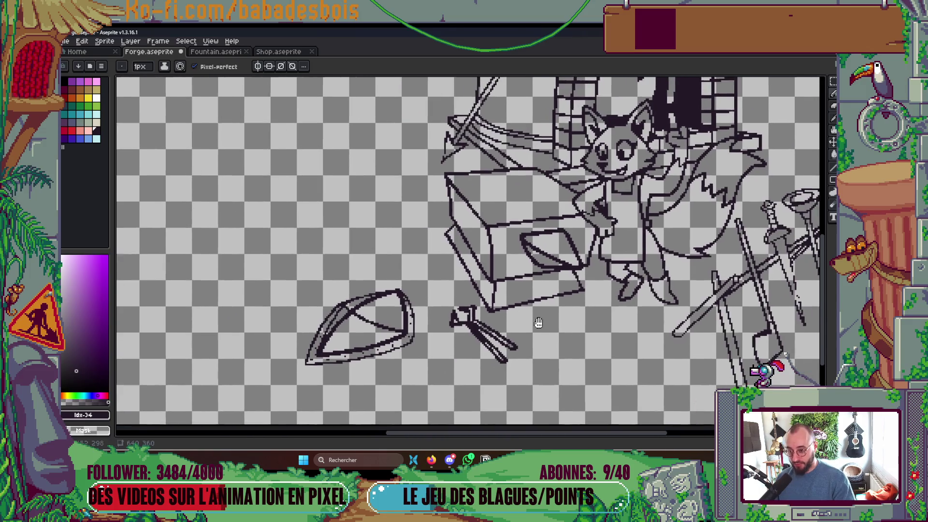
pyautogui.scroll(-1, 539, 323)
pyautogui.scroll(5, 447, 310)
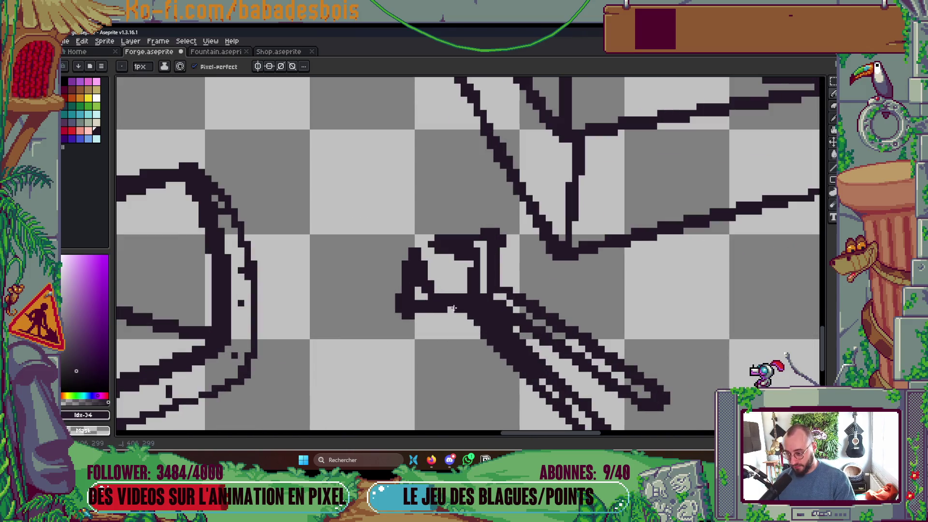
# - Erase stray pixels on the tongs' left side and add dark pixels along their top edge
pyautogui.moveTo(396, 297); pyautogui.dragTo(399, 317)
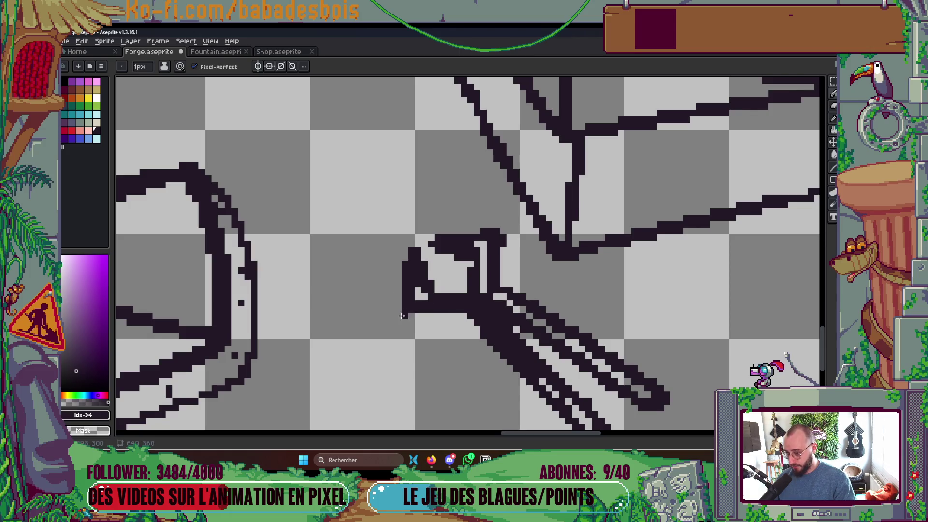
pyautogui.scroll(-3, 469, 286)
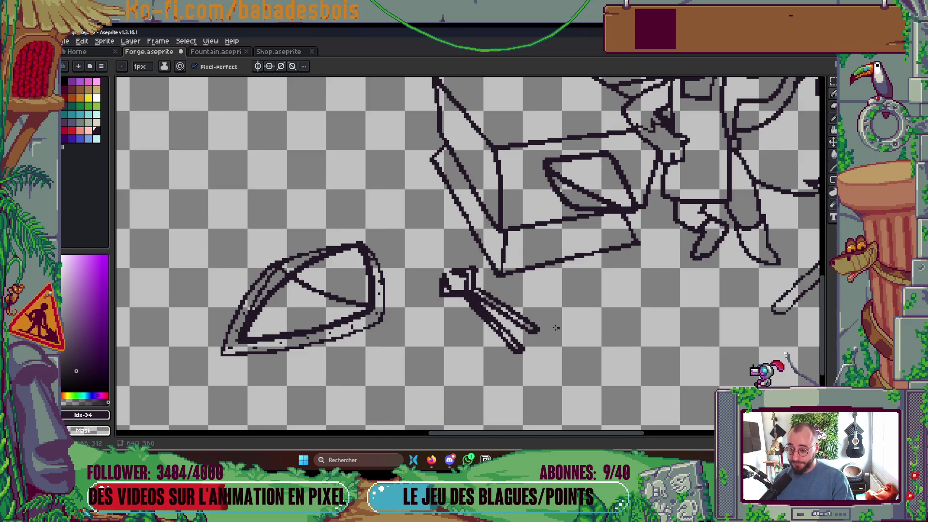
pyautogui.scroll(4, 556, 328)
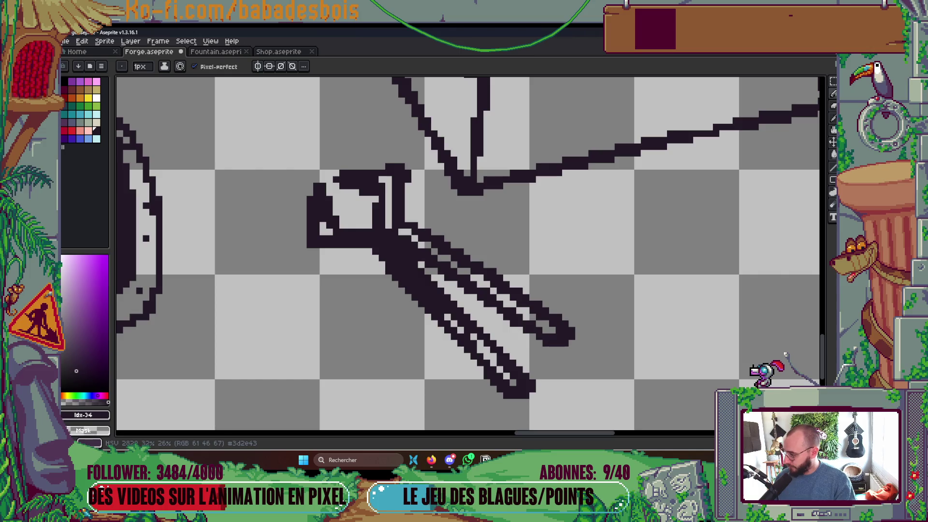
pyautogui.hotkey('alt', 'Tab')
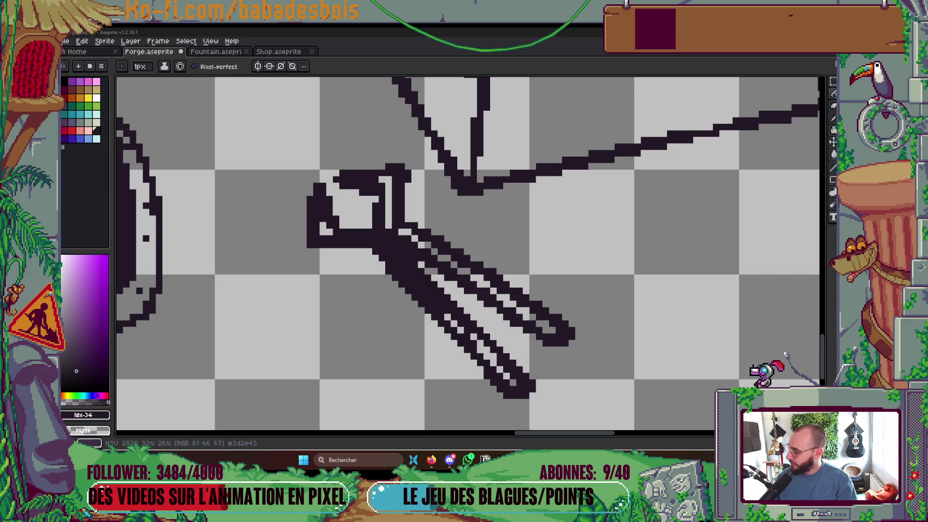
pyautogui.scroll(2, 565, 271)
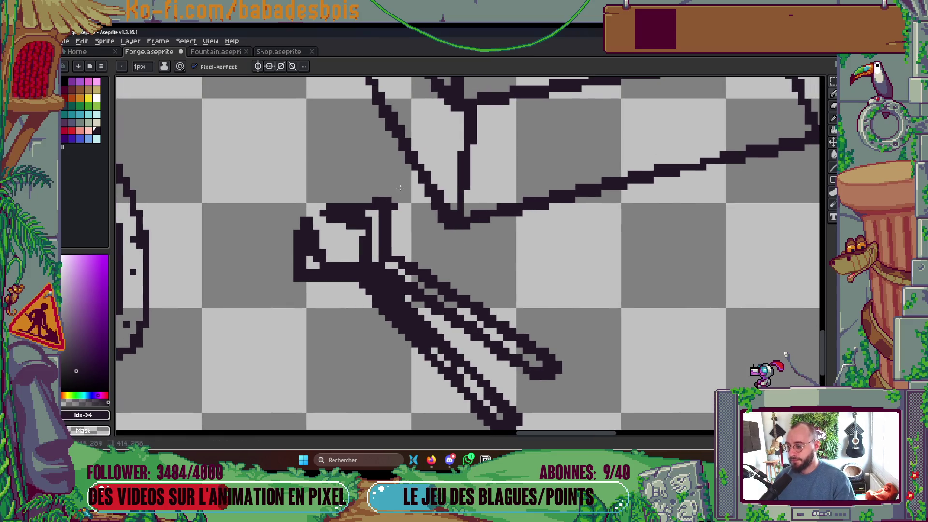
pyautogui.moveTo(358, 200); pyautogui.dragTo(369, 200)
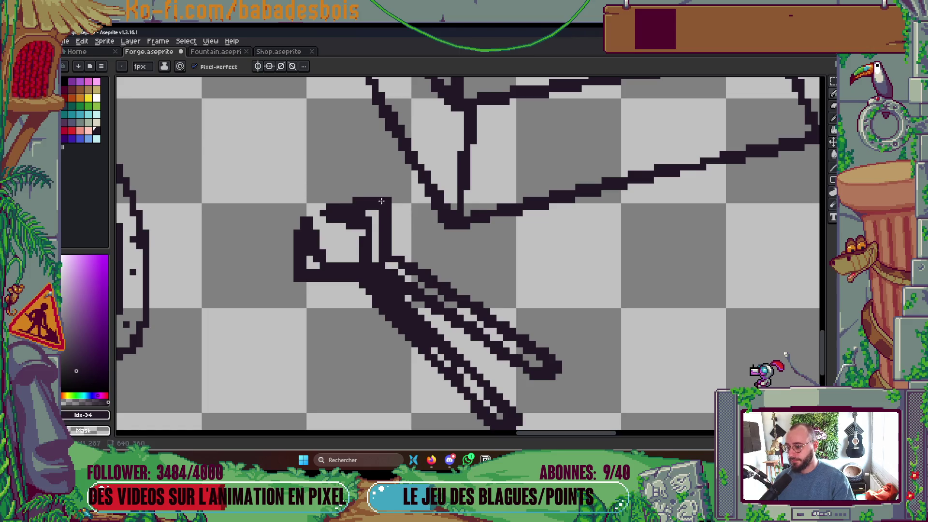
# - Remove the light line inside the tongs' jaw and draw light lines inside the handles
pyautogui.moveTo(347, 264); pyautogui.dragTo(309, 264)
pyautogui.scroll(-2, 310, 246)
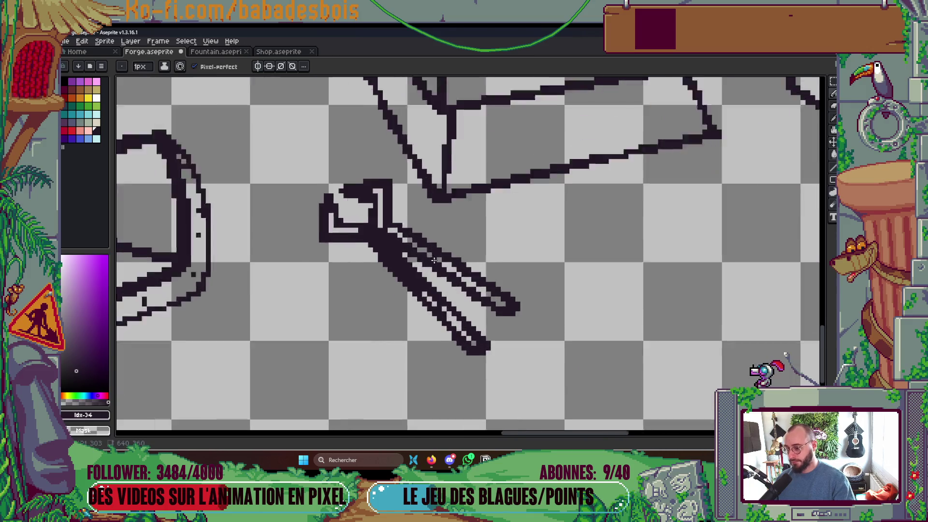
pyautogui.scroll(3, 427, 248)
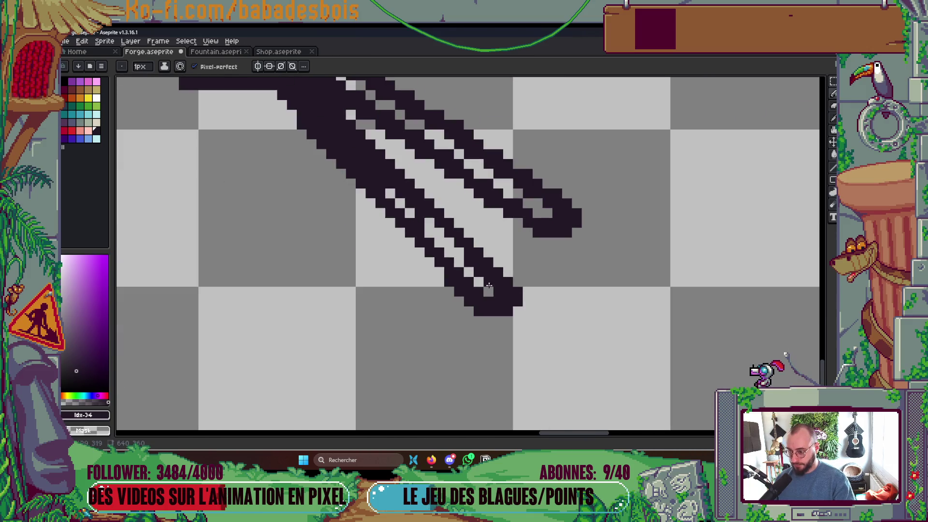
pyautogui.scroll(2, 420, 222)
pyautogui.moveTo(432, 249); pyautogui.dragTo(401, 228)
pyautogui.scroll(2, 380, 208)
pyautogui.moveTo(372, 196)
pyautogui.mouseDown()
pyautogui.moveTo(506, 314)
pyautogui.moveTo(499, 307)
pyautogui.mouseUp()
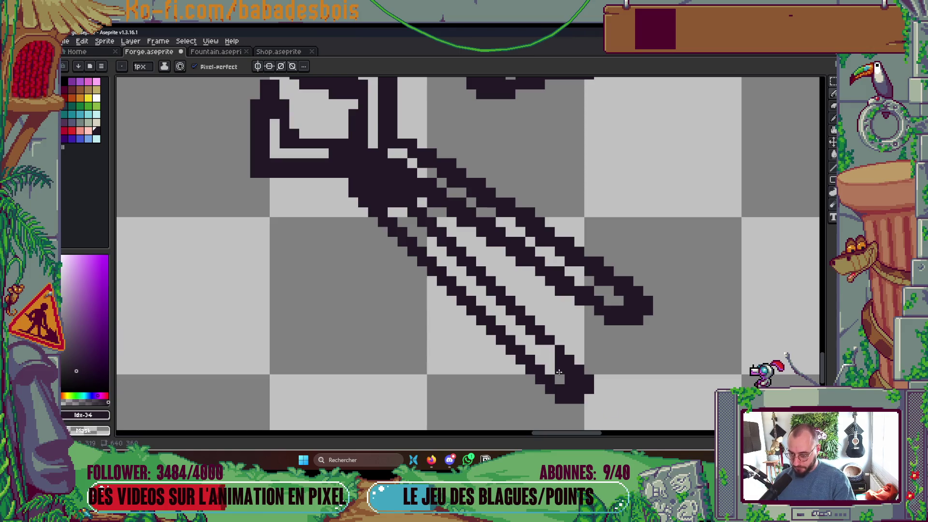
pyautogui.scroll(-5, 550, 353)
# - Draw a light-grey line along the tongs' handle edge and add a dark pixel to the head
pyautogui.scroll(5, 596, 294)
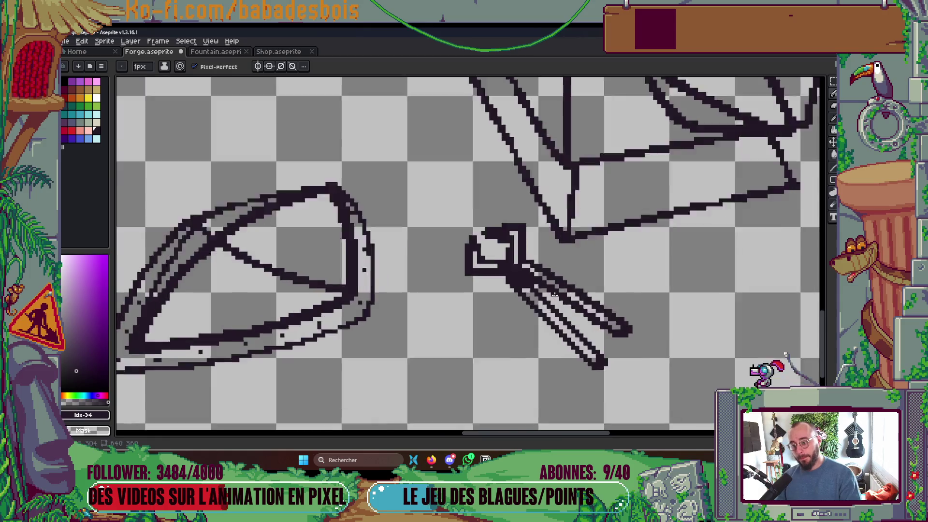
pyautogui.moveTo(479, 278); pyautogui.dragTo(450, 247)
pyautogui.click(421, 248)
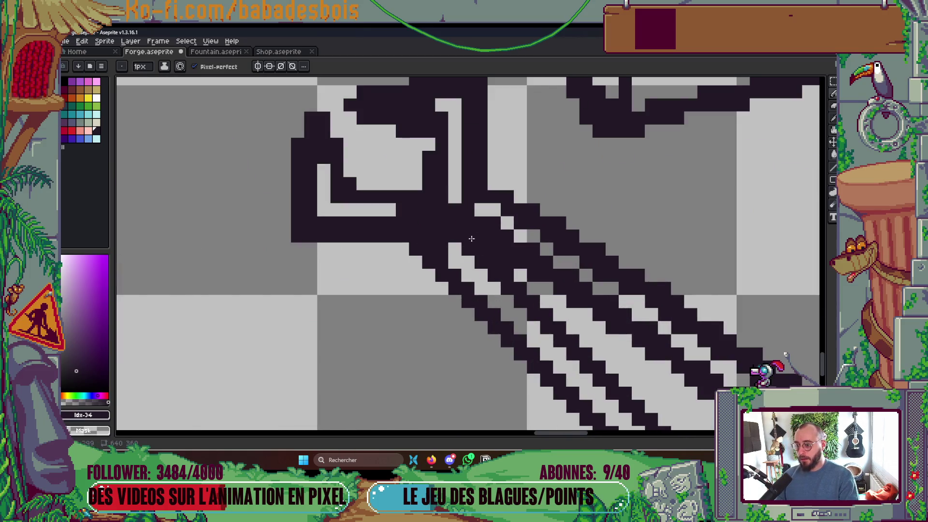
pyautogui.scroll(-4, 423, 245)
pyautogui.scroll(5, 494, 170)
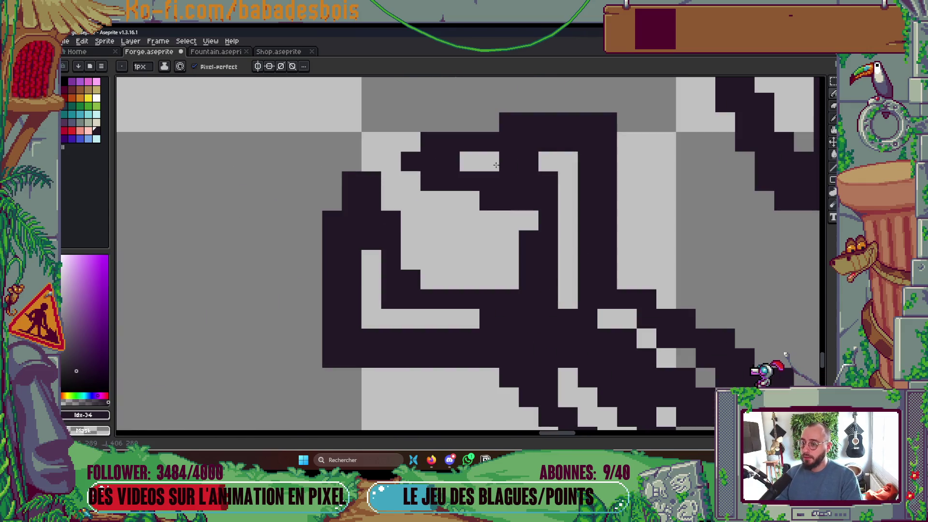
pyautogui.scroll(-5, 494, 170)
pyautogui.scroll(5, 578, 282)
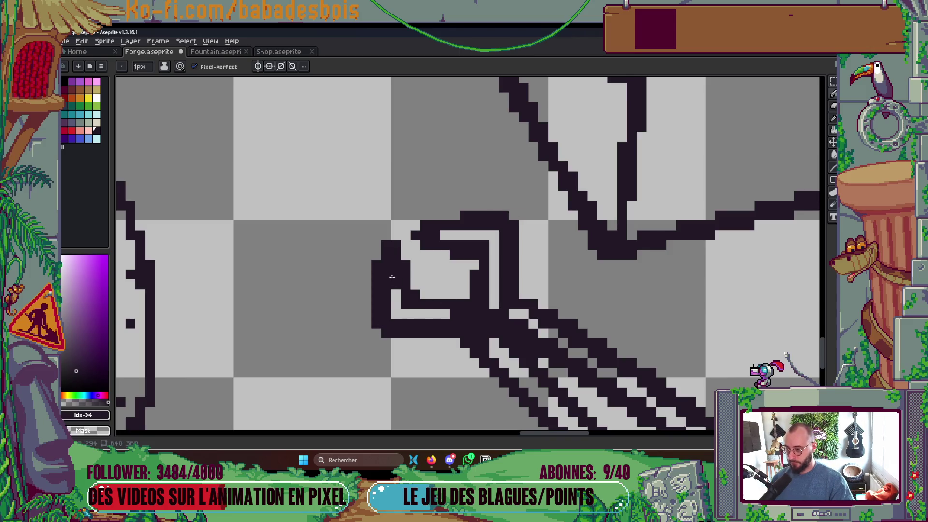
pyautogui.scroll(-4, 542, 227)
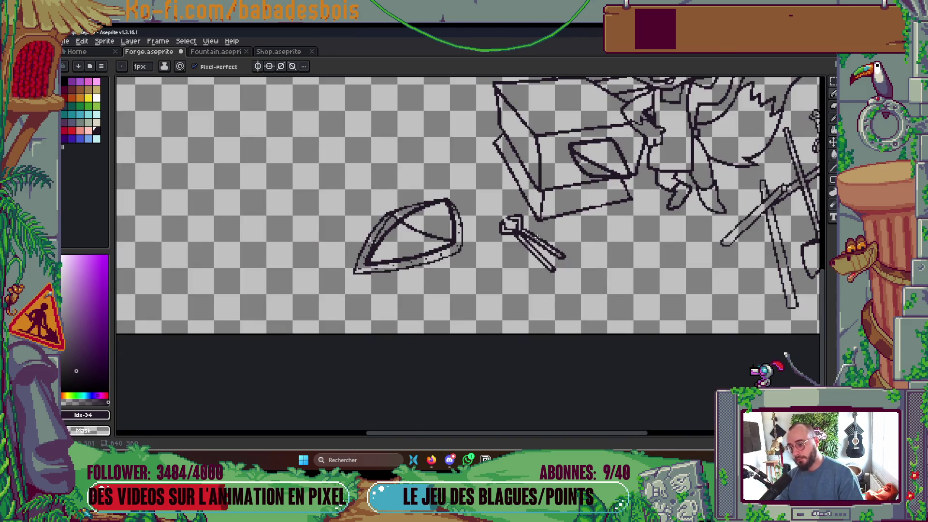
pyautogui.scroll(4, 551, 220)
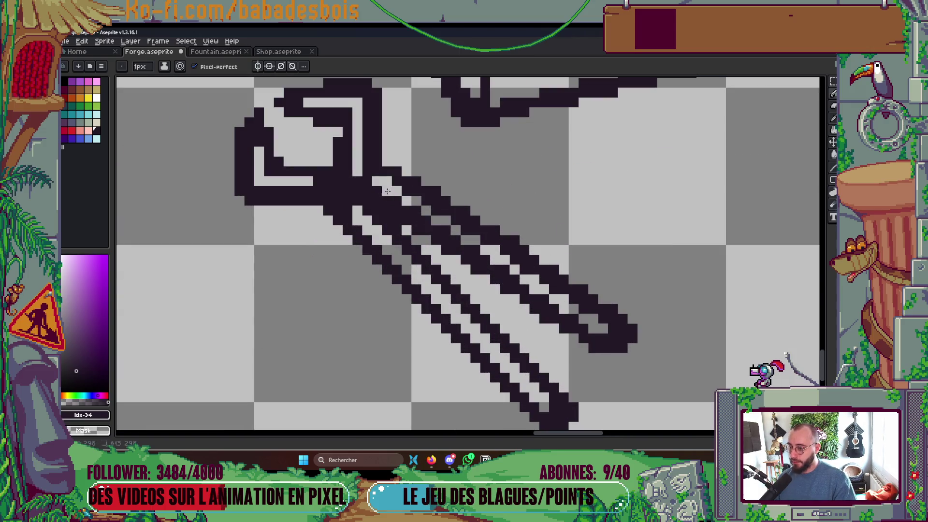
# - Add a light-grey line along the upper handle and save Forge.aseprite
pyautogui.keyDown('shift'); pyautogui.click(589, 327); pyautogui.keyUp('shift')
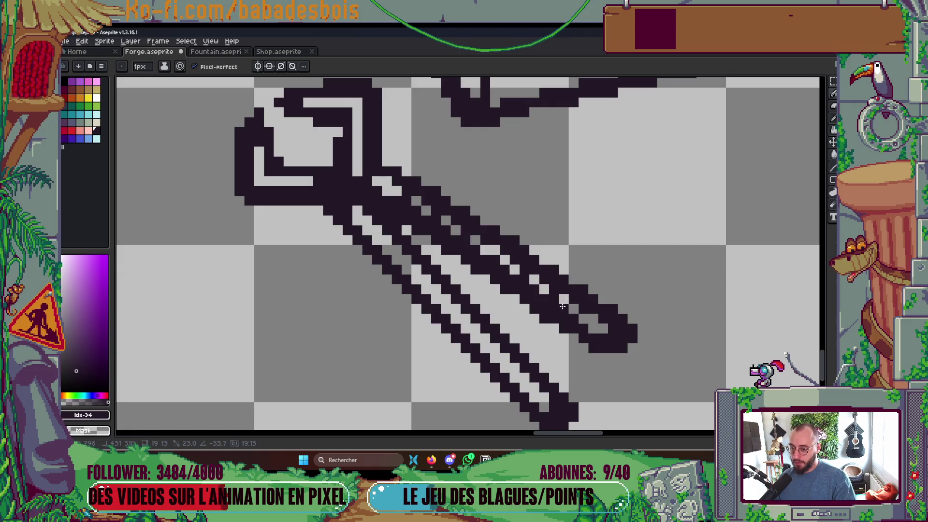
pyautogui.scroll(-3, 586, 259)
pyautogui.scroll(3, 586, 259)
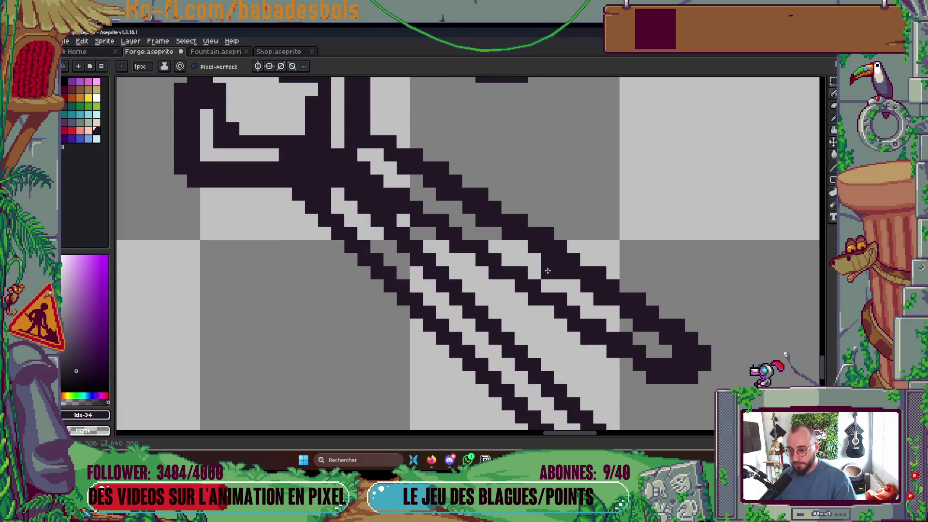
pyautogui.scroll(-5, 590, 243)
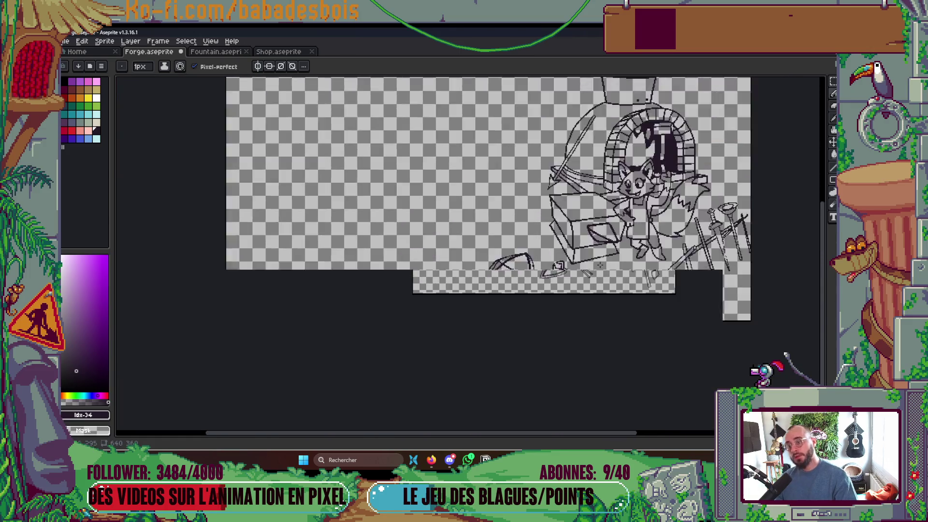
pyautogui.hotkey('ctrl', 's')
# - Add pixels along the anvil's diagonal edge, close the gap in the arch's inner line, and save
pyautogui.scroll(5, 463, 311)
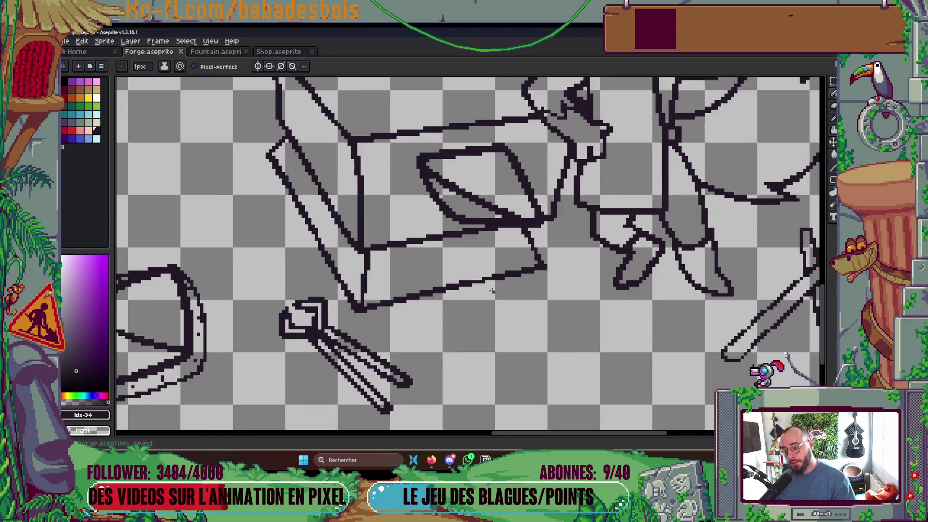
pyautogui.click(462, 250)
pyautogui.click(496, 240)
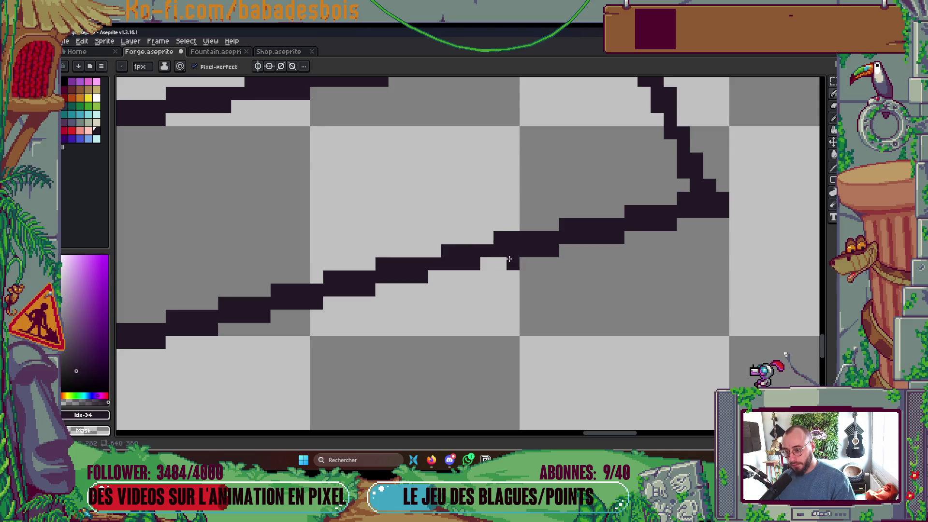
pyautogui.scroll(-3, 581, 227)
pyautogui.scroll(-3, 580, 228)
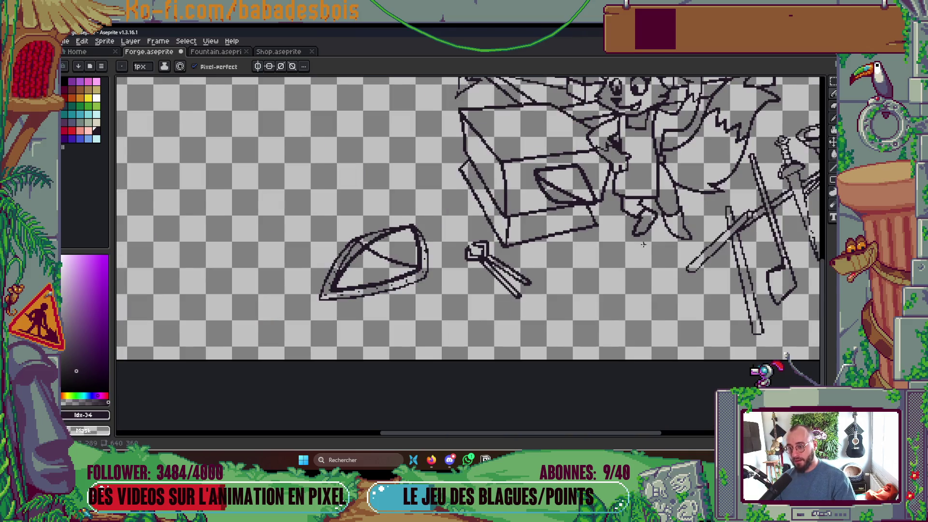
pyautogui.scroll(2, 628, 289)
pyautogui.scroll(-2, 629, 289)
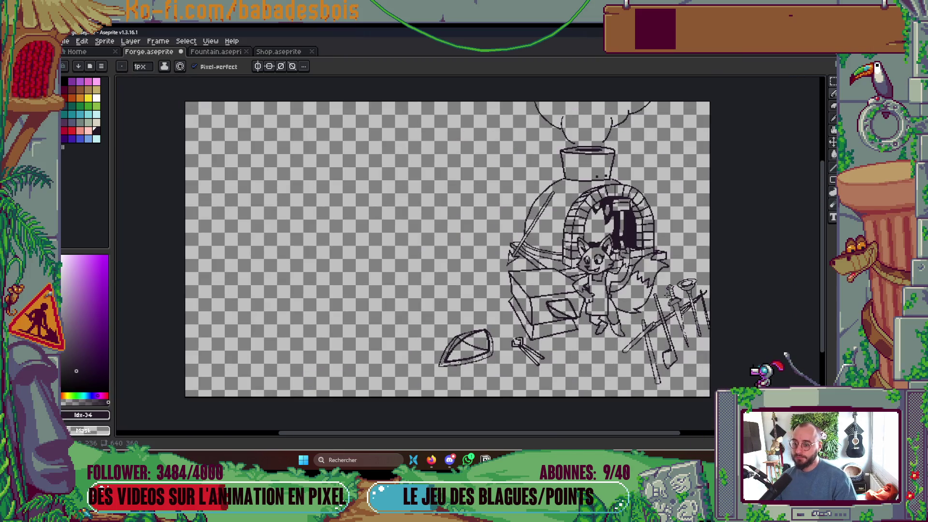
pyautogui.scroll(4, 530, 188)
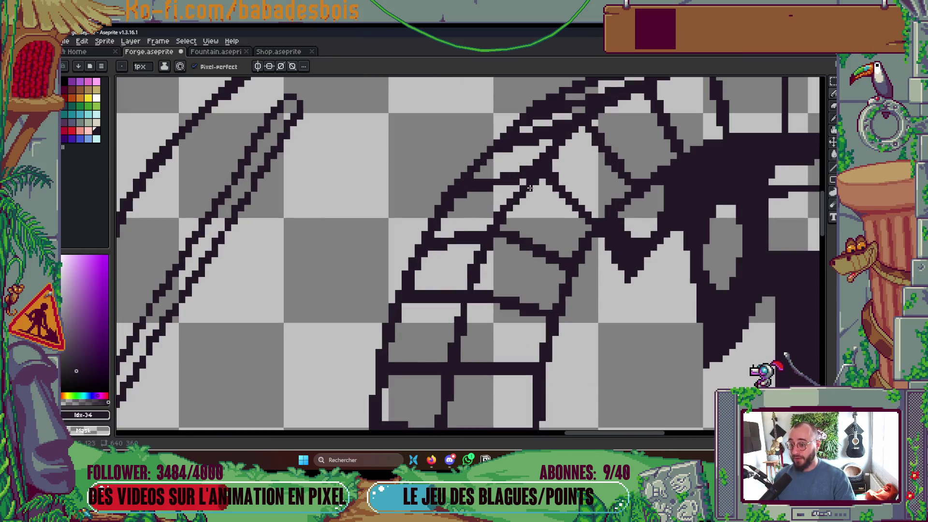
pyautogui.moveTo(491, 175); pyautogui.dragTo(509, 177)
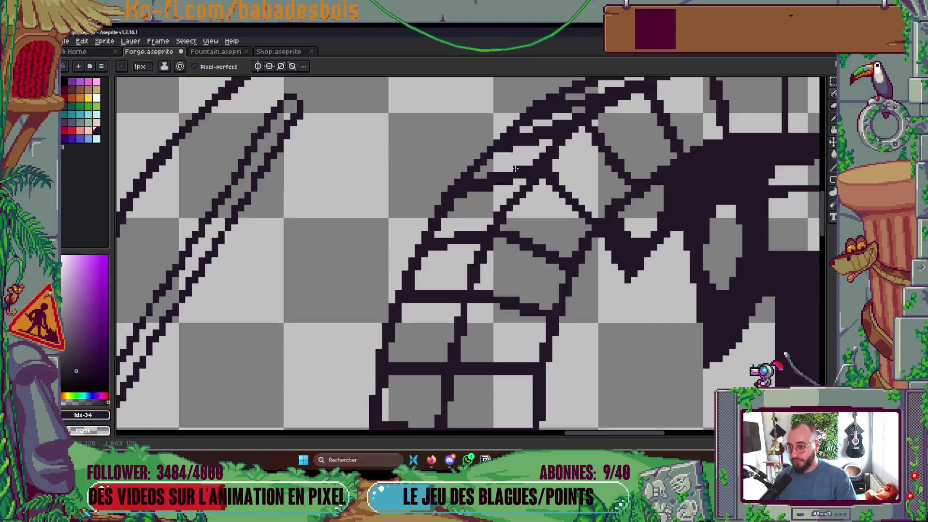
pyautogui.scroll(-4, 515, 169)
pyautogui.hotkey('ctrl', 's')
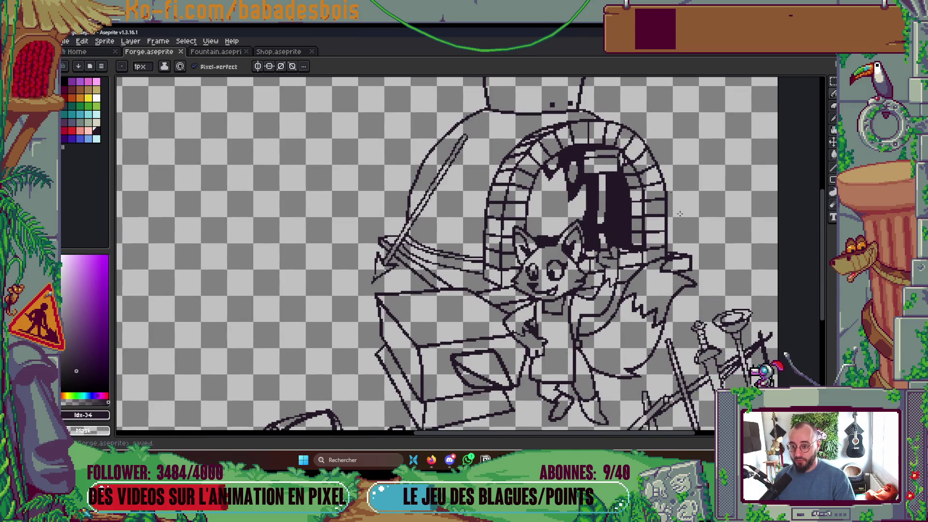
# - Thicken the sword's outer outline with a pencil stroke
pyautogui.scroll(-3, 680, 213)
pyautogui.scroll(3, 628, 193)
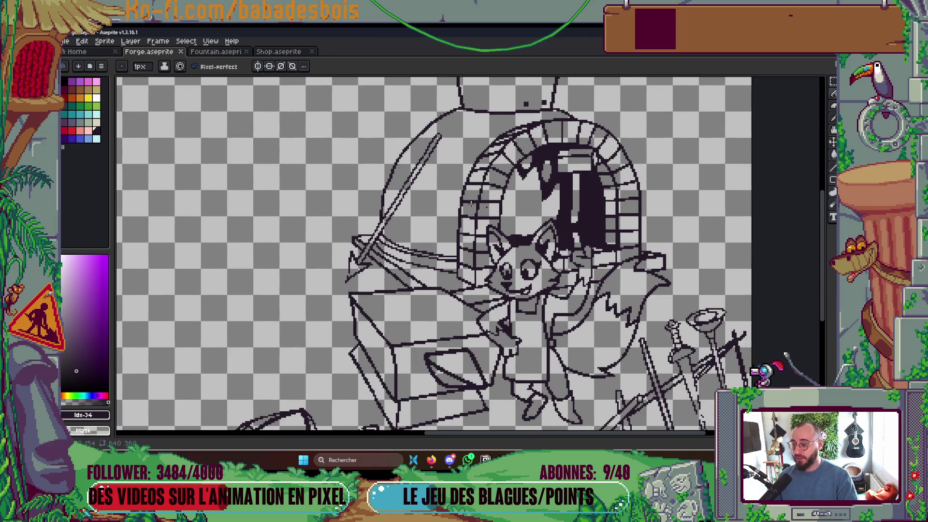
pyautogui.scroll(4, 387, 170)
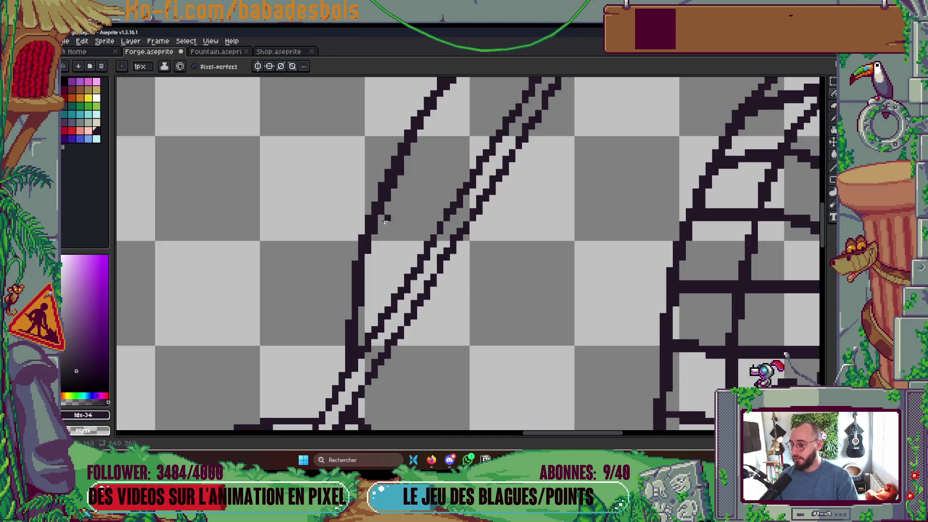
pyautogui.scroll(-5, 385, 221)
pyautogui.scroll(1, 386, 220)
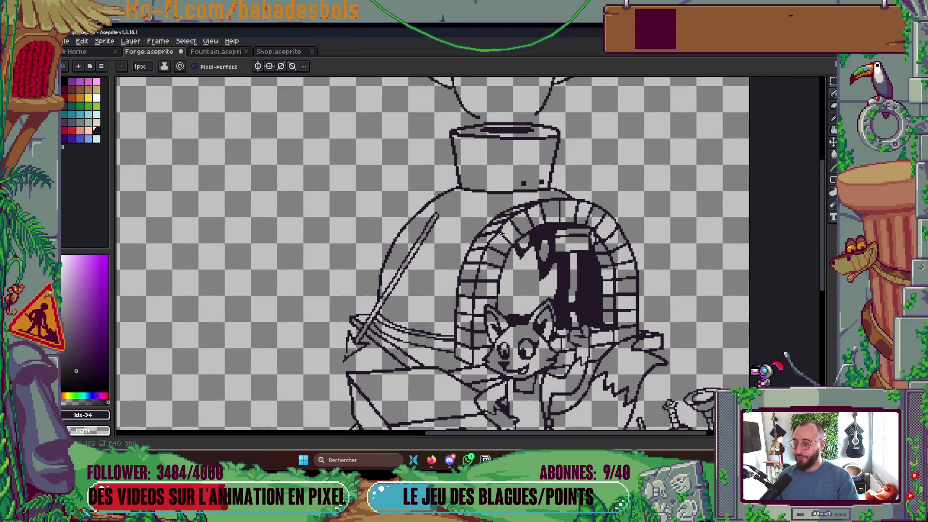
pyautogui.scroll(3, 423, 215)
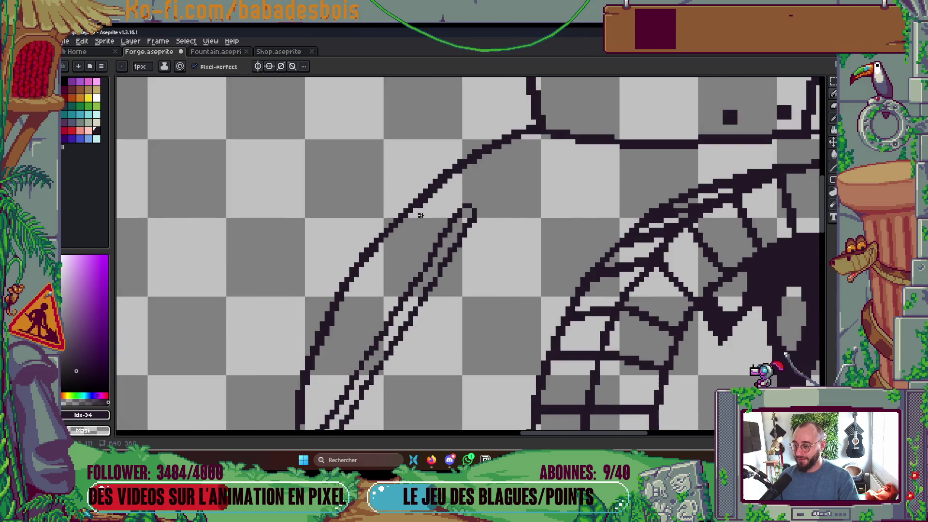
pyautogui.moveTo(385, 239); pyautogui.dragTo(409, 215)
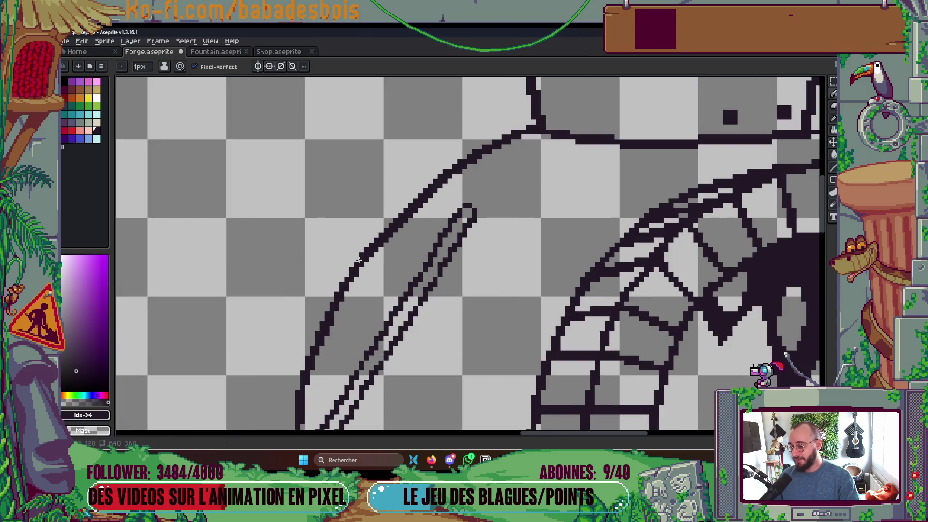
# - Extend the brick arch's top outline down and to the right
pyautogui.scroll(-4, 354, 260)
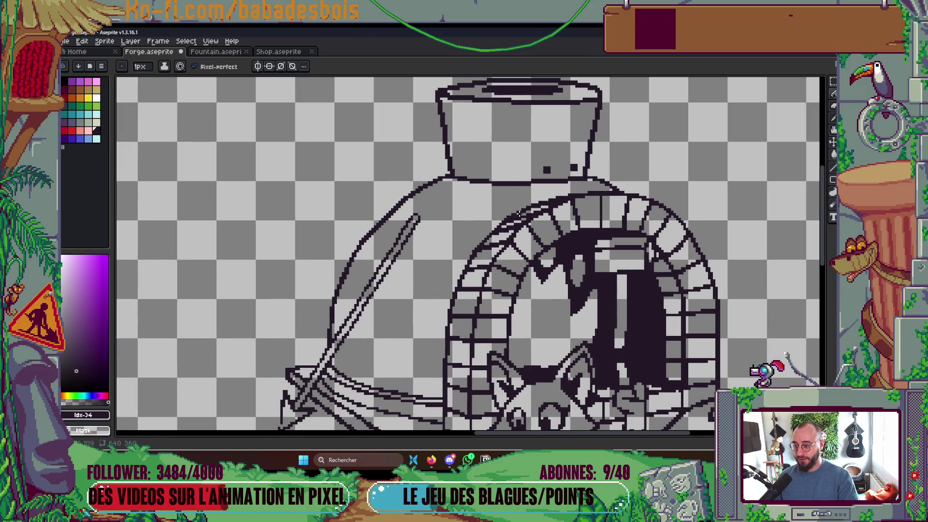
pyautogui.scroll(3, 632, 184)
pyautogui.scroll(2, 633, 184)
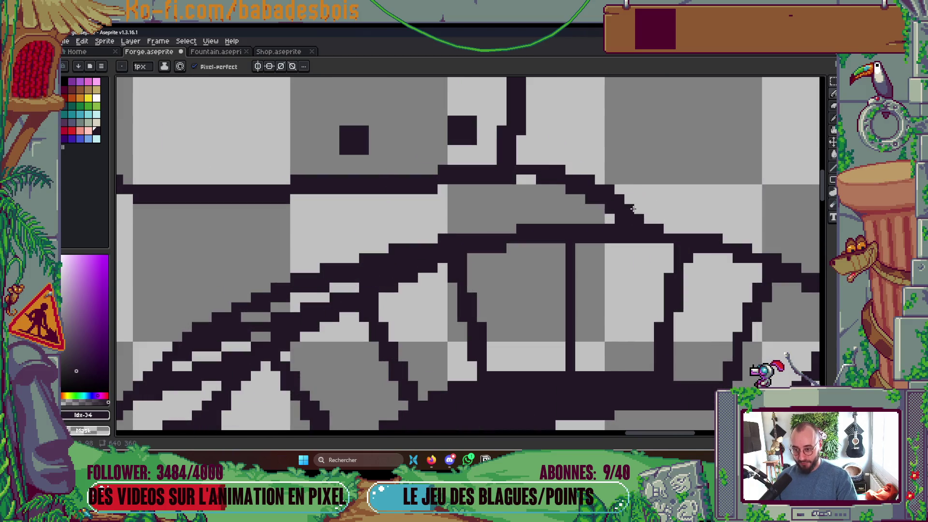
pyautogui.moveTo(629, 201)
pyautogui.mouseDown()
pyautogui.moveTo(663, 228)
pyautogui.moveTo(656, 218)
pyautogui.mouseUp()
# - Try adding pixels along the diagonal line's upper edge and gaps, then undo those strokes
pyautogui.scroll(-3, 542, 176)
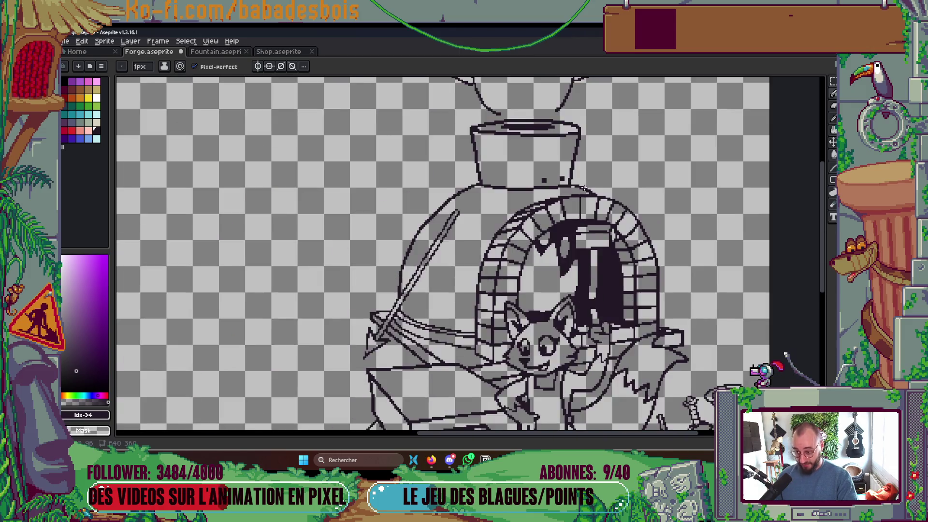
pyautogui.scroll(3, 542, 176)
pyautogui.scroll(-5, 542, 176)
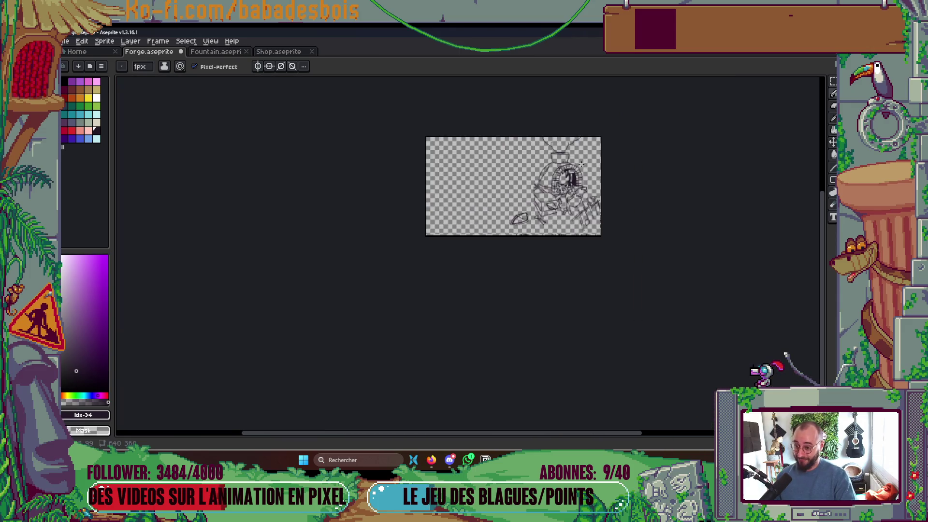
pyautogui.scroll(1, 542, 176)
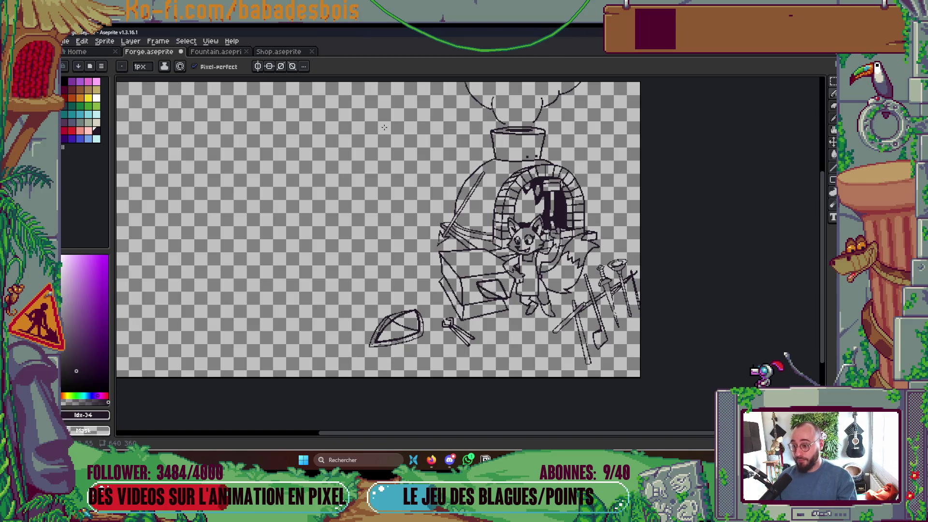
pyautogui.scroll(6, 476, 200)
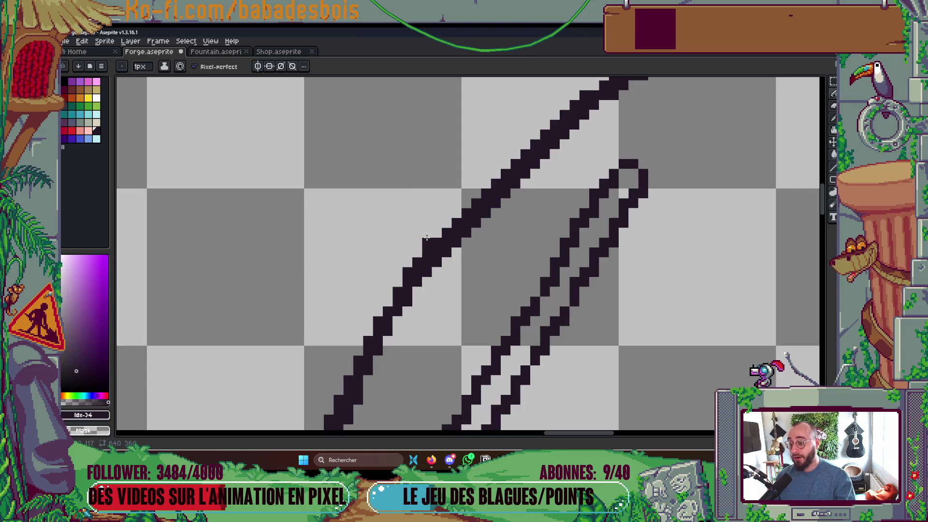
pyautogui.moveTo(417, 249)
pyautogui.mouseDown()
pyautogui.moveTo(406, 317)
pyautogui.moveTo(551, 172)
pyautogui.mouseUp()
pyautogui.moveTo(457, 307)
pyautogui.mouseDown()
pyautogui.moveTo(430, 328)
pyautogui.moveTo(468, 304)
pyautogui.mouseUp()
pyautogui.hotkey('ctrl', 'z')
pyautogui.hotkey('ctrl', 'z')
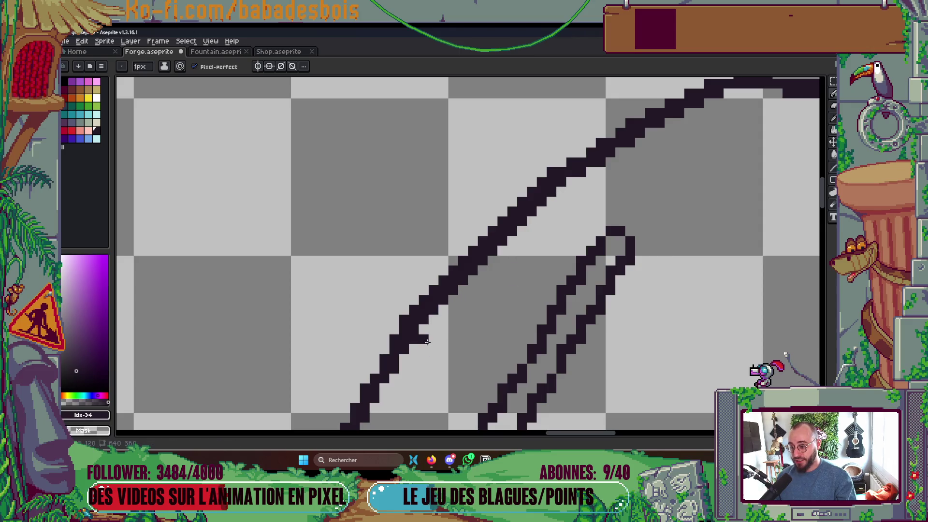
# - Recenter the forge drawing, save it, and add a pixel near the sword hilt
pyautogui.scroll(-8, 514, 269)
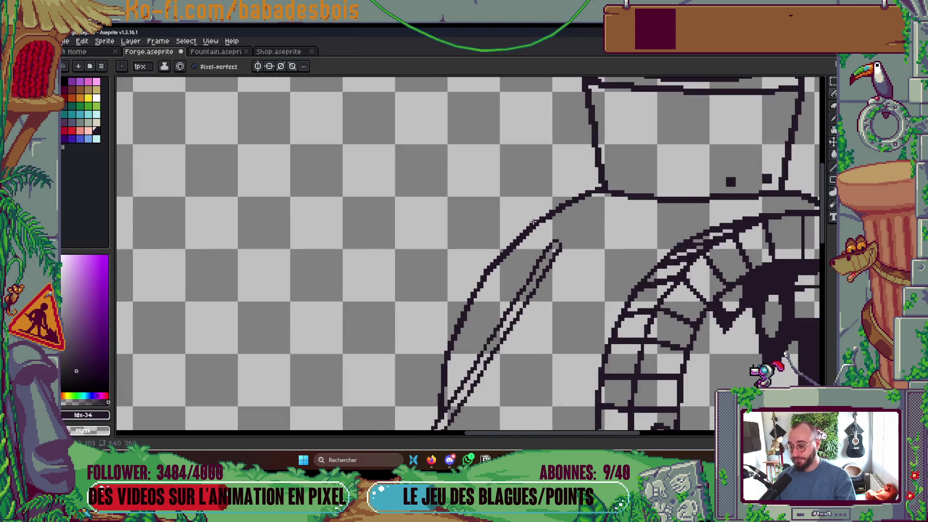
pyautogui.moveTo(587, 278); pyautogui.dragTo(580, 265)
pyautogui.hotkey('ctrl', 's')
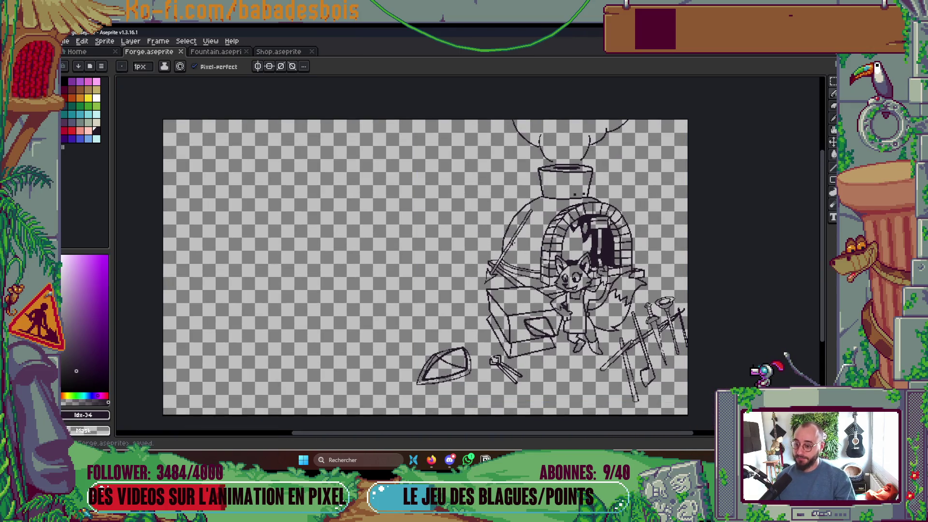
pyautogui.scroll(6, 486, 280)
pyautogui.click(433, 355)
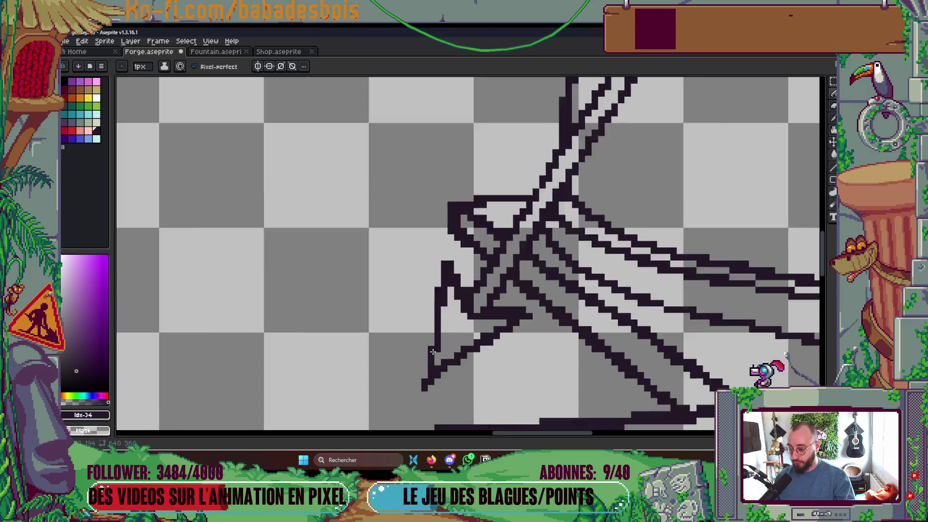
# - Redraw the sword hilt's dark line and left side, add a diagonal across it, and save
pyautogui.scroll(1, 432, 351)
pyautogui.moveTo(433, 341); pyautogui.dragTo(432, 324)
pyautogui.moveTo(425, 383); pyautogui.dragTo(432, 297)
pyautogui.scroll(-3, 503, 266)
pyautogui.scroll(2, 503, 266)
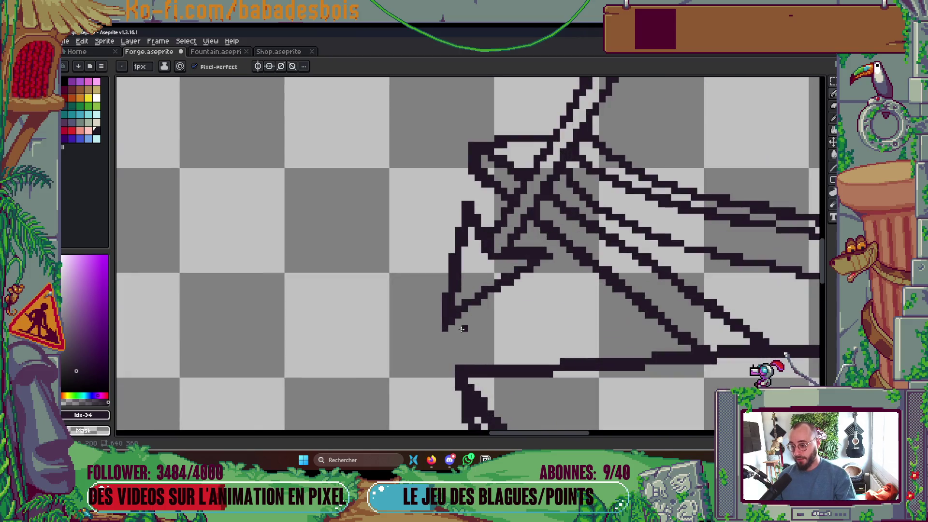
pyautogui.keyDown('shift'); pyautogui.click(530, 272); pyautogui.keyUp('shift')
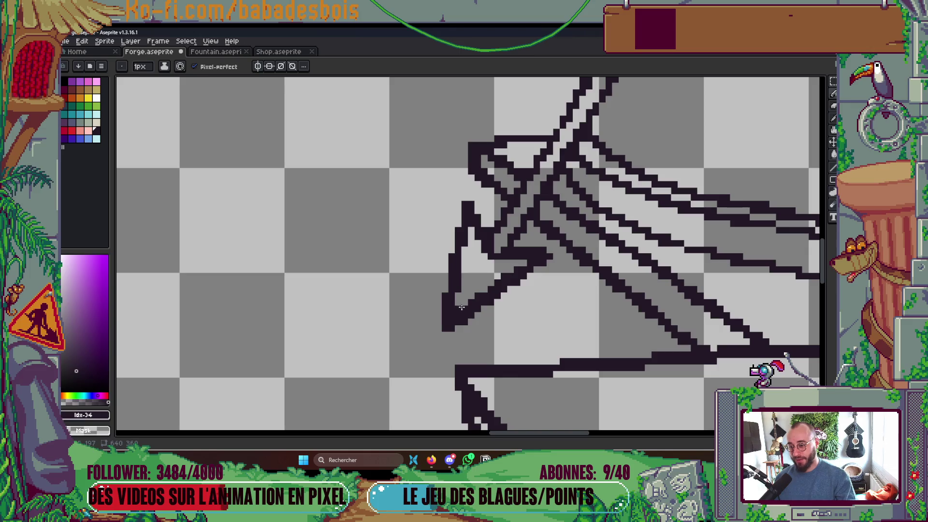
pyautogui.scroll(-6, 462, 307)
pyautogui.scroll(1, 478, 271)
pyautogui.hotkey('ctrl', 's')
# - Close off the sword blade's tip with pixels, erase the stray tip pixel, and save
pyautogui.scroll(6, 526, 188)
pyautogui.click(496, 184)
pyautogui.click(509, 183)
pyautogui.click(509, 194)
pyautogui.click(518, 174)
pyautogui.scroll(-3, 521, 171)
pyautogui.scroll(3, 515, 175)
pyautogui.rightClick(512, 177)
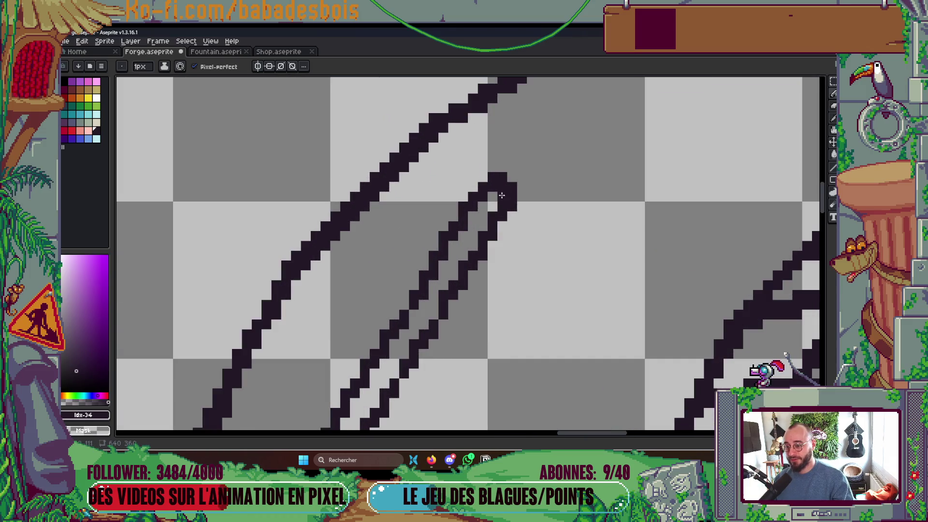
pyautogui.scroll(-5, 501, 195)
pyautogui.hotkey('ctrl', 's')
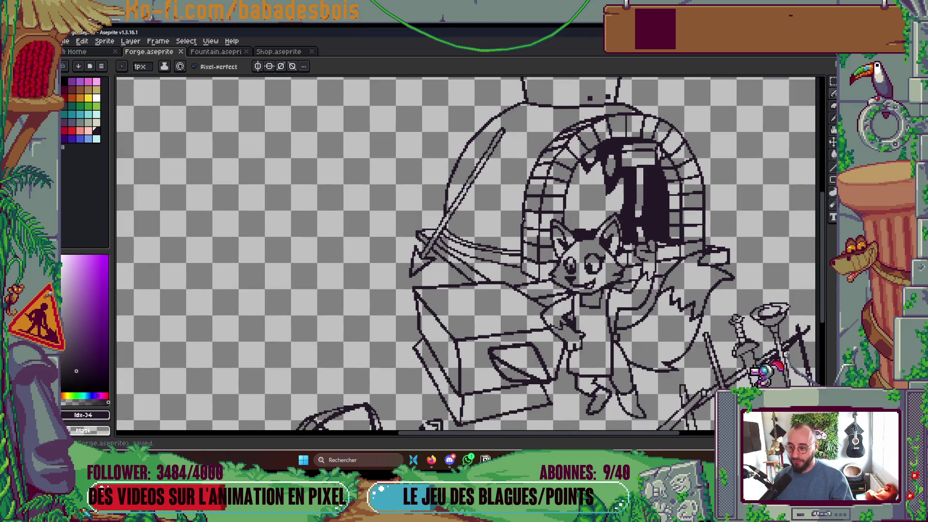
# - Add a pixel to the sword guard, save, and place a pixel on the brick arch outline
pyautogui.scroll(4, 484, 271)
pyautogui.click(398, 252)
pyautogui.scroll(-1, 419, 225)
pyautogui.scroll(1, 420, 225)
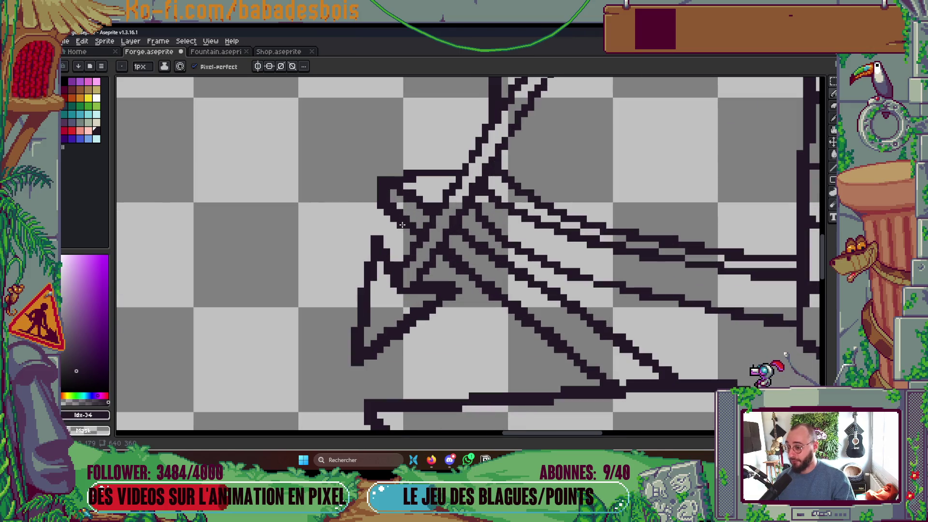
pyautogui.scroll(-1, 431, 224)
pyautogui.scroll(2, 478, 277)
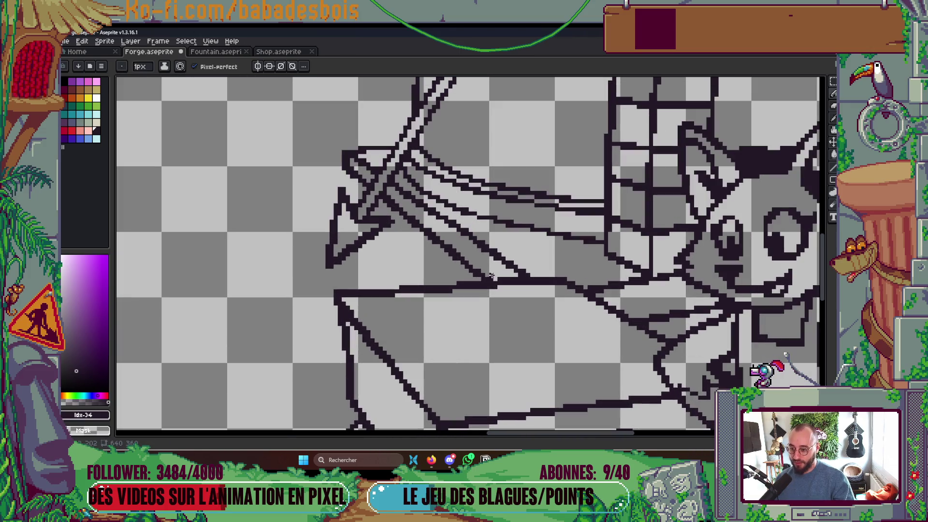
pyautogui.scroll(-5, 492, 279)
pyautogui.hotkey('ctrl', 's')
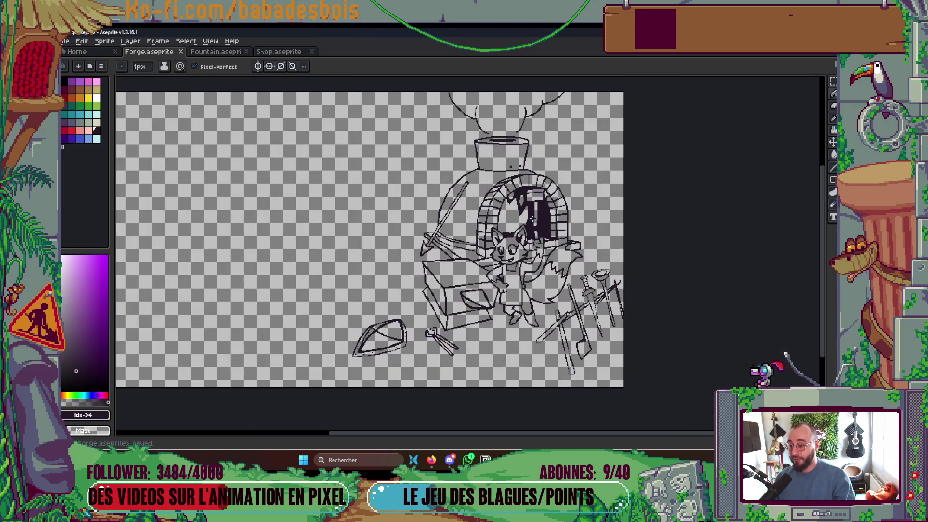
pyautogui.scroll(6, 503, 193)
pyautogui.click(457, 197)
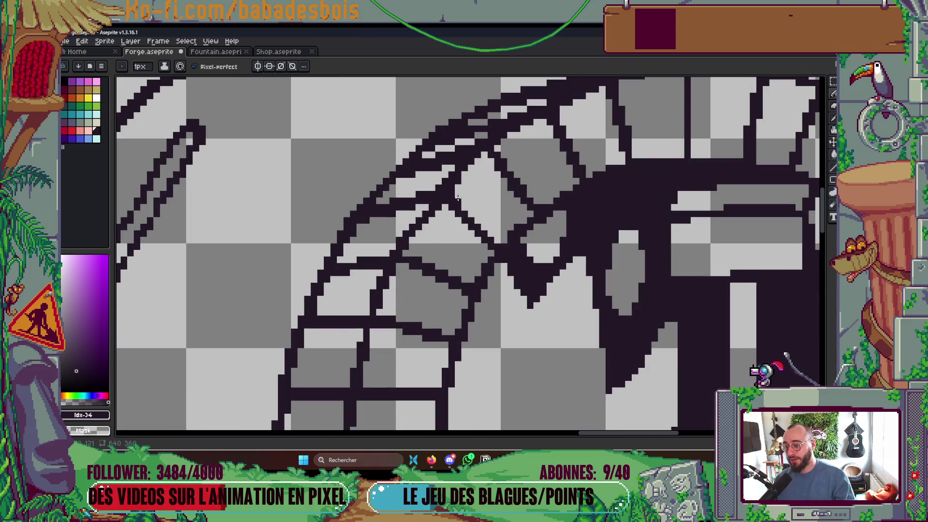
# - Draw a short stroke along the arch outline and a vertical line inside the brick arch
pyautogui.moveTo(407, 228); pyautogui.dragTo(421, 215)
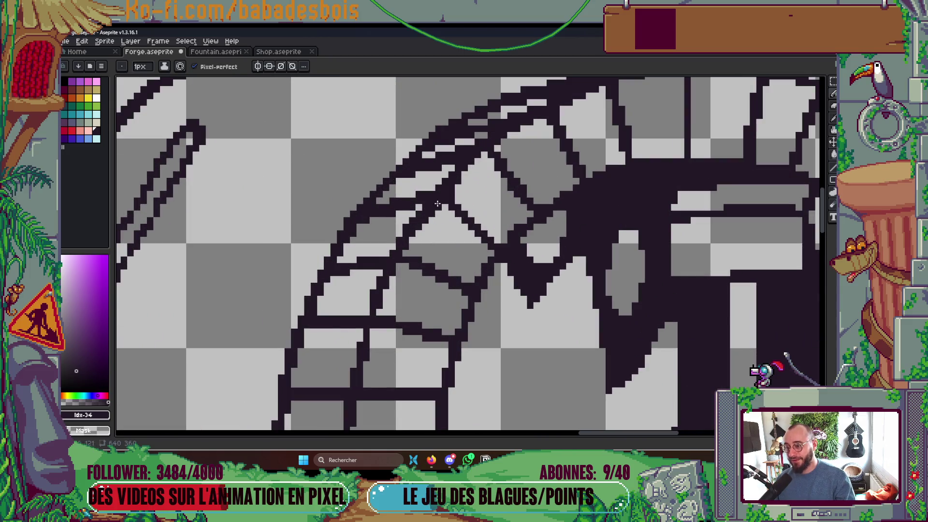
pyautogui.scroll(-5, 437, 204)
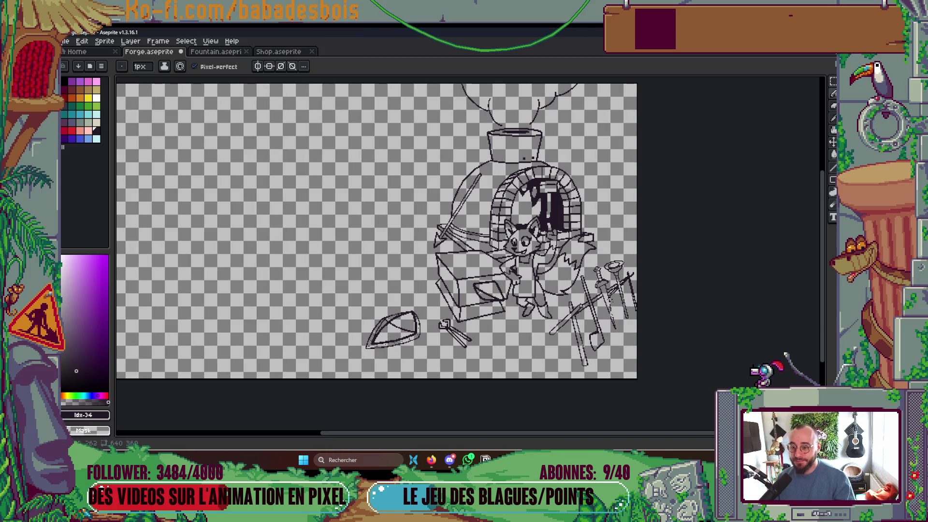
pyautogui.scroll(5, 527, 184)
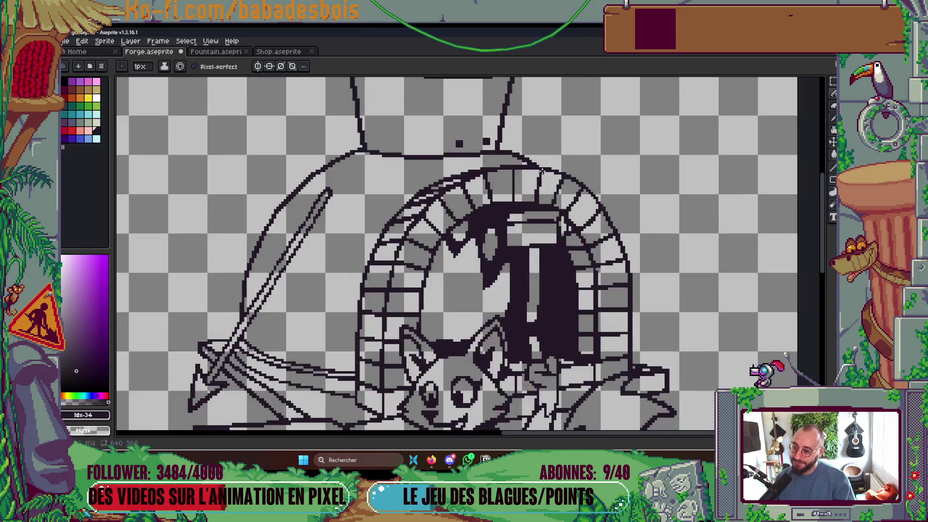
pyautogui.moveTo(500, 220); pyautogui.dragTo(501, 160)
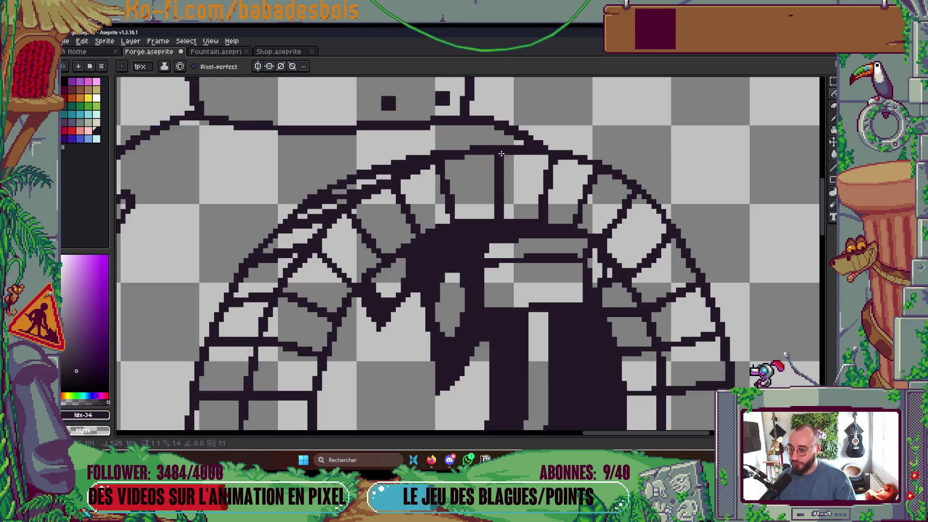
pyautogui.scroll(-5, 604, 204)
pyautogui.scroll(1, 604, 204)
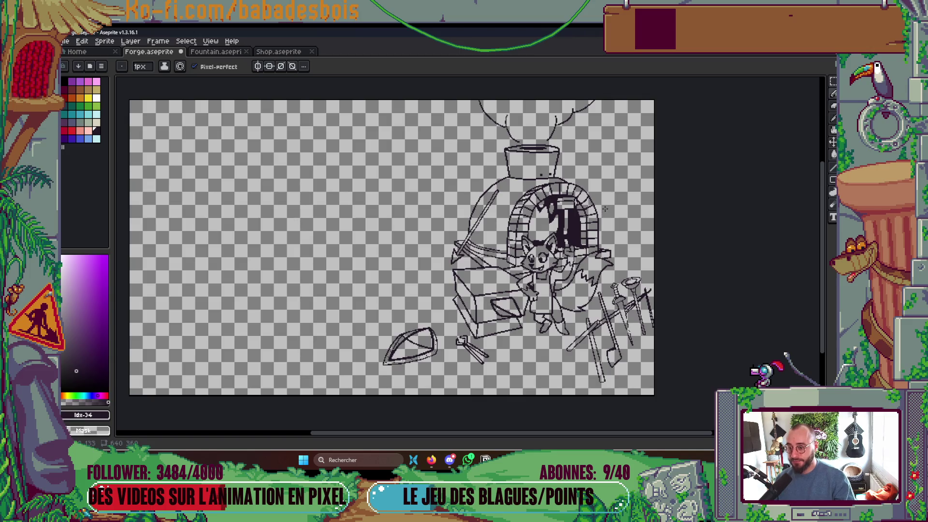
# - Add a vertical stroke and a missing pixel to the fox outline, then save
pyautogui.scroll(5, 592, 227)
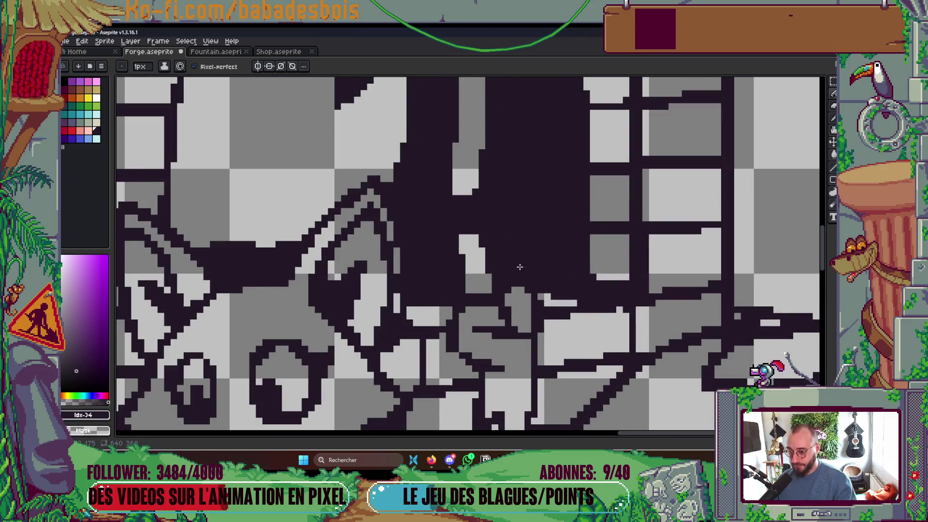
pyautogui.scroll(-5, 519, 267)
pyautogui.scroll(5, 527, 254)
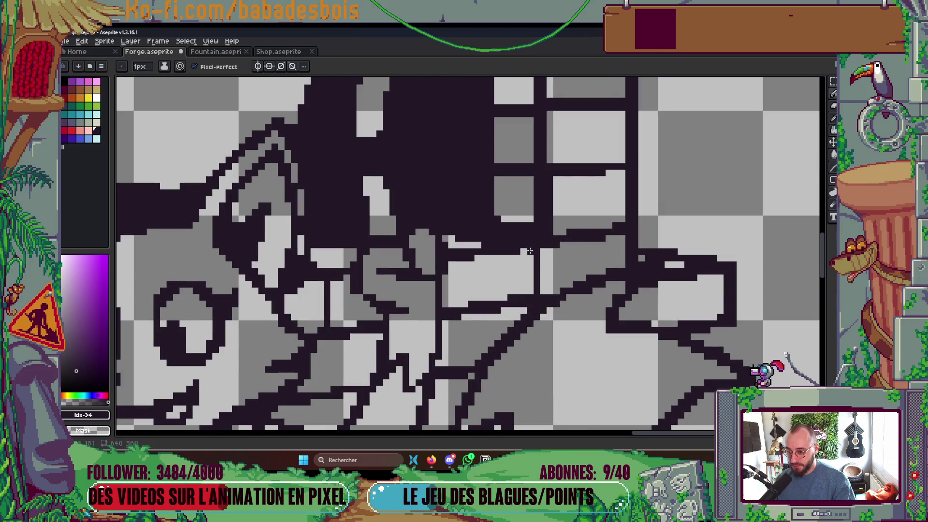
pyautogui.moveTo(530, 251); pyautogui.dragTo(530, 296)
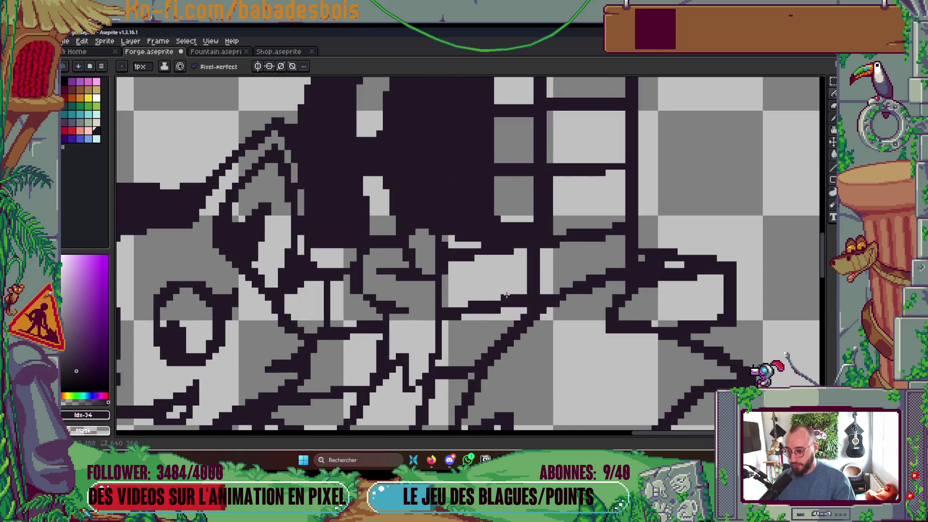
pyautogui.scroll(-3, 506, 295)
pyautogui.scroll(2, 602, 249)
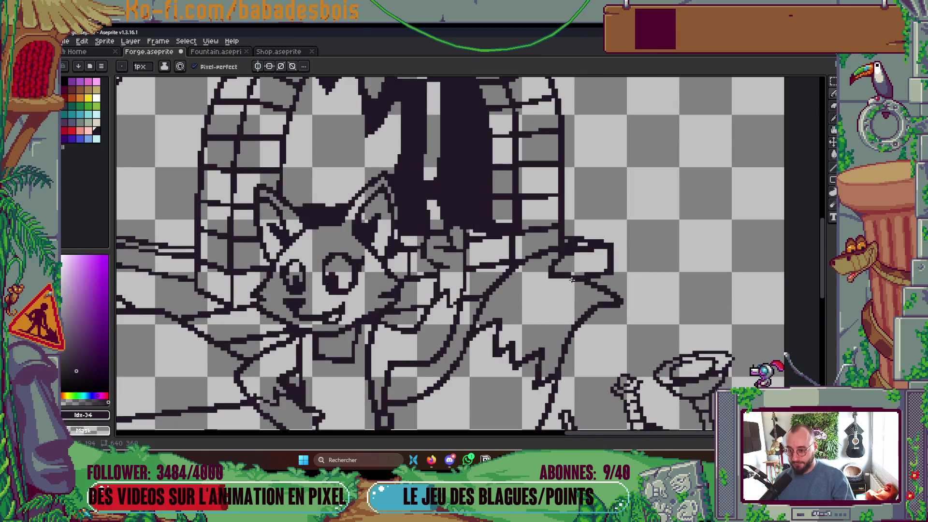
pyautogui.click(568, 262)
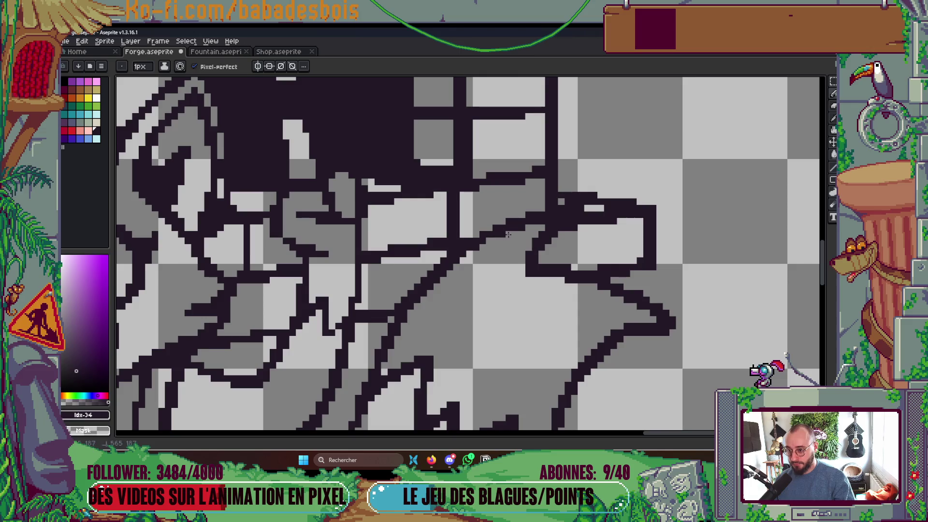
pyautogui.scroll(-3, 531, 241)
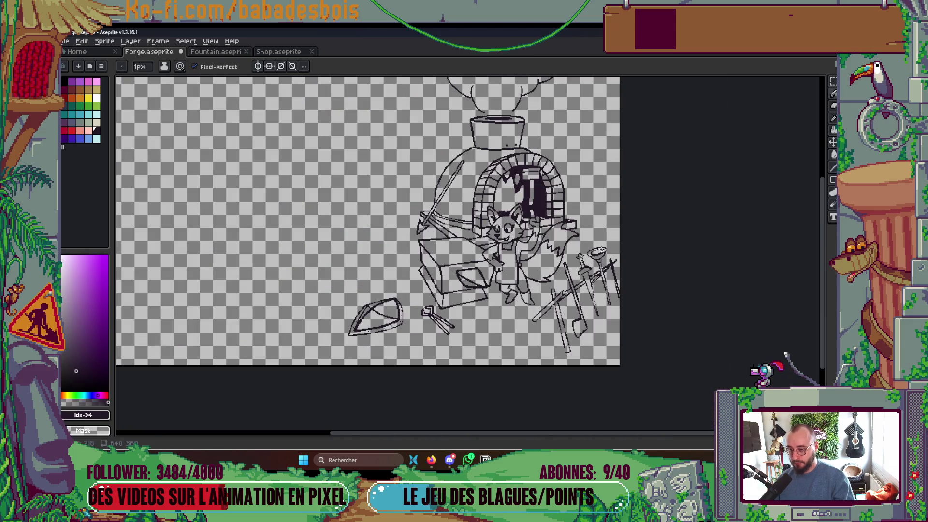
pyautogui.scroll(5, 496, 325)
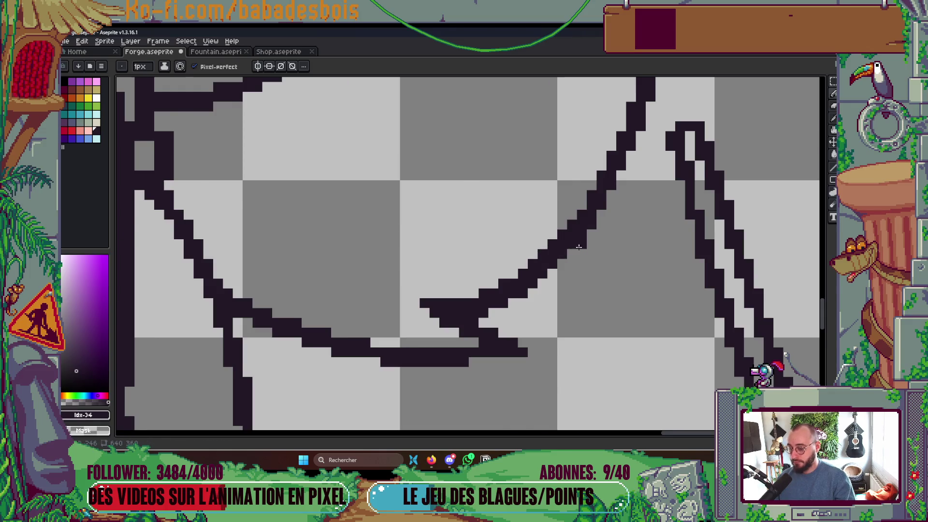
pyautogui.scroll(-5, 589, 308)
pyautogui.scroll(-2, 589, 308)
pyautogui.hotkey('ctrl', 's')
# - Add a dark pixel beside the fox outline
pyautogui.scroll(3, 604, 281)
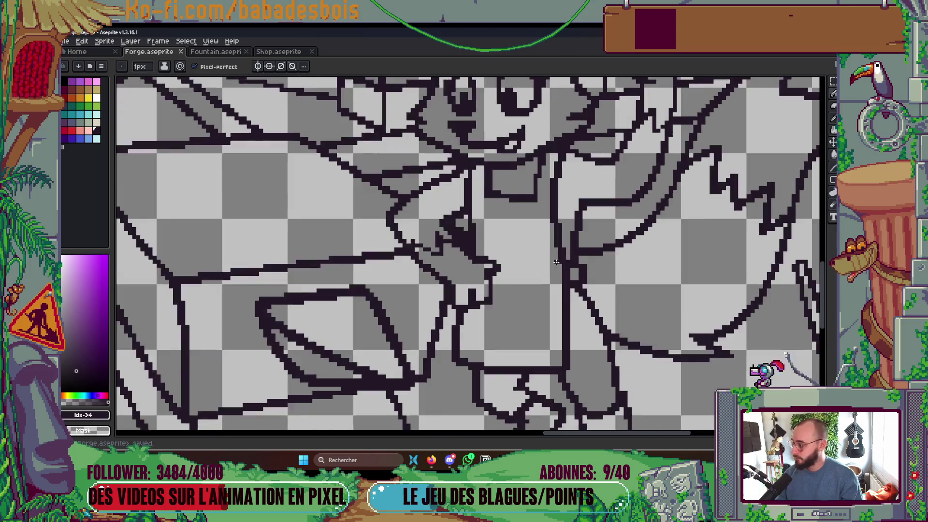
pyautogui.scroll(-2, 605, 281)
pyautogui.scroll(-2, 605, 280)
pyautogui.scroll(5, 515, 295)
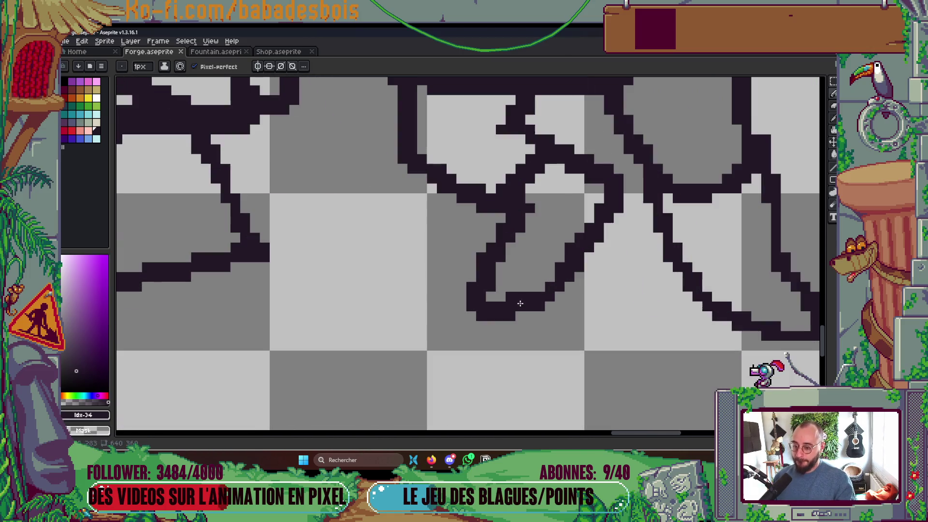
pyautogui.click(529, 228)
# - Add a short stroke near the fox's face and save Forge.aseprite
pyautogui.scroll(-4, 556, 299)
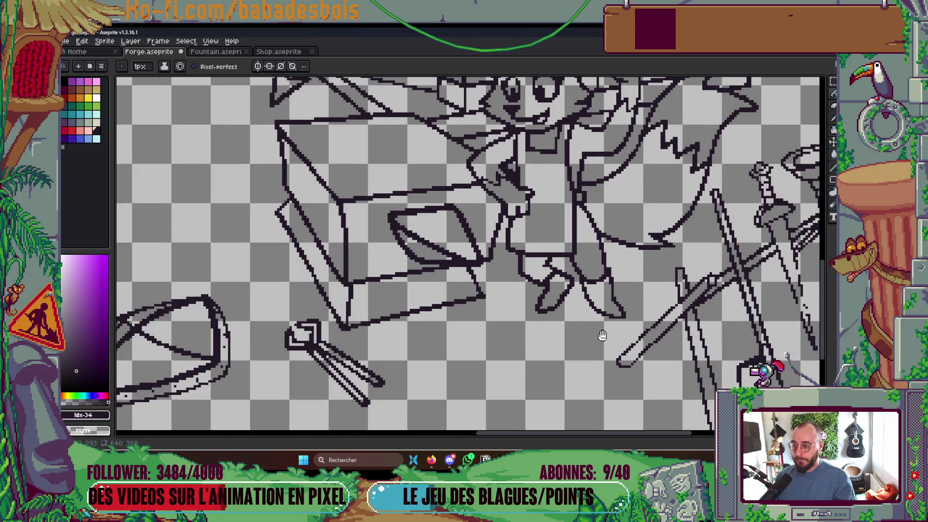
pyautogui.scroll(3, 581, 325)
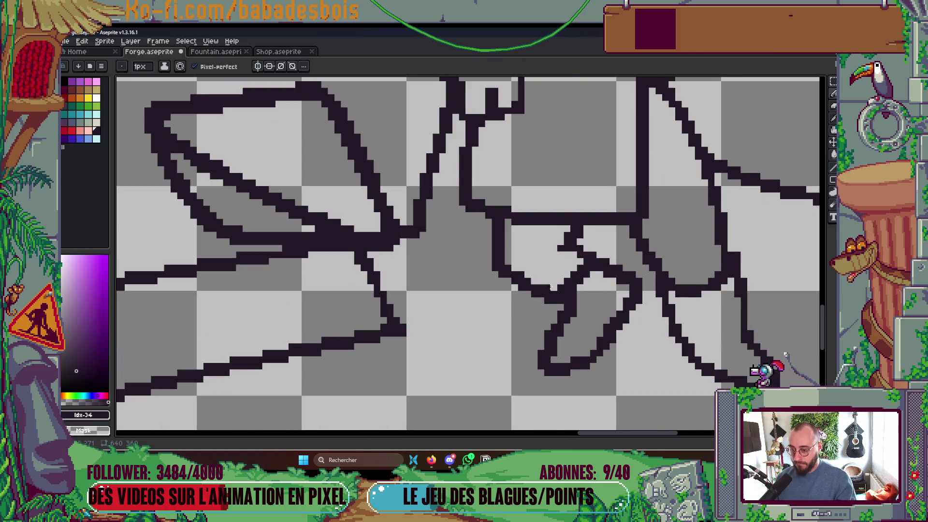
pyautogui.scroll(-5, 554, 287)
pyautogui.scroll(2, 605, 280)
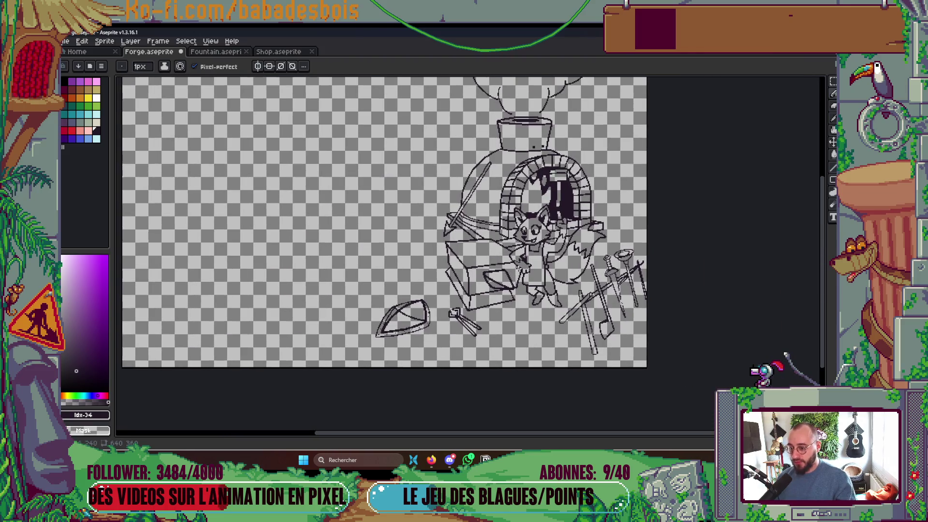
pyautogui.scroll(4, 464, 249)
pyautogui.scroll(1, 520, 234)
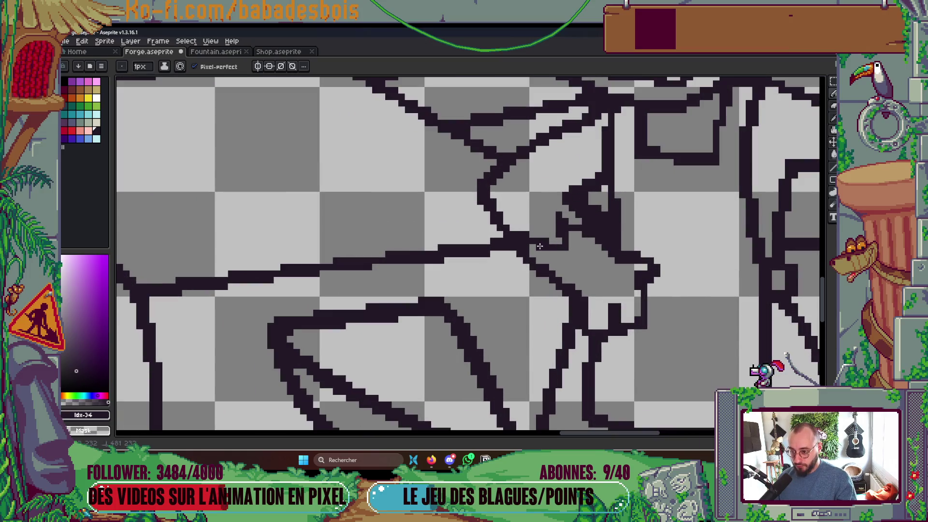
pyautogui.scroll(-5, 575, 227)
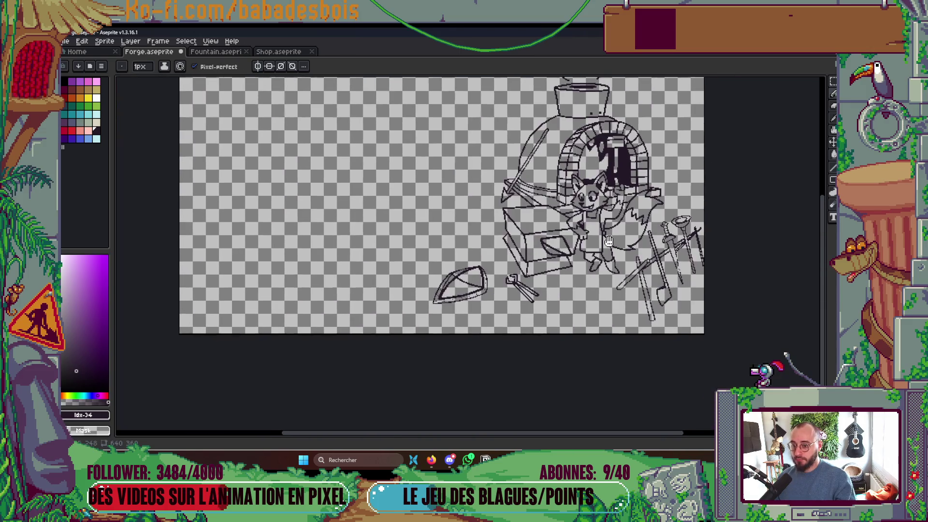
pyautogui.scroll(4, 607, 188)
pyautogui.scroll(2, 608, 187)
pyautogui.moveTo(592, 156); pyautogui.dragTo(598, 181)
pyautogui.scroll(-5, 603, 179)
pyautogui.scroll(2, 603, 179)
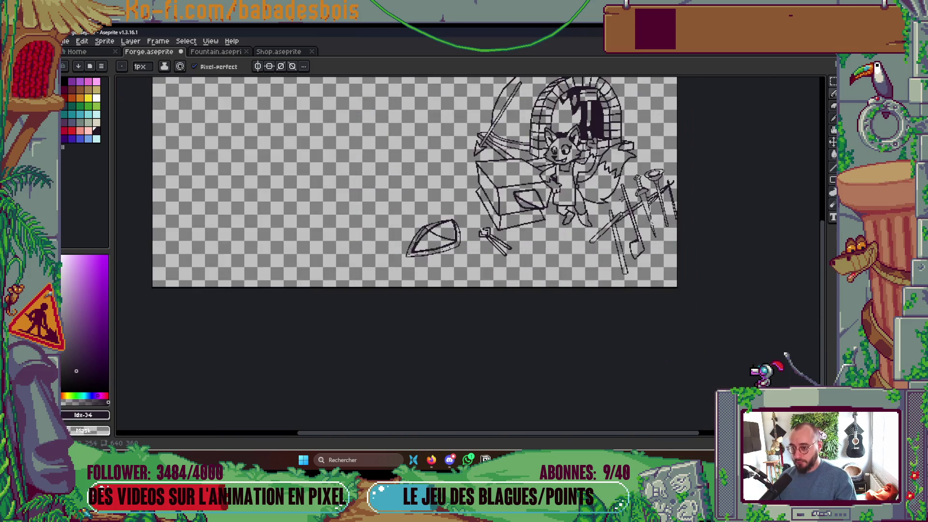
pyautogui.scroll(-2, 650, 251)
pyautogui.hotkey('ctrl', 's')
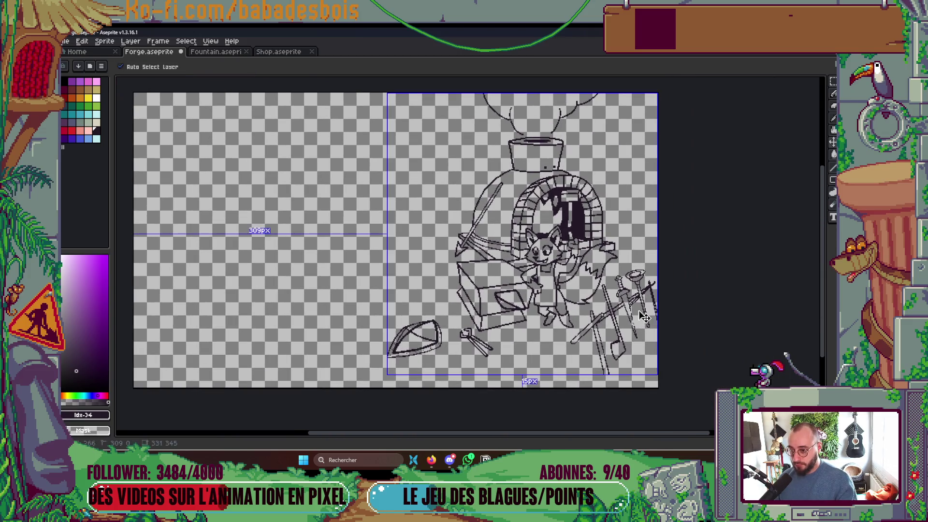
# - Redraw the diagonal line at the anvil's top corner and save
pyautogui.scroll(2, 649, 251)
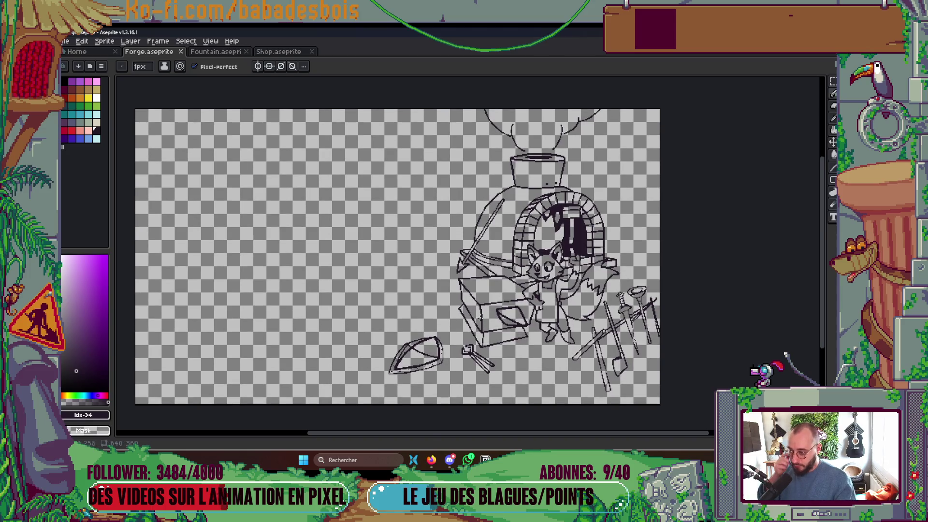
pyautogui.scroll(3, 480, 320)
pyautogui.moveTo(458, 273); pyautogui.dragTo(480, 296)
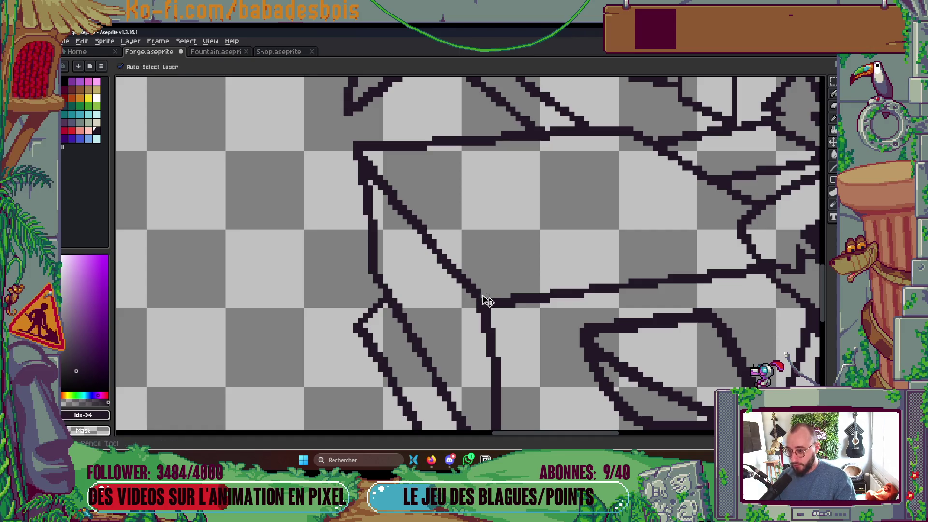
pyautogui.scroll(-2, 518, 271)
pyautogui.hotkey('ctrl', 's')
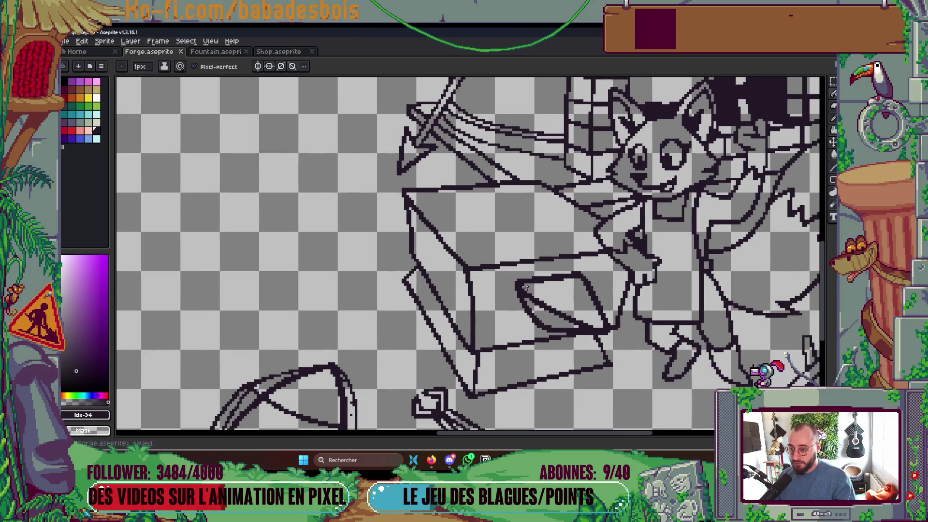
pyautogui.scroll(-3, 467, 242)
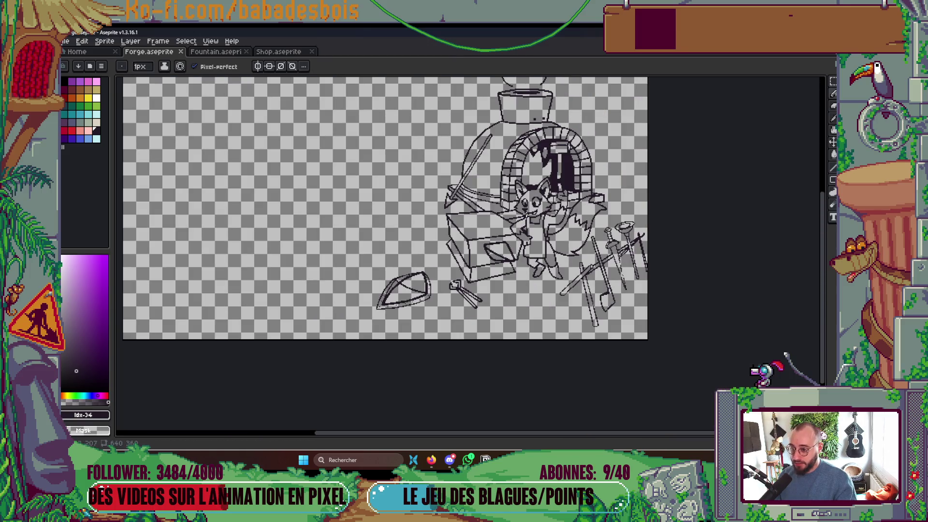
pyautogui.scroll(5, 504, 212)
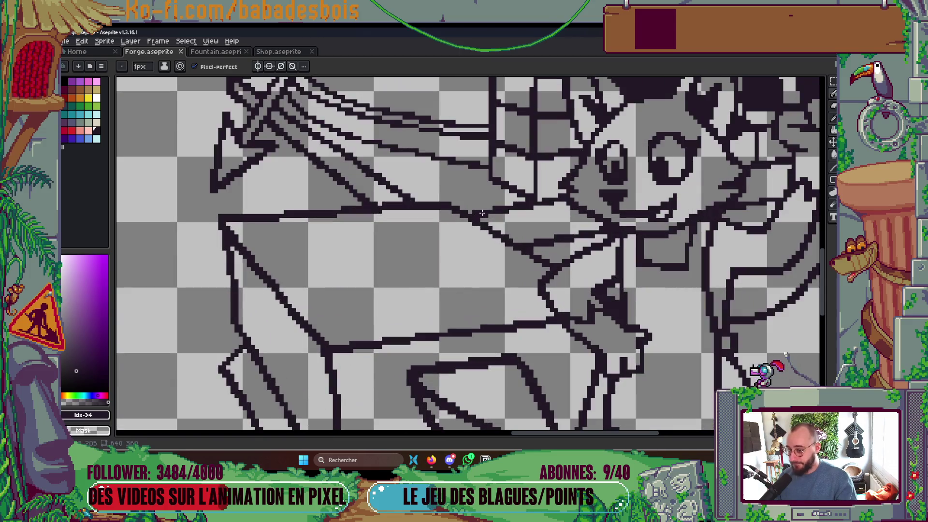
pyautogui.scroll(-3, 467, 212)
pyautogui.hotkey('ctrl', 's')
# - Add a short stroke at the anvil's front corner
pyautogui.scroll(3, 505, 200)
pyautogui.scroll(3, 504, 198)
pyautogui.moveTo(441, 293); pyautogui.dragTo(431, 316)
pyautogui.scroll(-6, 430, 317)
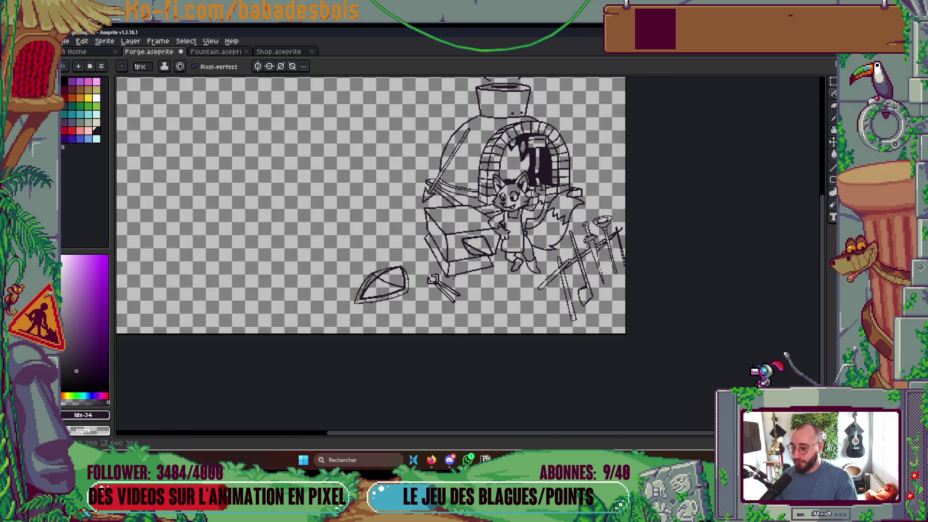
pyautogui.scroll(5, 496, 254)
# - Extend the anvil edge stroke upward, save, and fix a pixel at the tongs' tip
pyautogui.moveTo(498, 255); pyautogui.dragTo(477, 210)
pyautogui.scroll(-5, 532, 222)
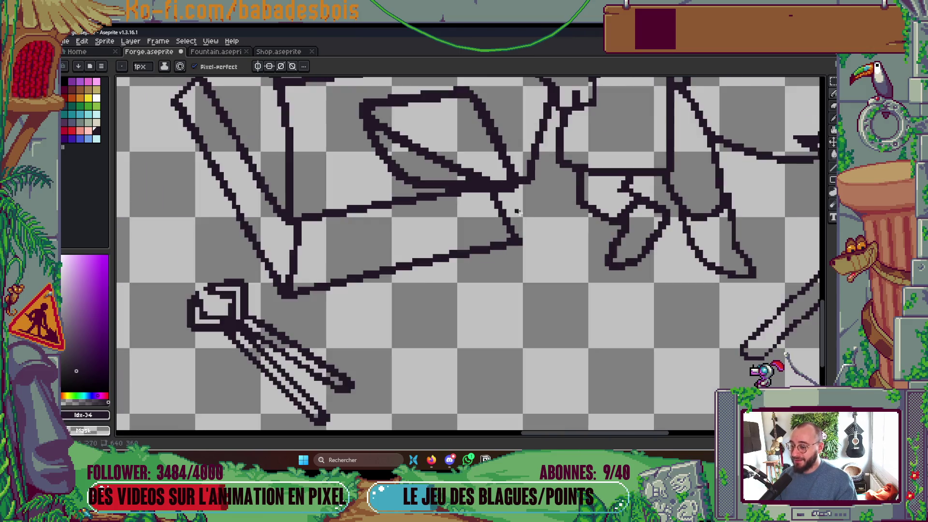
pyautogui.scroll(1, 554, 277)
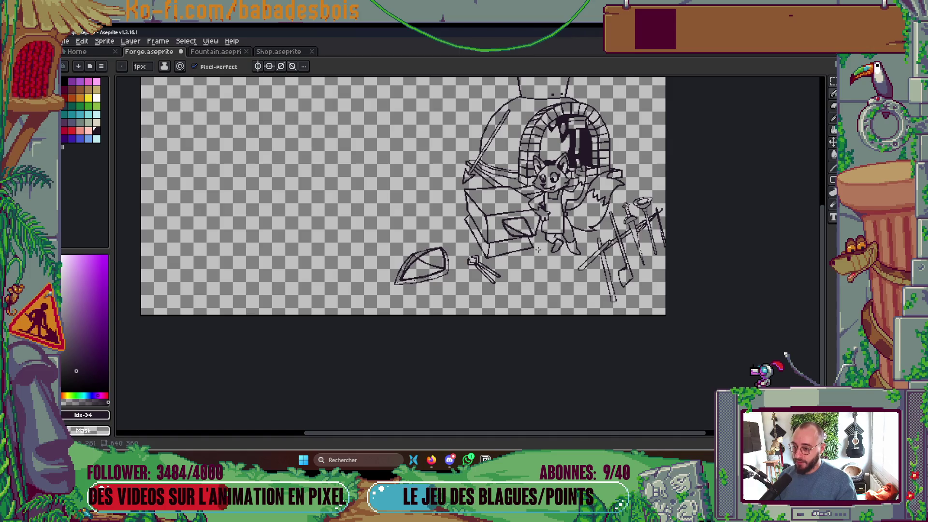
pyautogui.scroll(5, 538, 250)
pyautogui.scroll(-3, 546, 245)
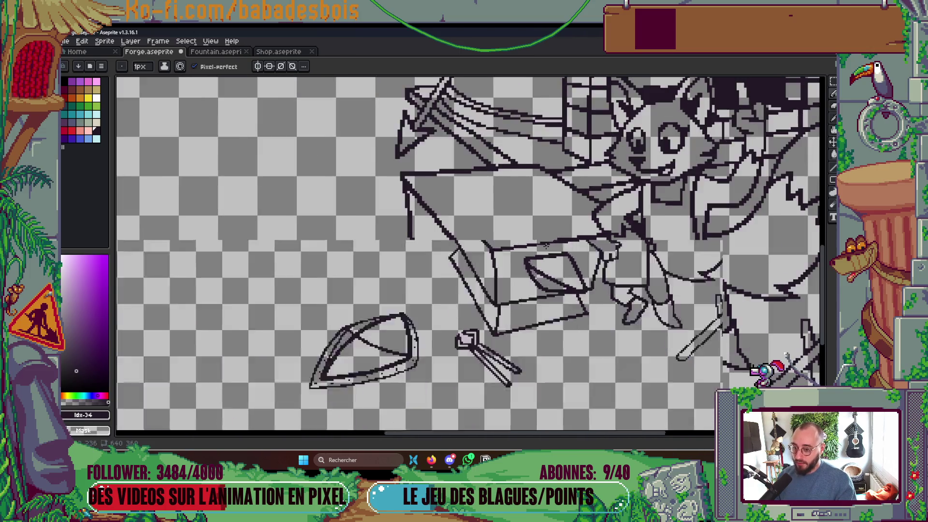
pyautogui.scroll(-3, 546, 245)
pyautogui.scroll(2, 539, 249)
pyautogui.hotkey('ctrl', 's')
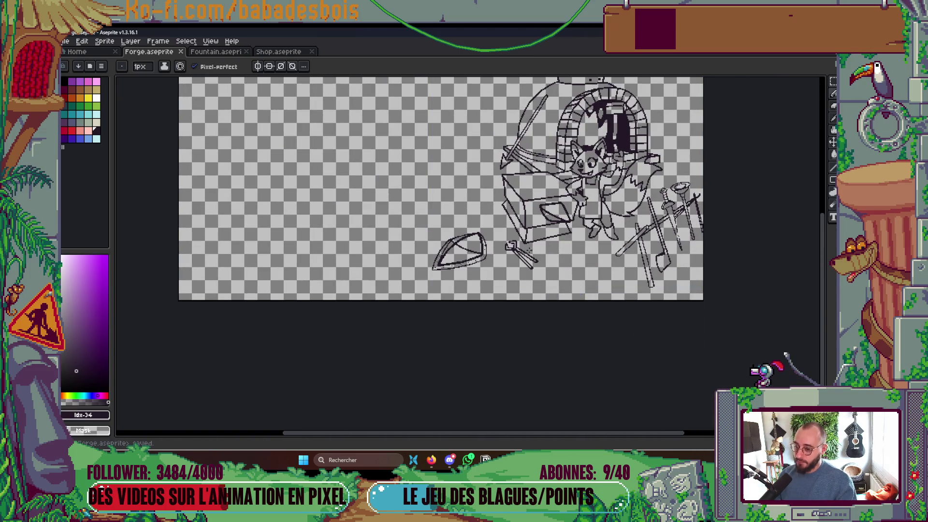
pyautogui.scroll(5, 527, 251)
pyautogui.click(544, 299)
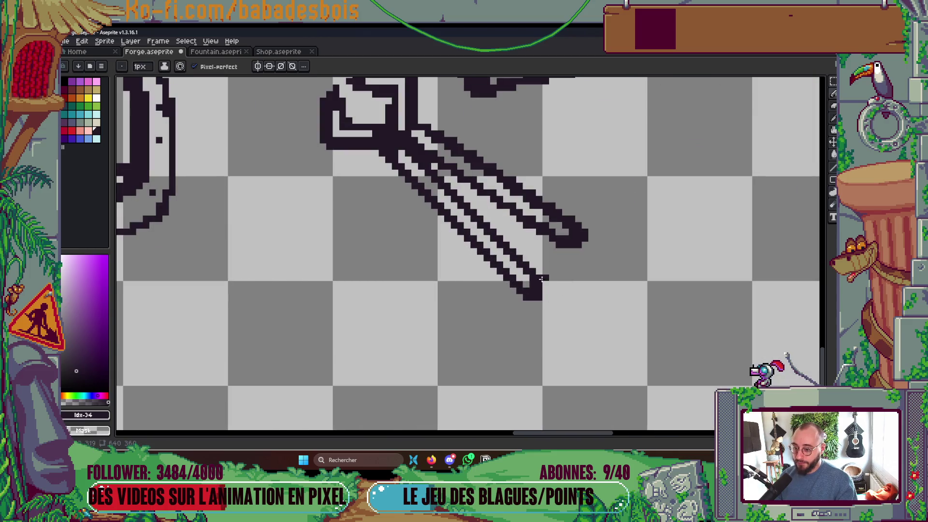
# - Save the tongs fix to Forge.aseprite
pyautogui.scroll(-4, 542, 279)
pyautogui.hotkey('ctrl', 's')
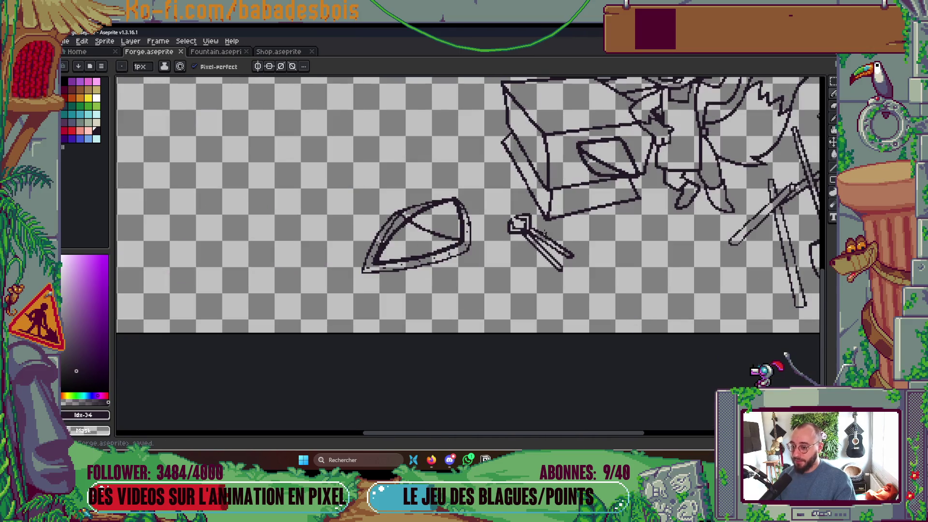
pyautogui.scroll(3, 513, 221)
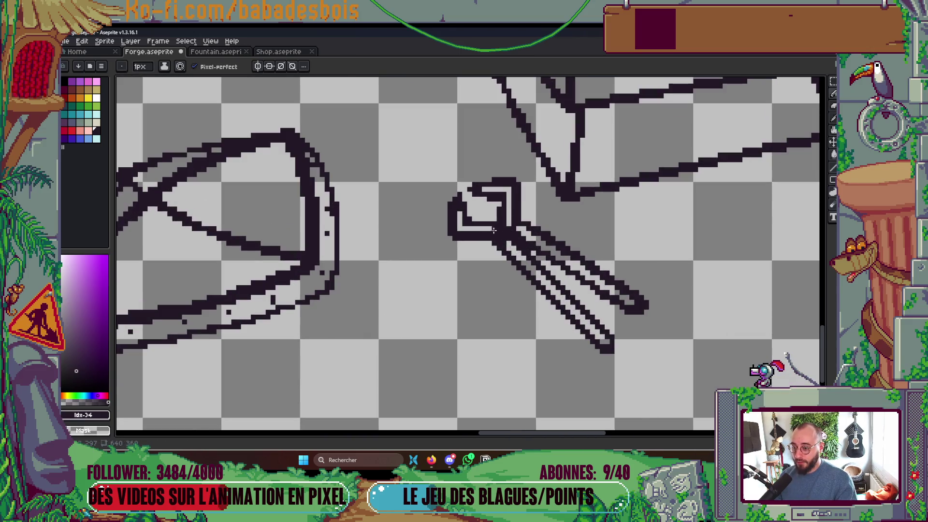
pyautogui.scroll(-2, 510, 234)
pyautogui.scroll(2, 492, 236)
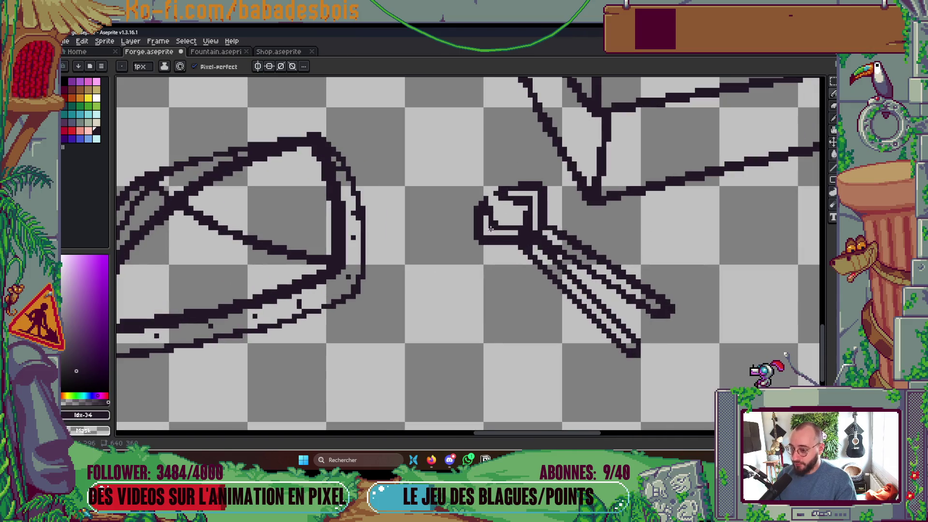
pyautogui.scroll(-4, 553, 232)
pyautogui.hotkey('ctrl', 's')
pyautogui.scroll(5, 505, 231)
pyautogui.scroll(2, 505, 231)
# - Touch up the shield's right edge with single dark pixels, saving Forge.aseprite again
pyautogui.click(504, 232)
pyautogui.scroll(-4, 510, 237)
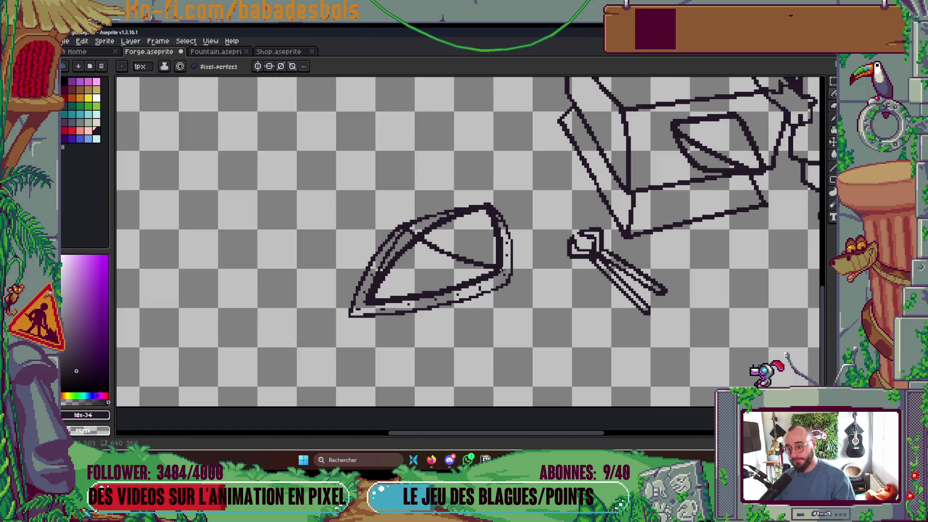
pyautogui.scroll(3, 502, 270)
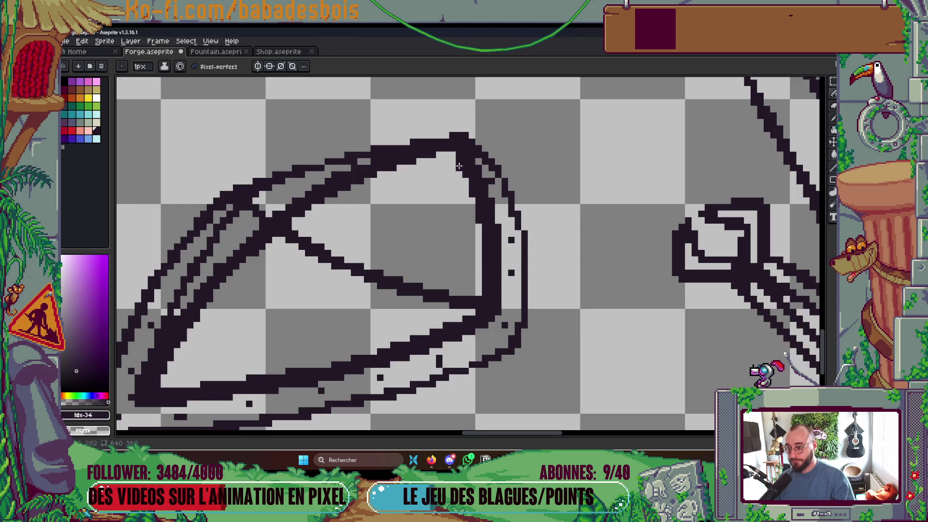
pyautogui.scroll(-2, 524, 268)
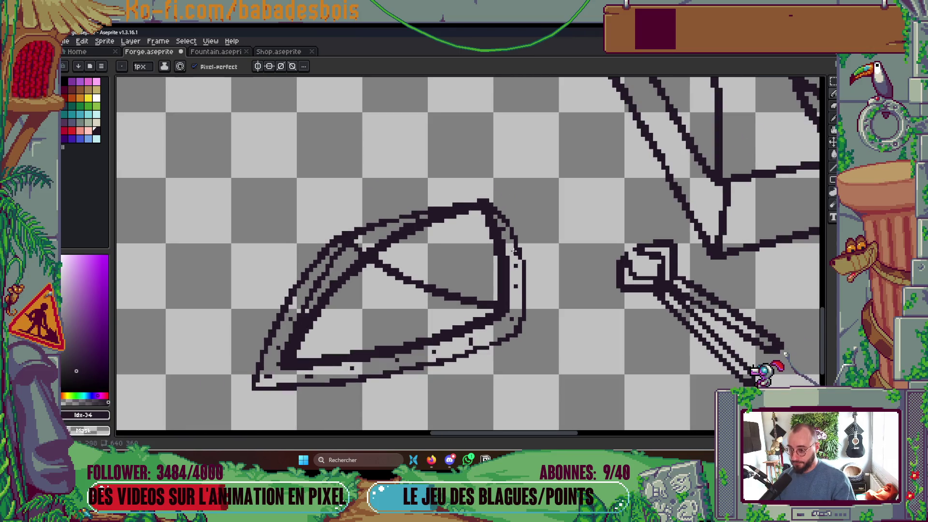
pyautogui.scroll(3, 514, 250)
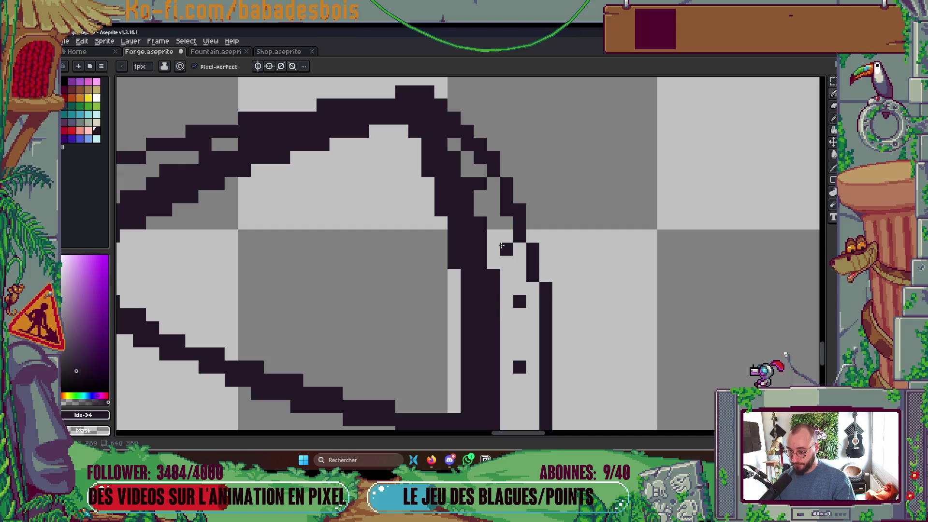
pyautogui.scroll(-2, 484, 240)
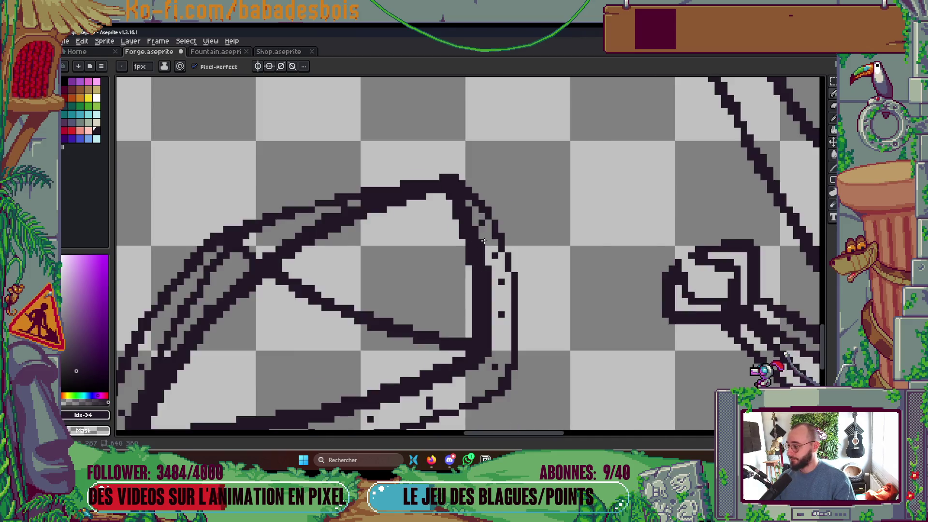
pyautogui.scroll(-3, 483, 241)
pyautogui.hotkey('ctrl', 's')
pyautogui.scroll(3, 486, 301)
pyautogui.click(490, 294)
pyautogui.scroll(-4, 489, 295)
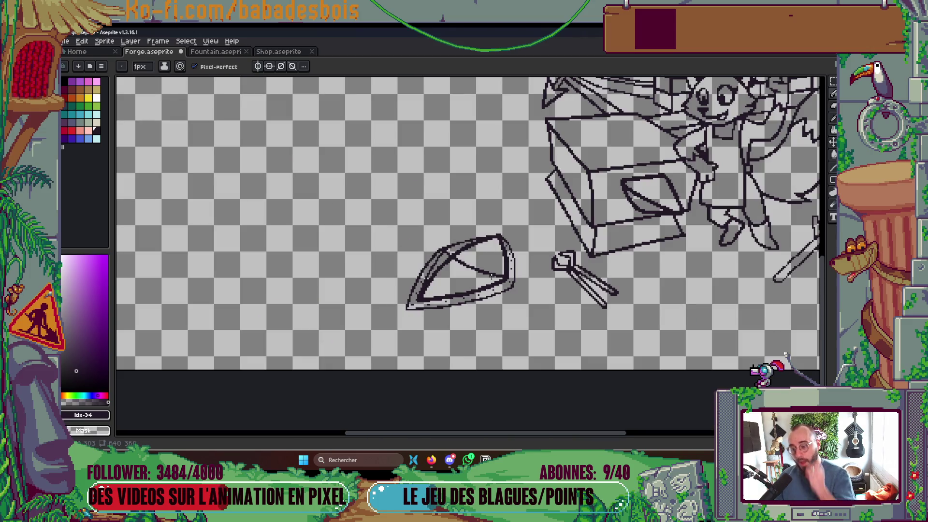
# - Darken the shield's lower-right edge with a pencil stroke of dark pixels
pyautogui.scroll(4, 491, 273)
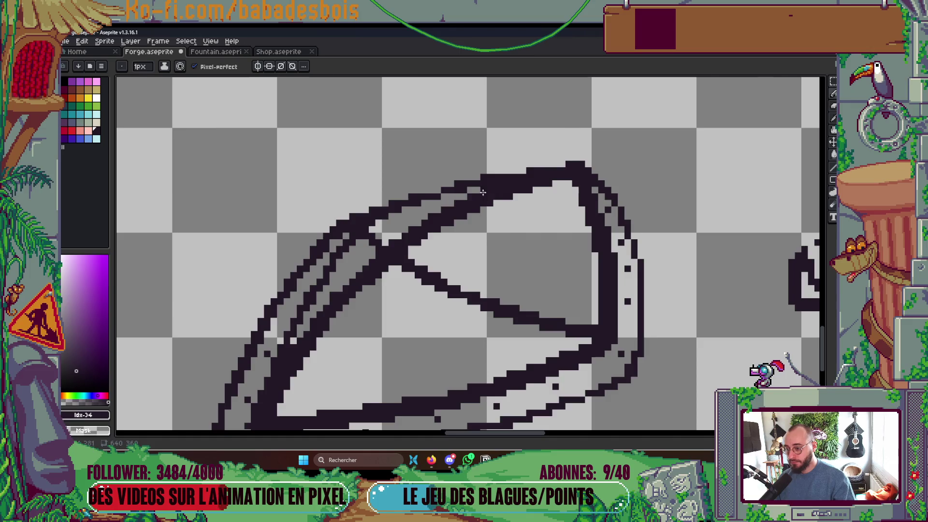
pyautogui.scroll(-5, 451, 199)
pyautogui.scroll(5, 461, 224)
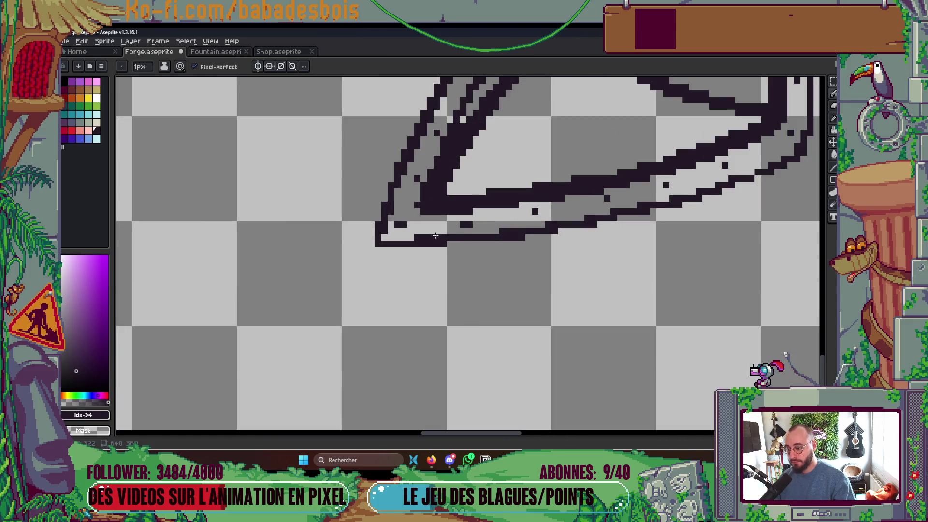
pyautogui.scroll(-3, 461, 226)
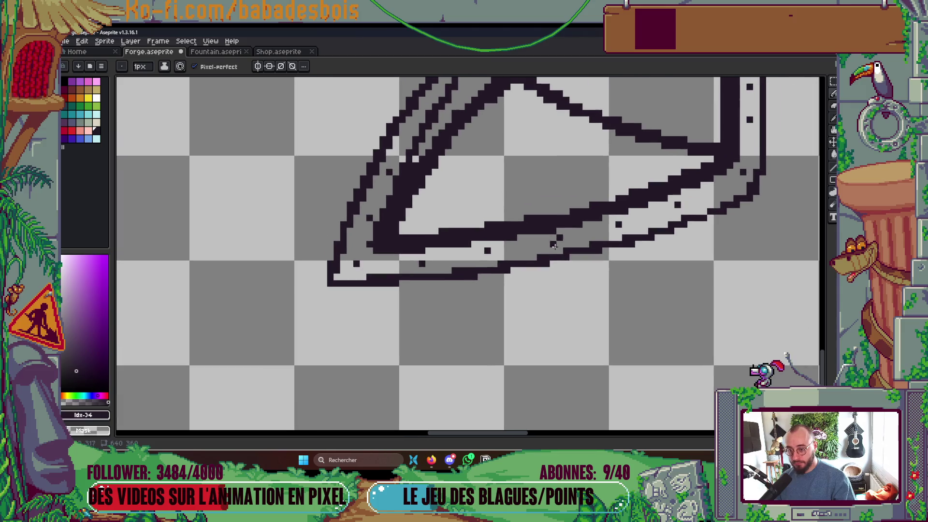
pyautogui.scroll(-3, 626, 225)
pyautogui.scroll(5, 526, 222)
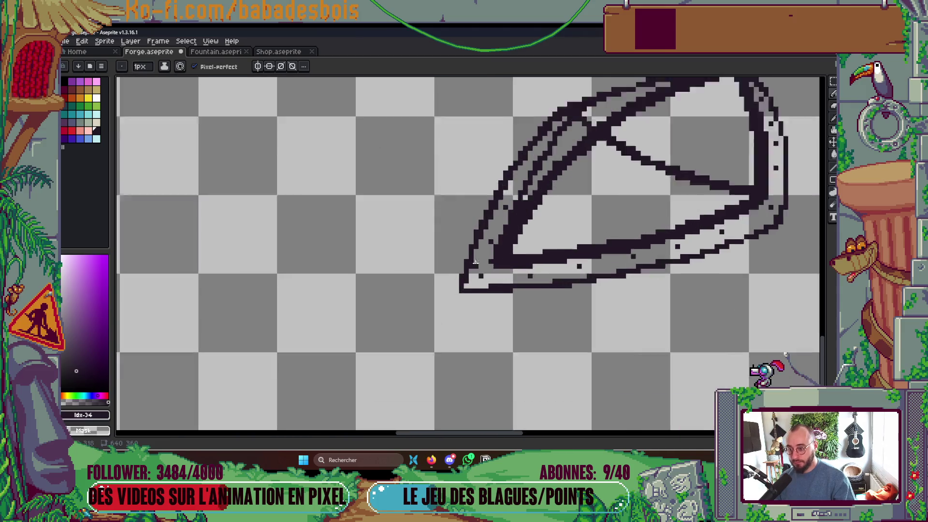
pyautogui.scroll(-3, 526, 220)
pyautogui.scroll(4, 543, 245)
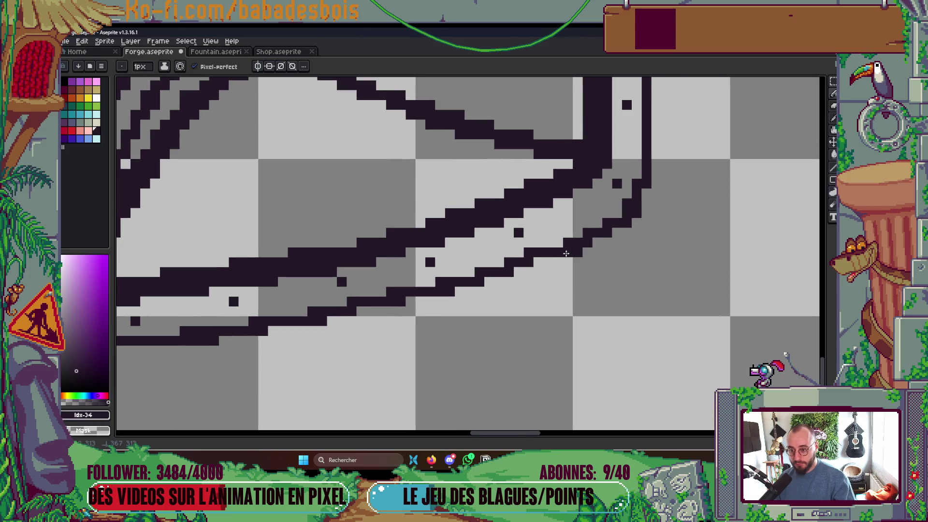
pyautogui.moveTo(566, 254)
pyautogui.mouseDown()
pyautogui.moveTo(618, 232)
pyautogui.moveTo(646, 194)
pyautogui.moveTo(520, 272)
pyautogui.moveTo(258, 334)
pyautogui.mouseUp()
# - Extend the dark line left along the shield's lower edge toward its left tip
pyautogui.scroll(-2, 429, 282)
pyautogui.scroll(2, 429, 283)
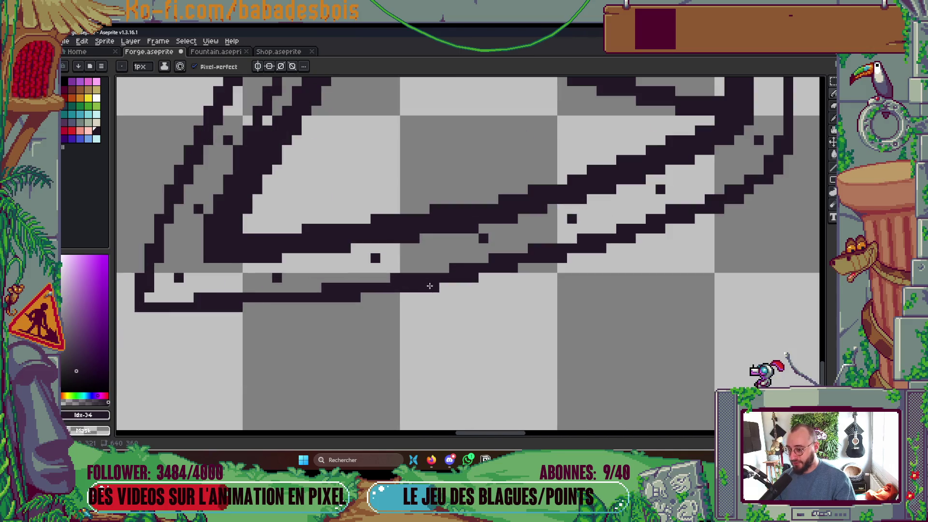
pyautogui.moveTo(325, 308); pyautogui.dragTo(245, 308)
pyautogui.scroll(-2, 244, 308)
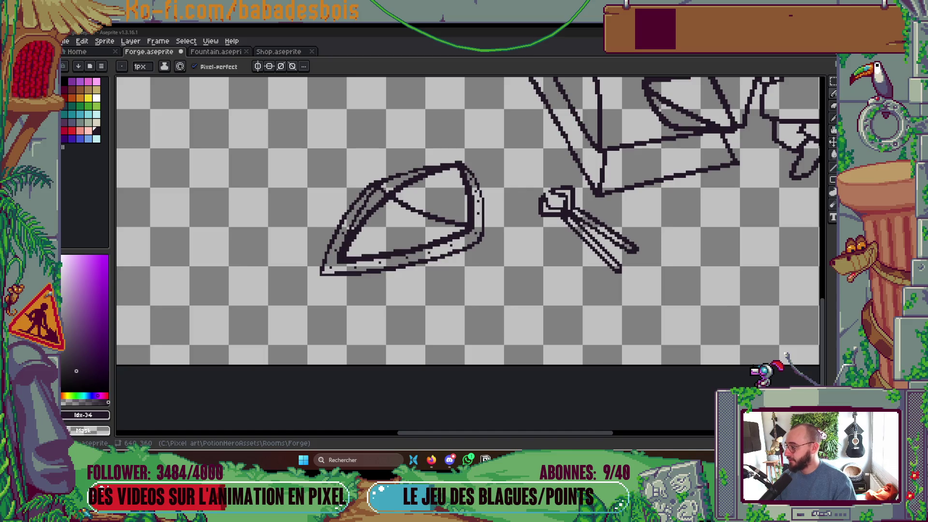
pyautogui.moveTo(363, 207); pyautogui.dragTo(385, 174)
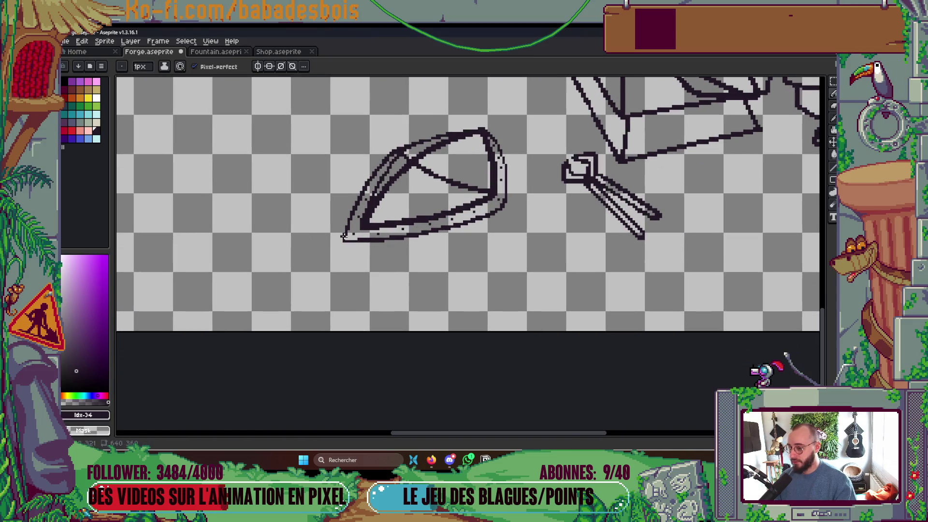
pyautogui.scroll(1, 345, 236)
pyautogui.scroll(2, 549, 207)
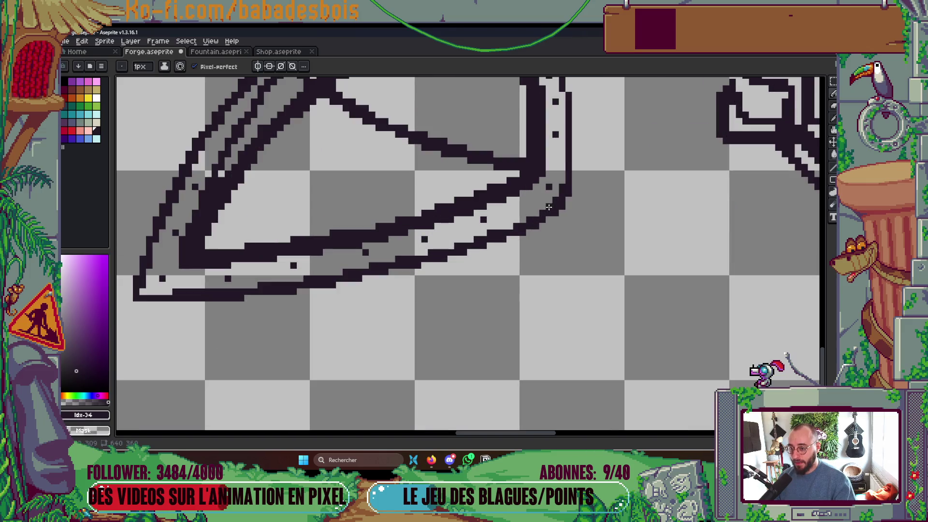
pyautogui.scroll(-5, 568, 198)
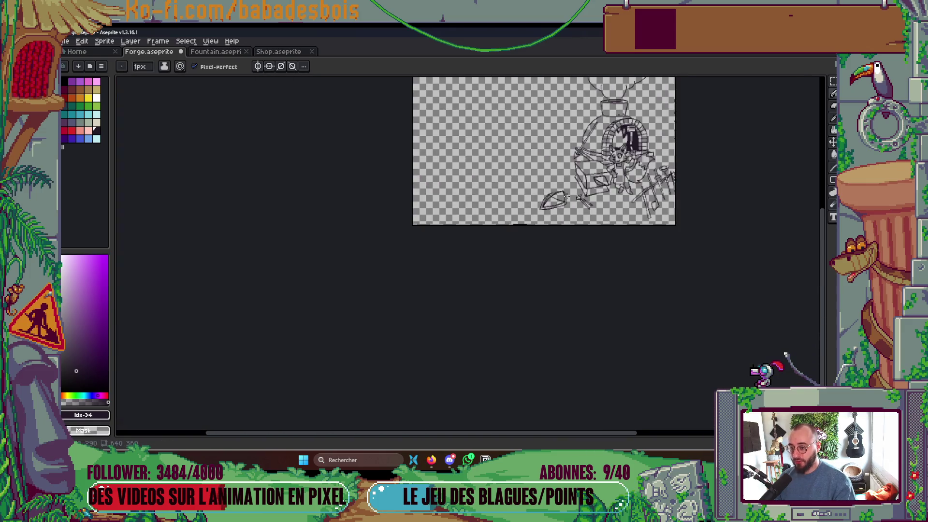
pyautogui.scroll(1, 567, 196)
pyautogui.scroll(1, 565, 205)
pyautogui.scroll(2, 561, 203)
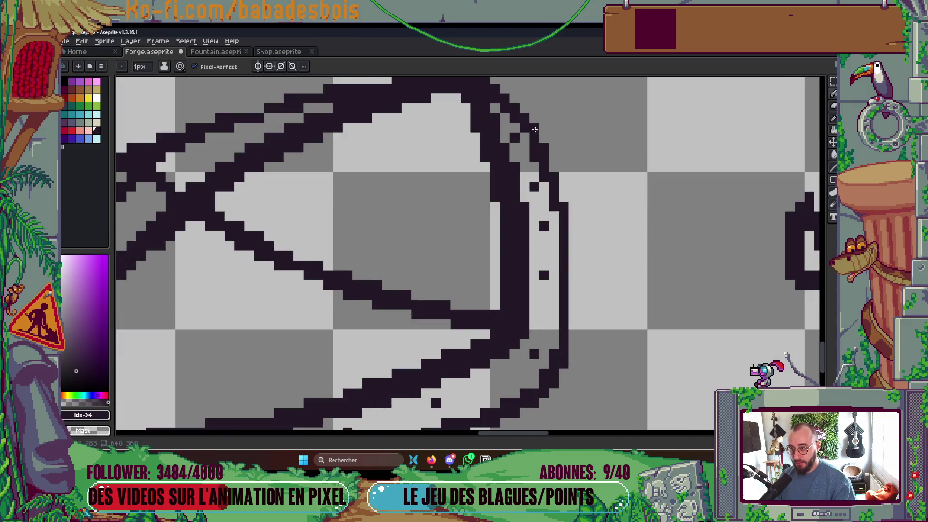
pyautogui.scroll(-1, 531, 125)
pyautogui.scroll(-1, 532, 125)
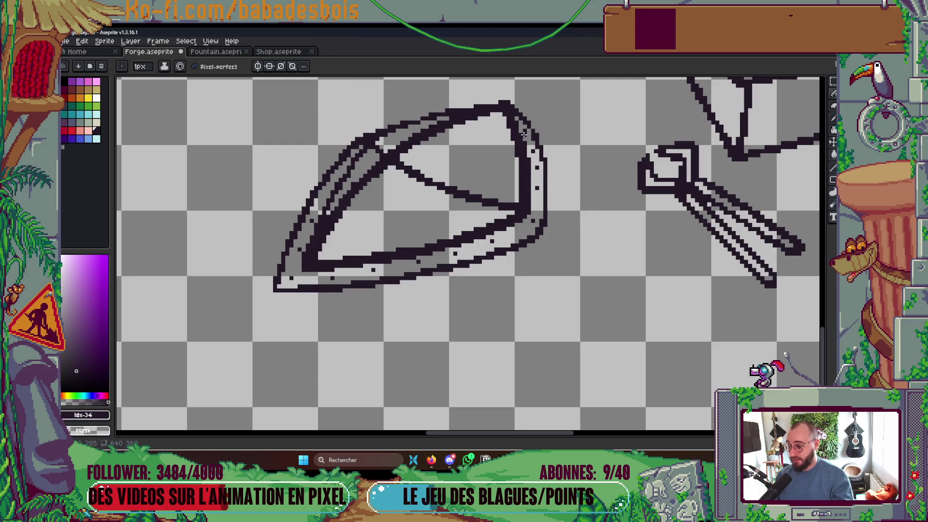
pyautogui.scroll(3, 365, 218)
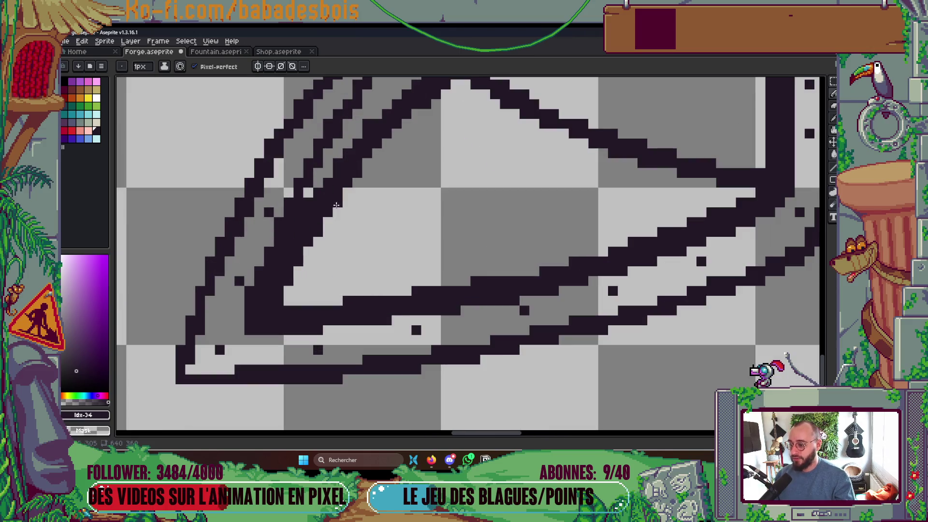
pyautogui.scroll(-2, 387, 261)
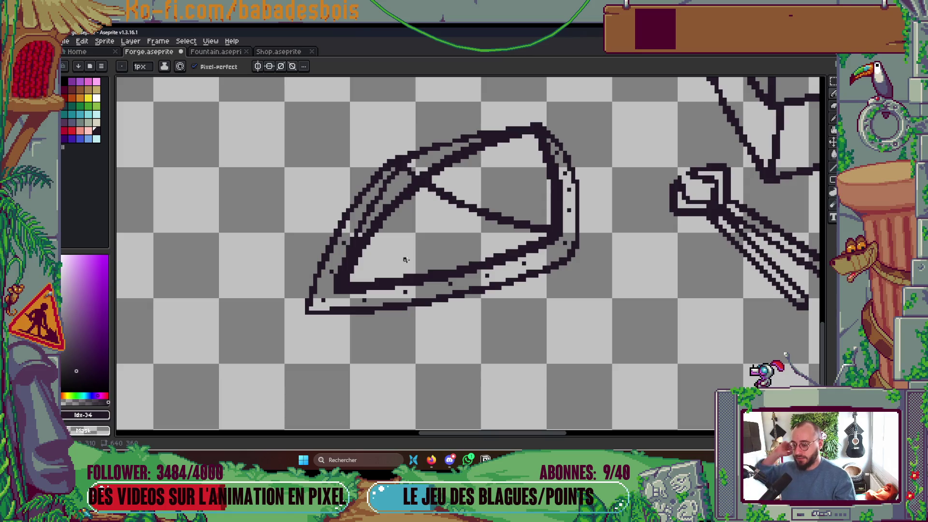
pyautogui.scroll(2, 323, 311)
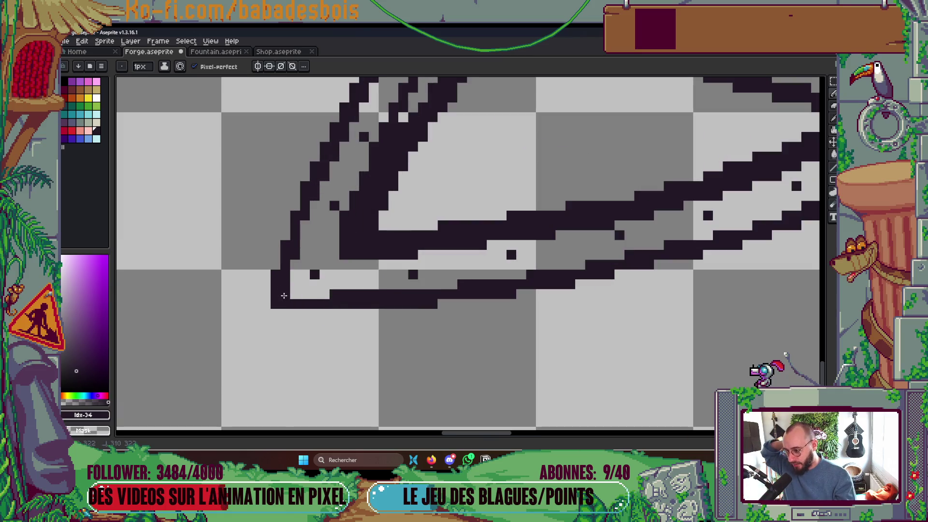
pyautogui.scroll(-3, 338, 292)
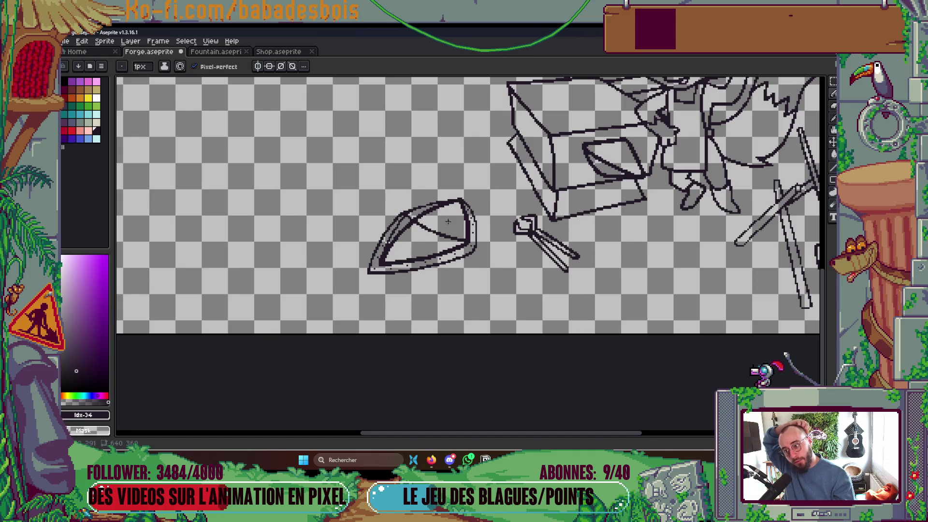
pyautogui.scroll(5, 448, 221)
pyautogui.scroll(-3, 479, 199)
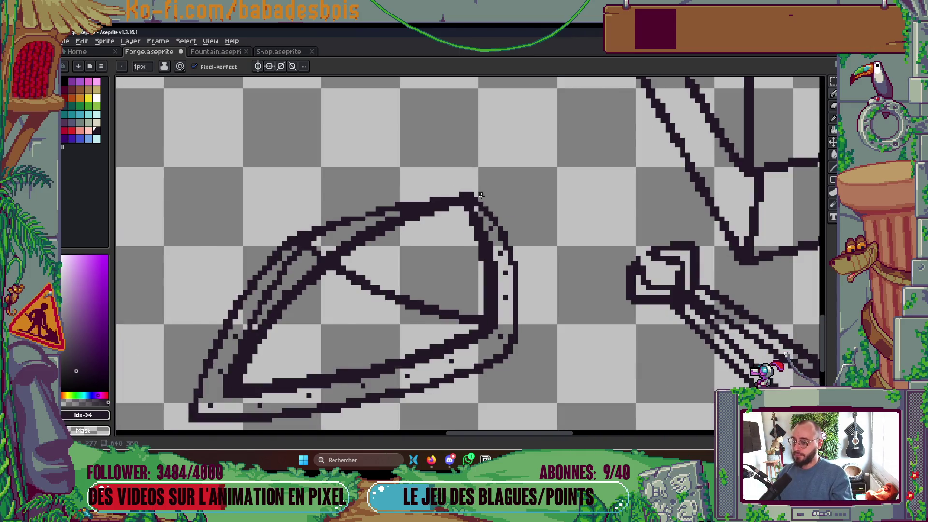
pyautogui.scroll(-2, 481, 195)
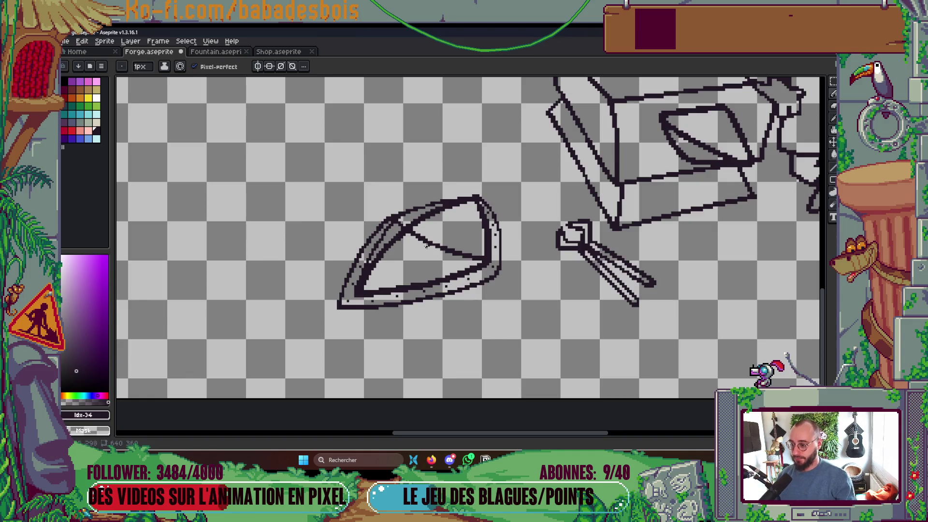
pyautogui.scroll(3, 427, 245)
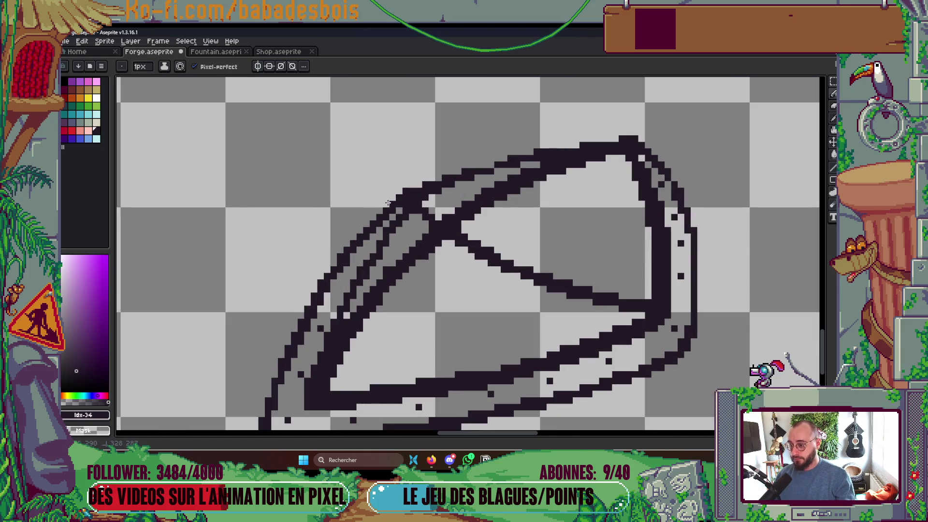
pyautogui.scroll(-5, 392, 201)
pyautogui.moveTo(493, 240); pyautogui.dragTo(461, 284)
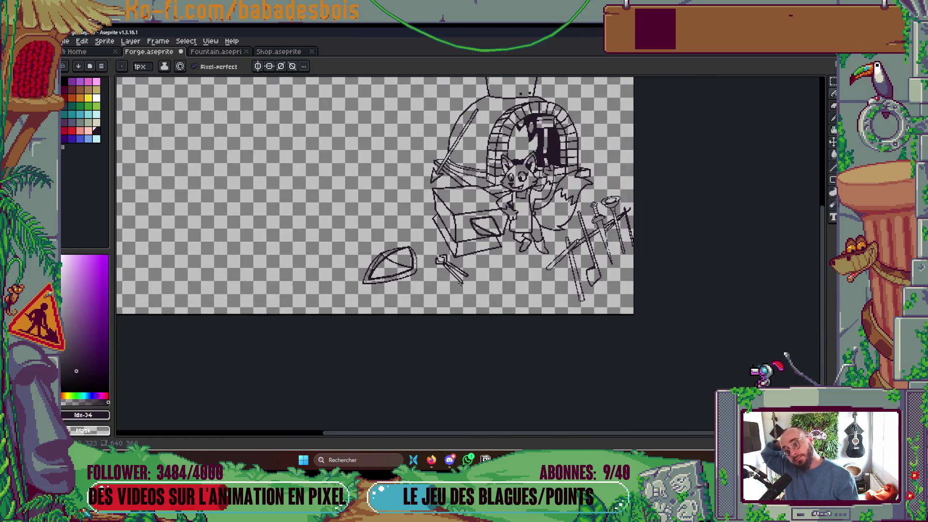
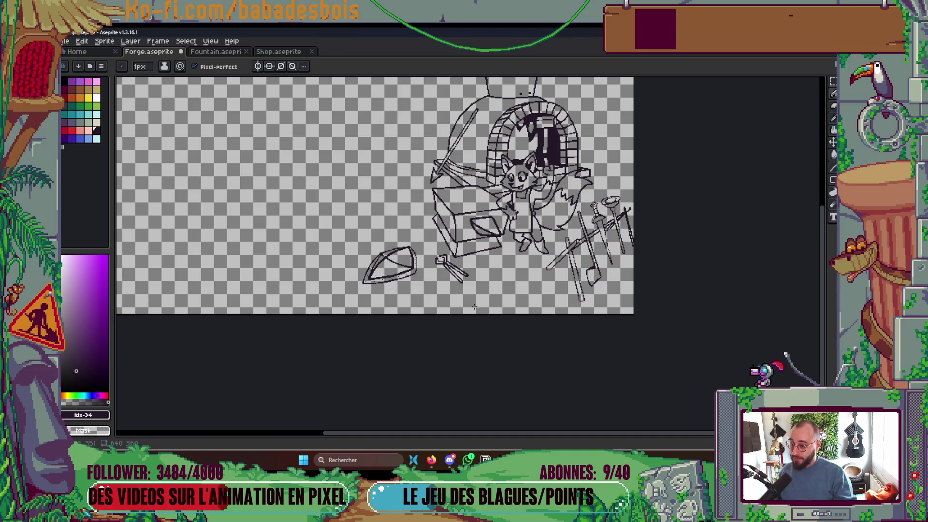
# - Add a short run of dark pixels and one extra pixel along the shield's upper outline
pyautogui.scroll(5, 413, 256)
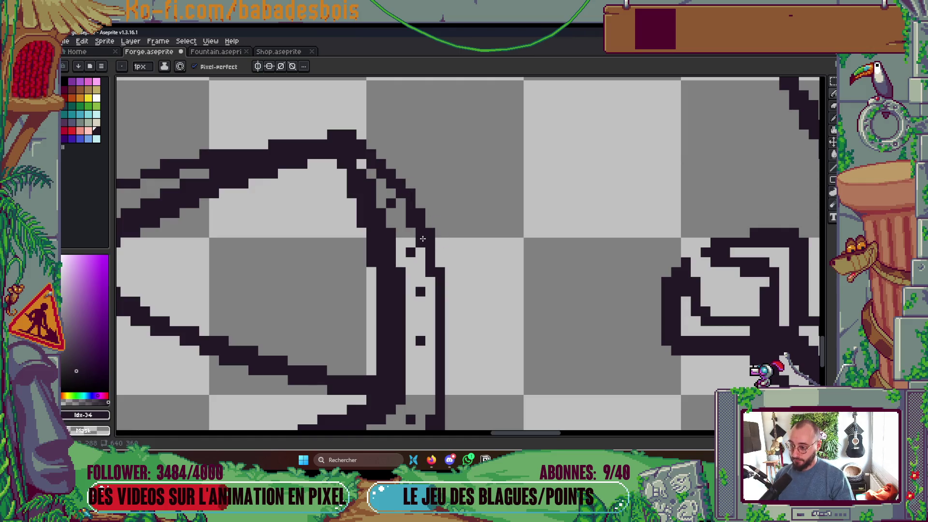
pyautogui.scroll(-3, 437, 249)
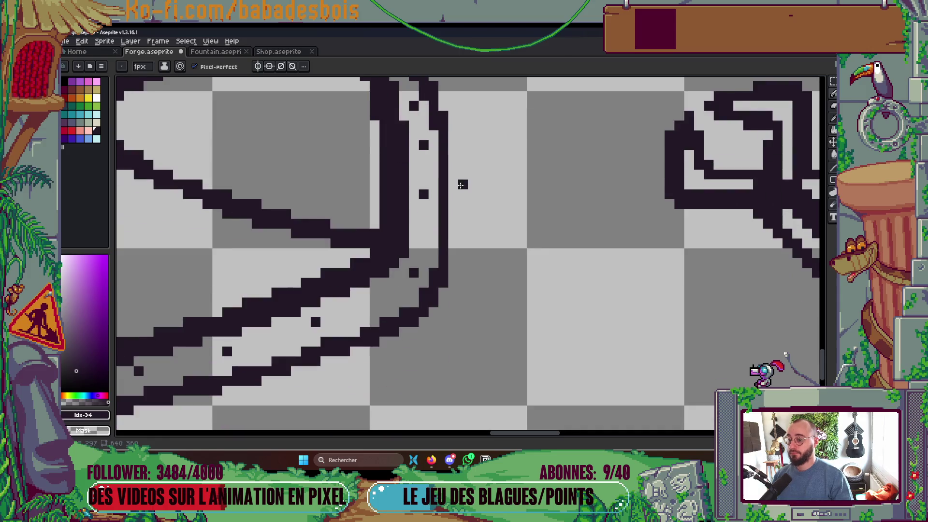
pyautogui.scroll(-2, 437, 249)
pyautogui.scroll(2, 436, 246)
pyautogui.scroll(-3, 435, 246)
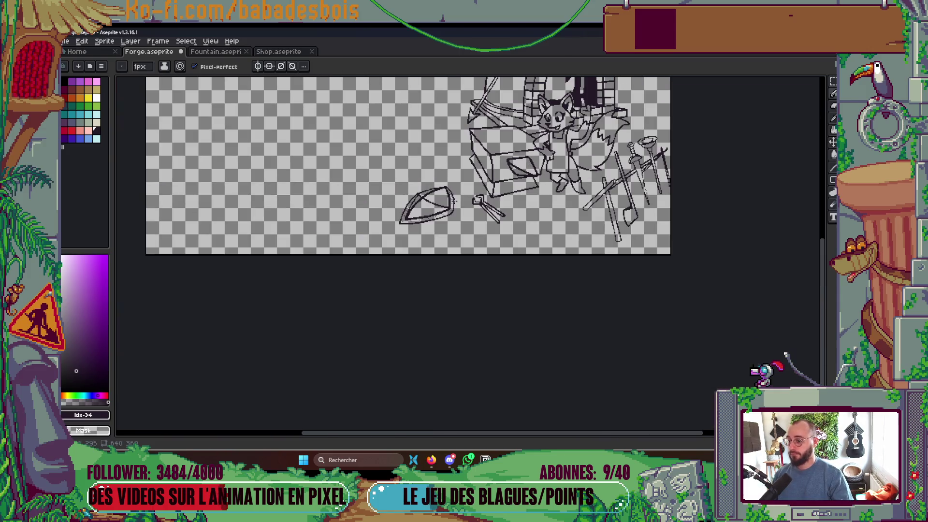
pyautogui.scroll(3, 424, 188)
pyautogui.scroll(2, 425, 189)
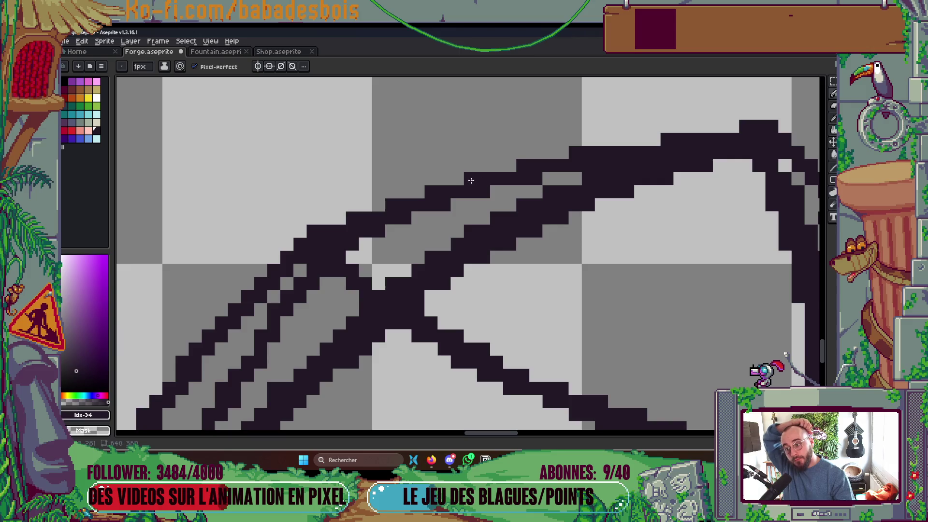
pyautogui.scroll(-3, 636, 181)
pyautogui.scroll(2, 636, 181)
pyautogui.moveTo(653, 157); pyautogui.dragTo(641, 157)
pyautogui.click(589, 167)
pyautogui.scroll(-3, 580, 169)
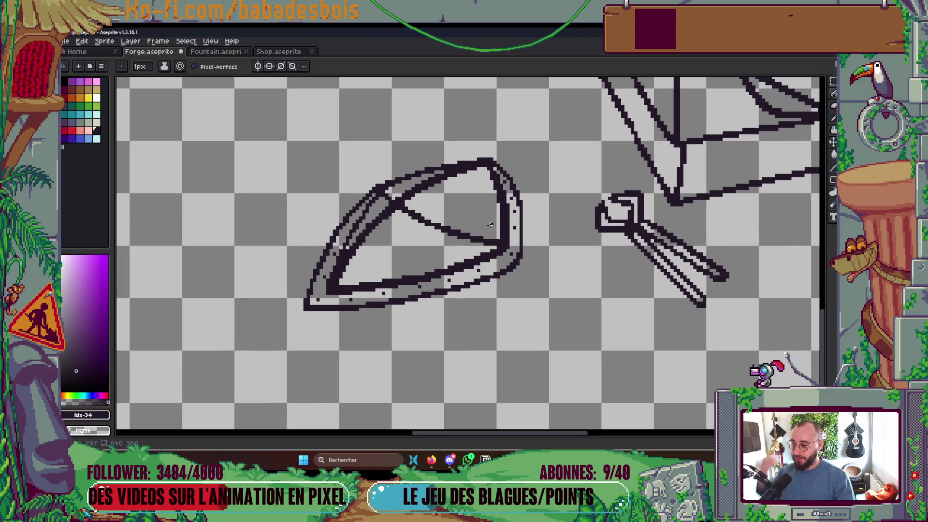
pyautogui.scroll(2, 426, 215)
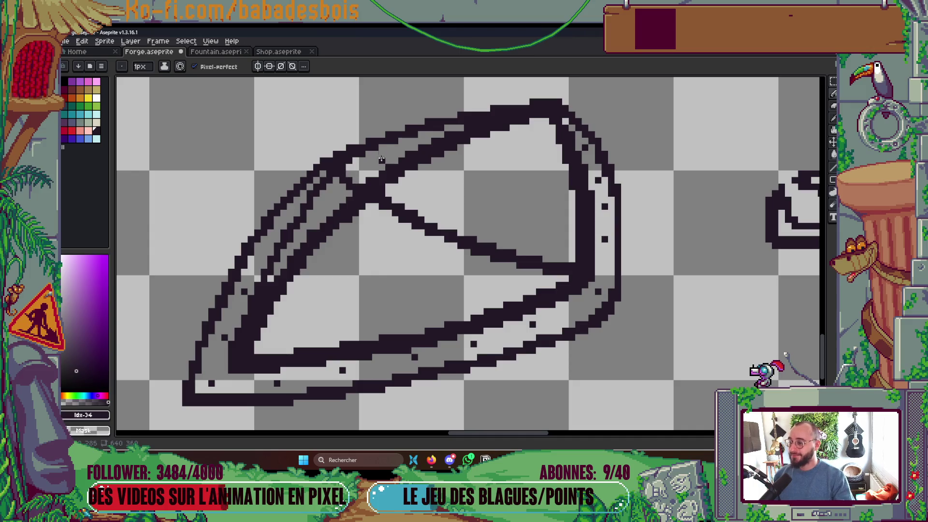
pyautogui.scroll(-2, 412, 152)
pyautogui.scroll(1, 413, 152)
# - Save Forge.aseprite, switch briefly to the Move tool and back to Pencil, then save again
pyautogui.hotkey('ctrl', 's')
pyautogui.scroll(4, 492, 181)
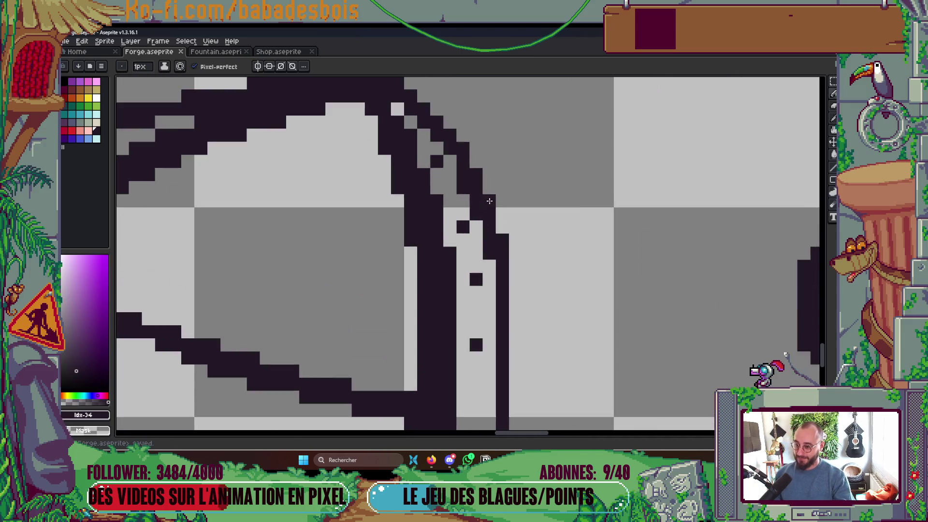
pyautogui.scroll(-3, 492, 181)
pyautogui.scroll(1, 492, 181)
pyautogui.scroll(-3, 492, 181)
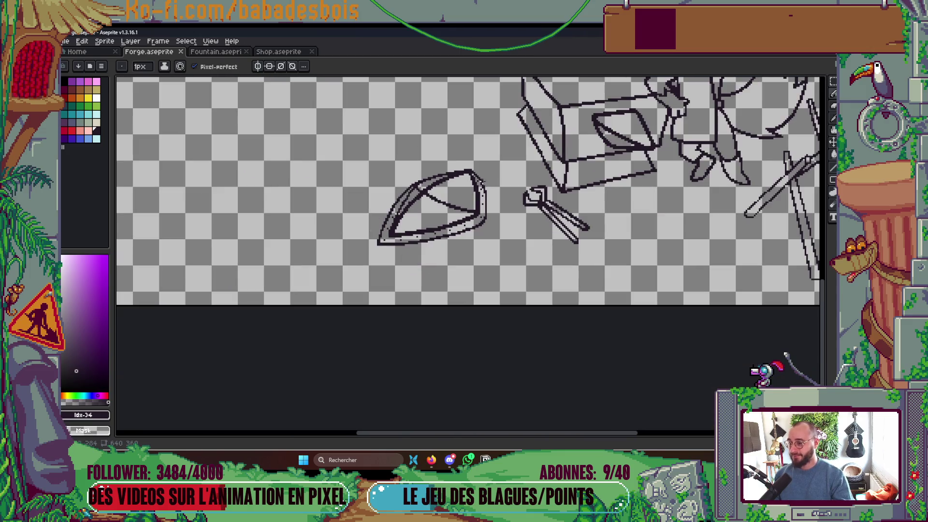
pyautogui.scroll(-2, 532, 264)
pyautogui.scroll(1, 532, 263)
pyautogui.press('v')
pyautogui.press('b')
pyautogui.scroll(3, 533, 301)
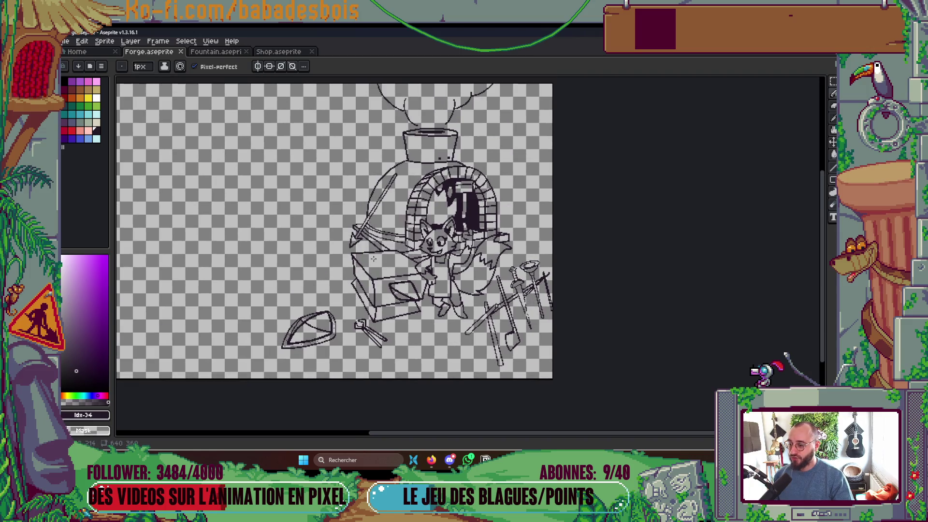
pyautogui.scroll(5, 527, 208)
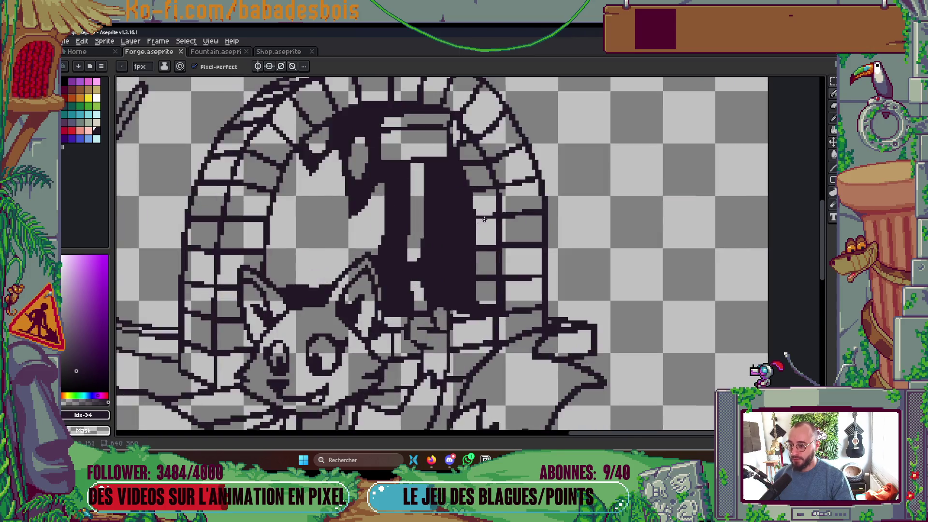
pyautogui.scroll(-10, 526, 209)
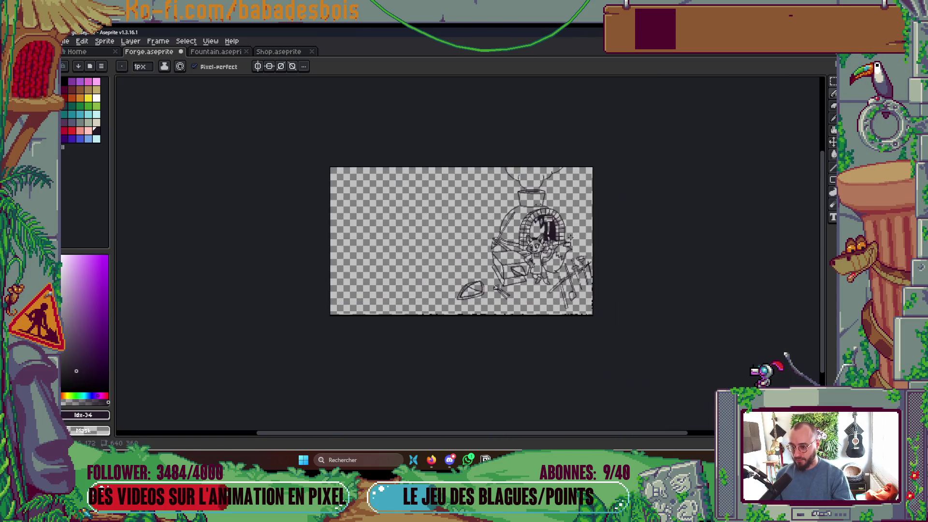
pyautogui.scroll(2, 570, 237)
pyautogui.scroll(4, 567, 238)
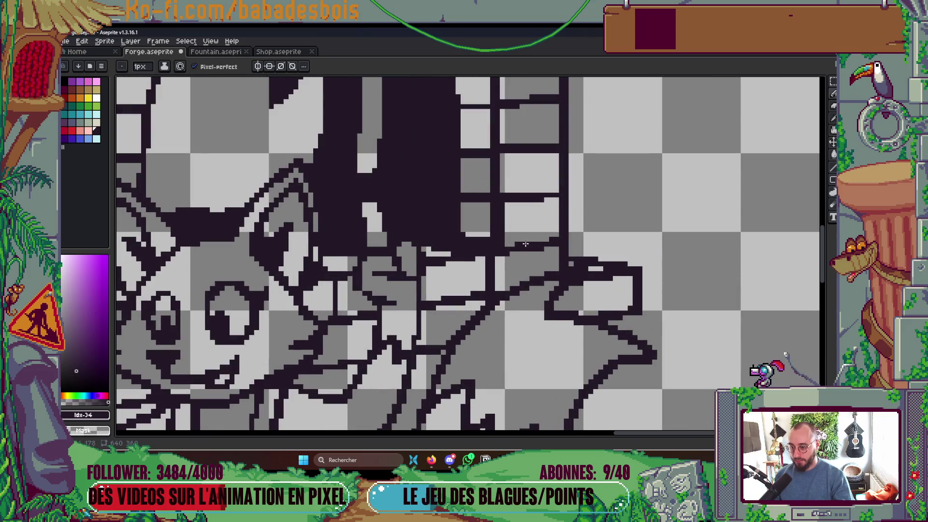
pyautogui.scroll(-2, 525, 244)
pyautogui.scroll(1, 527, 237)
pyautogui.scroll(-4, 533, 209)
pyautogui.hotkey('ctrl', 's')
pyautogui.scroll(5, 598, 269)
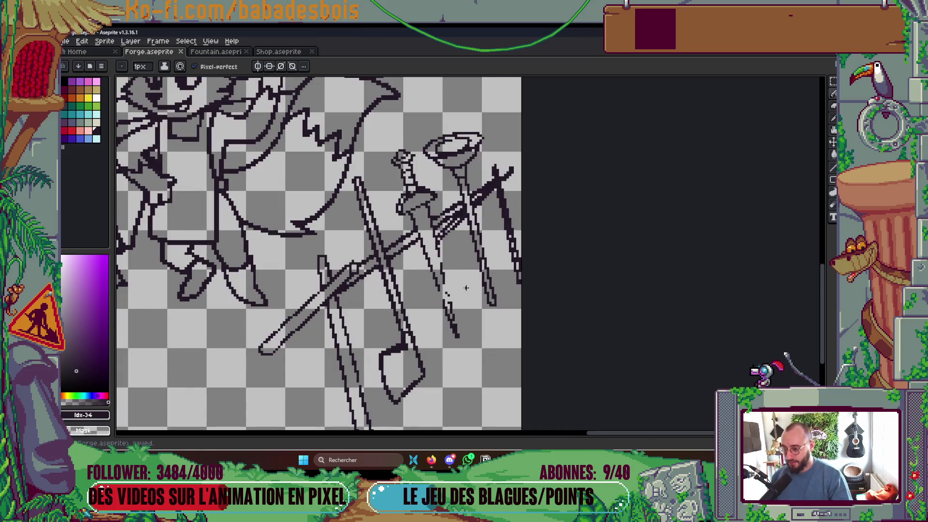
# - Draw a straight line on the sword rack and clean up pixels along the blade's upper edge
pyautogui.scroll(1, 458, 310)
pyautogui.moveTo(450, 357); pyautogui.dragTo(375, 147)
pyautogui.scroll(1, 375, 146)
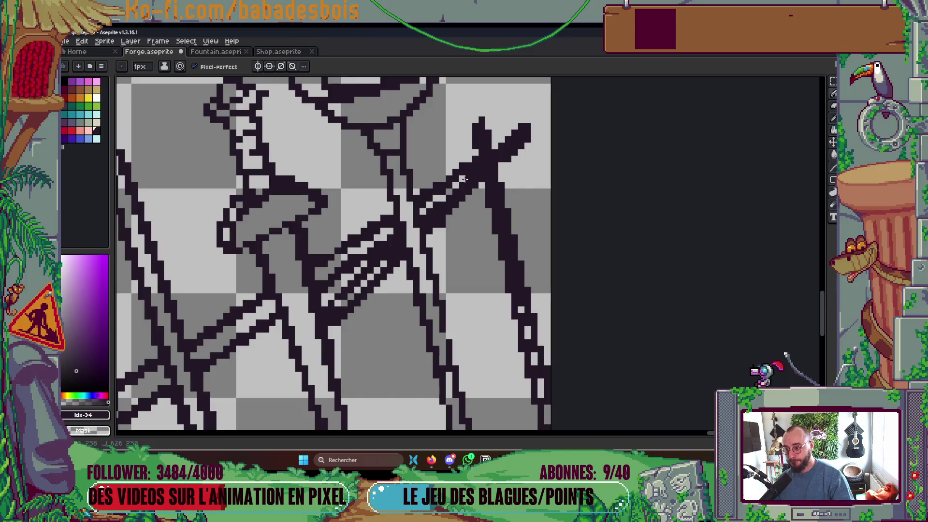
pyautogui.press('ctrl')
pyautogui.click(469, 172)
pyautogui.click(463, 177)
pyautogui.click(483, 166)
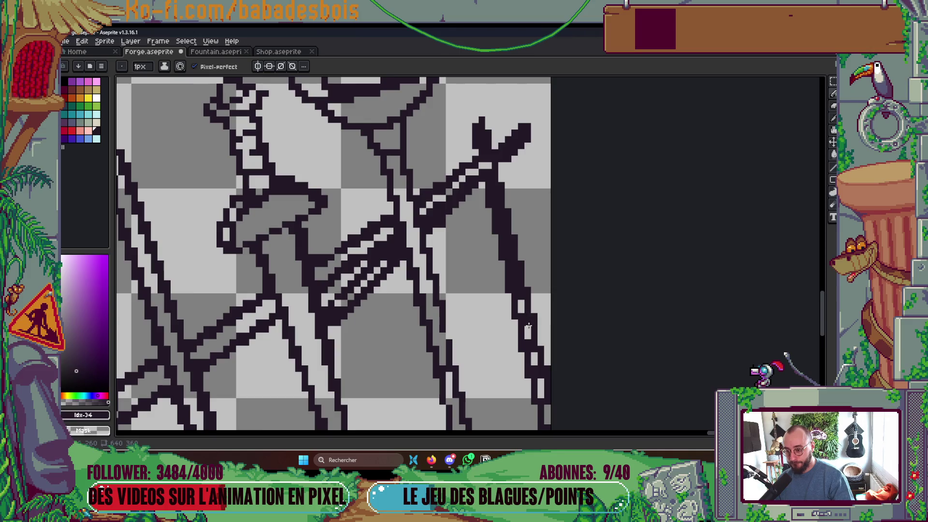
pyautogui.scroll(-5, 529, 326)
pyautogui.scroll(-2, 565, 270)
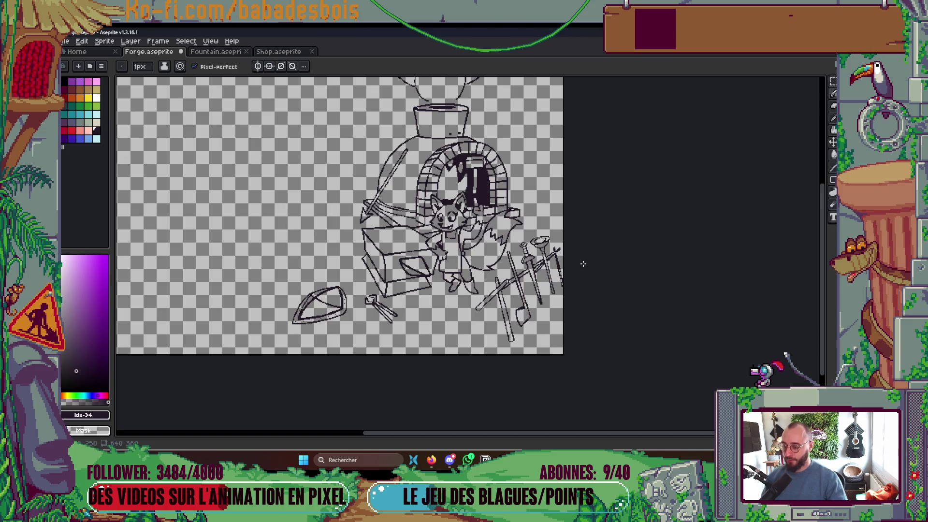
# - Lasso-select the swords, shift them slightly down and left, and commit with the Pencil reselected
pyautogui.press('q')
pyautogui.moveTo(561, 219)
pyautogui.mouseDown()
pyautogui.moveTo(516, 244)
pyautogui.moveTo(459, 332)
pyautogui.moveTo(565, 303)
pyautogui.moveTo(546, 306)
pyautogui.mouseUp()
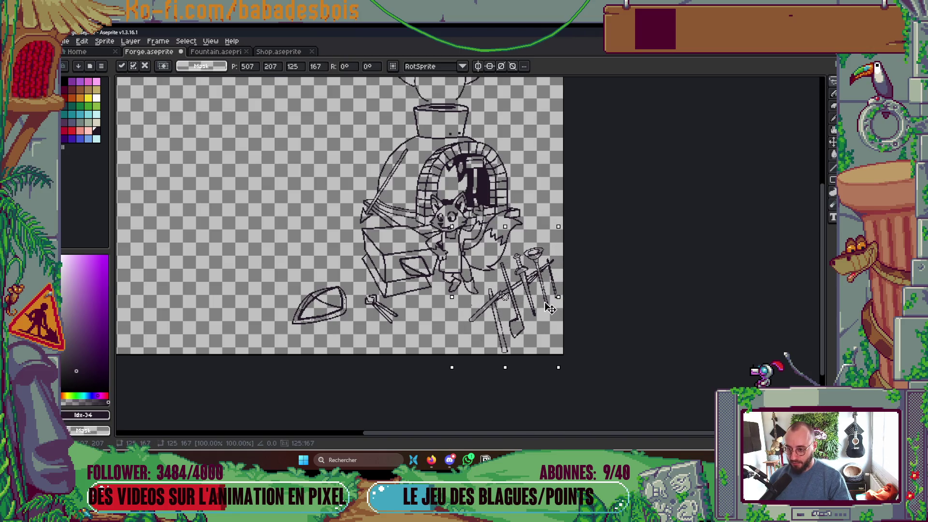
pyautogui.press('Return')
pyautogui.scroll(2, 502, 298)
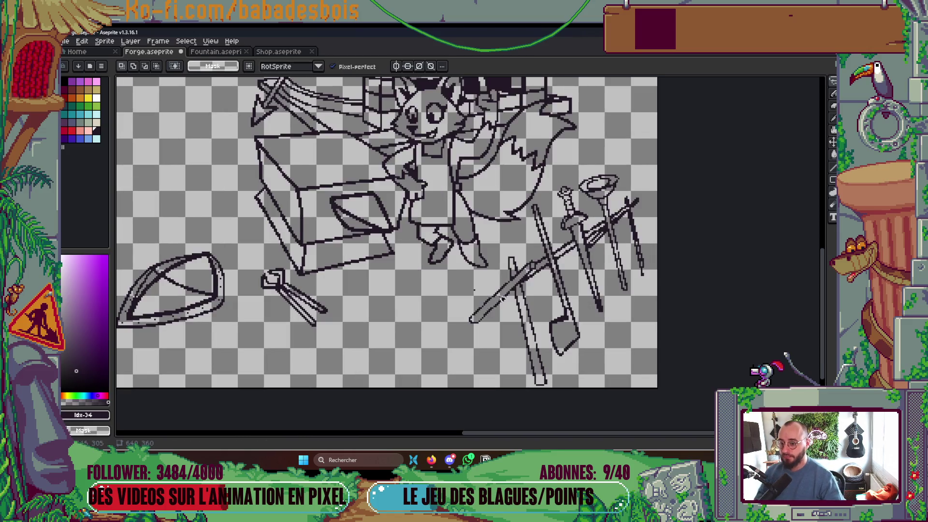
pyautogui.press('b')
# - Save Forge.aseprite and show the timeline's layers list
pyautogui.scroll(2, 483, 287)
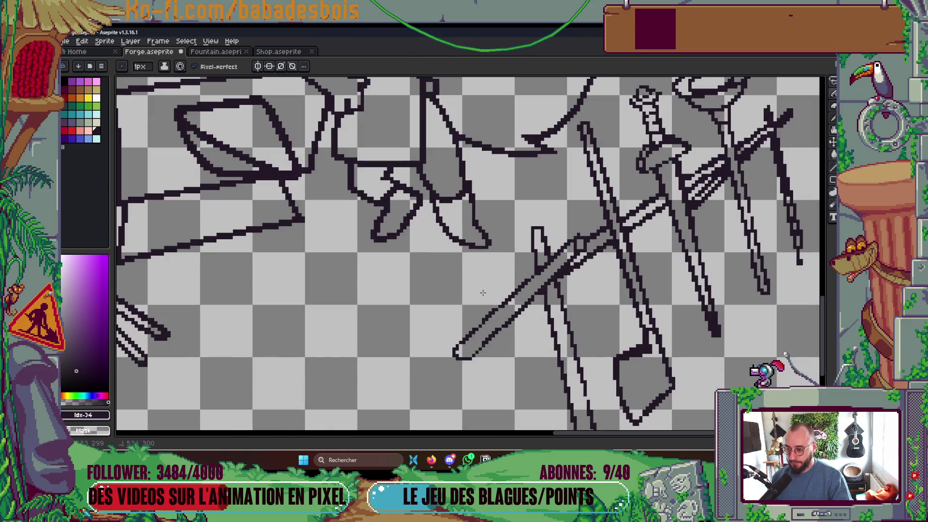
pyautogui.scroll(-4, 483, 292)
pyautogui.press('Tab')
pyautogui.hotkey('ctrl', 's')
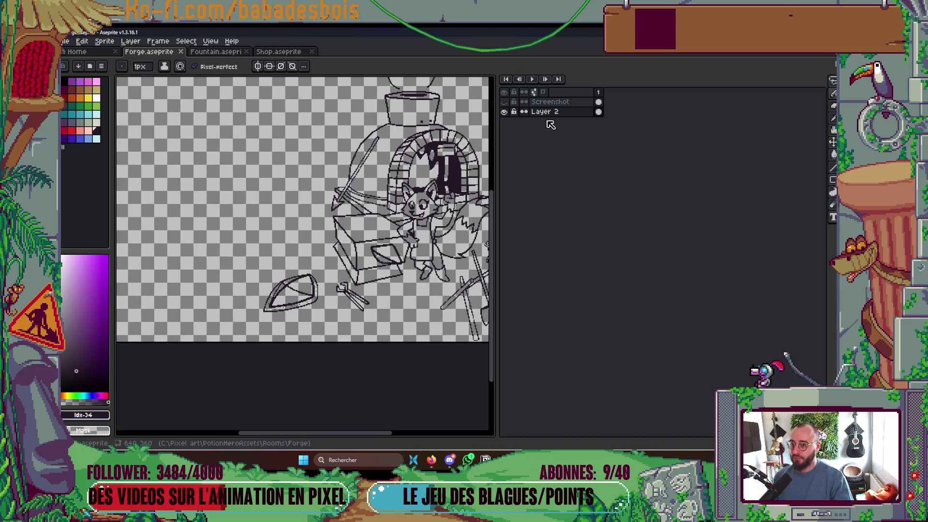
# - Toggle the Screenshot layer on and off against the line art, ending hidden with the timeline closed
pyautogui.click(504, 102)
pyautogui.press('Tab')
pyautogui.press('Tab')
pyautogui.click(507, 102)
pyautogui.press('Tab')
pyautogui.press('Tab')
pyautogui.click(507, 102)
pyautogui.press('Tab')
pyautogui.press('Tab')
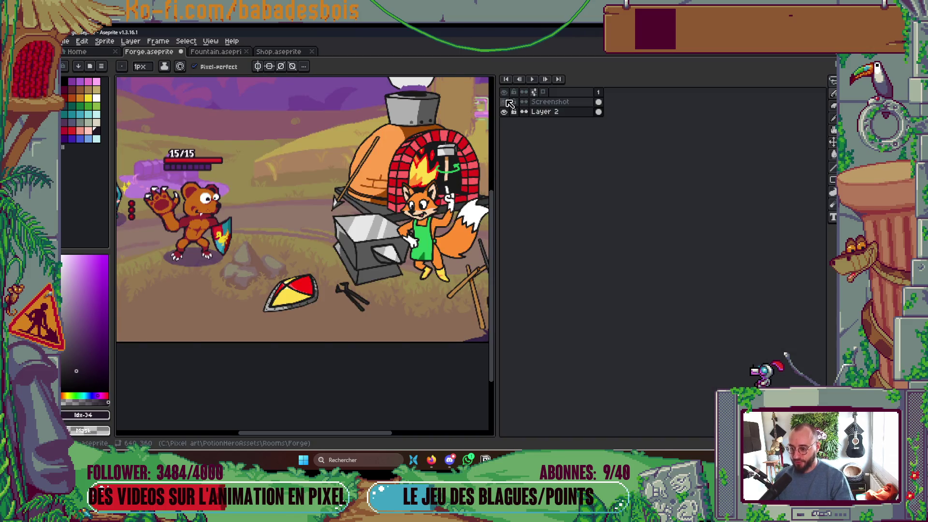
pyautogui.click(507, 102)
pyautogui.press('Tab')
pyautogui.press('Tab')
pyautogui.press('Tab')
pyautogui.moveTo(503, 300); pyautogui.dragTo(539, 348)
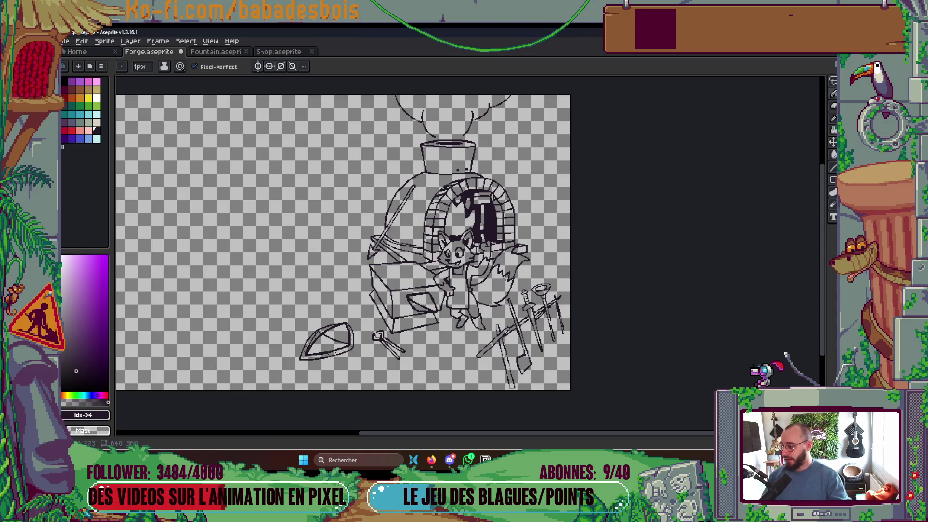
# - Redraw lines along the diagonal sword's upper edge and tip, undoing the thickened blade outline
pyautogui.scroll(3, 536, 351)
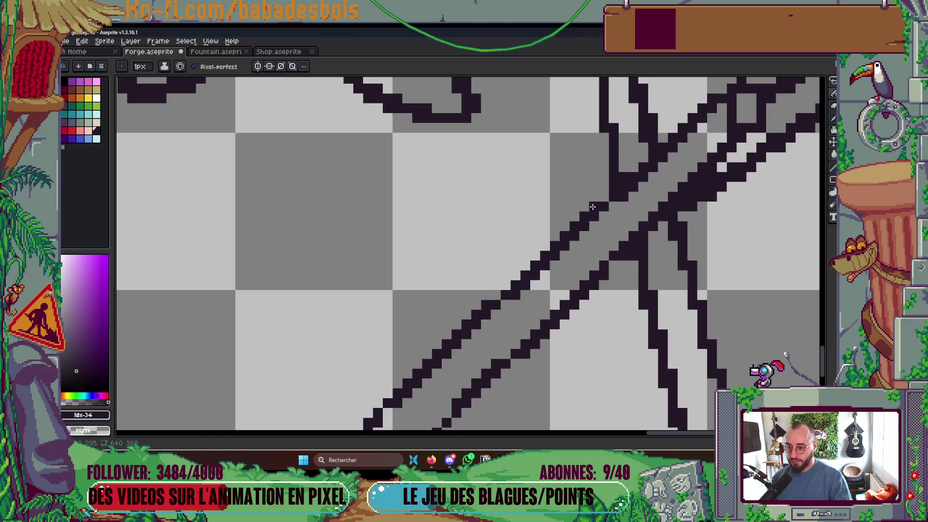
pyautogui.scroll(-3, 611, 193)
pyautogui.scroll(1, 623, 188)
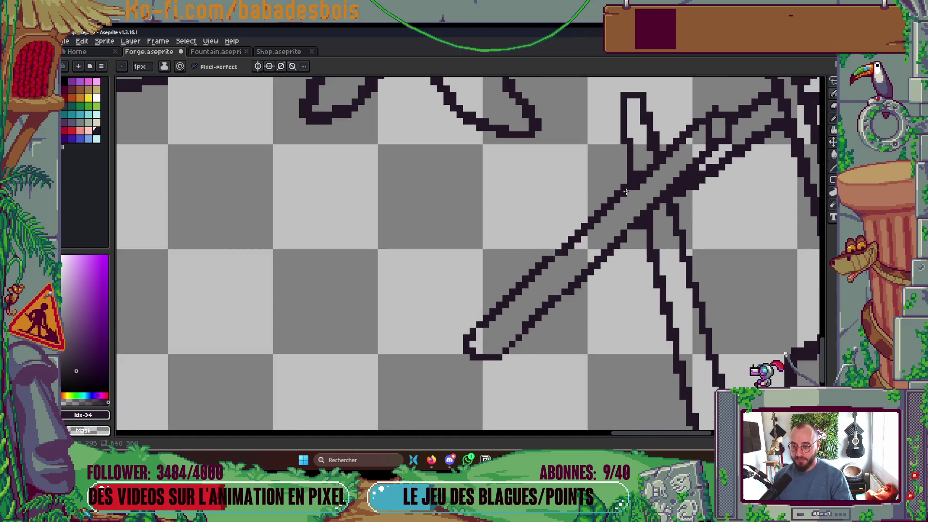
pyautogui.moveTo(577, 246); pyautogui.dragTo(478, 331)
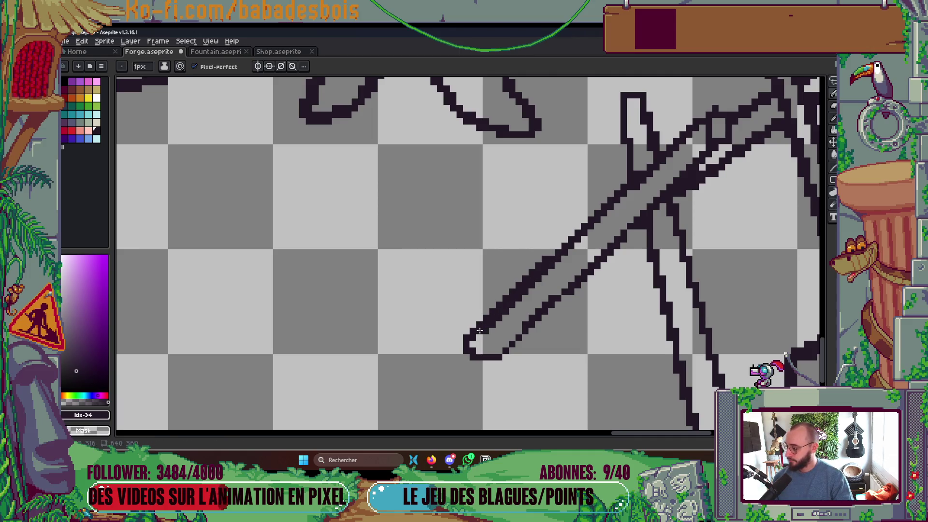
pyautogui.moveTo(499, 341); pyautogui.dragTo(520, 334)
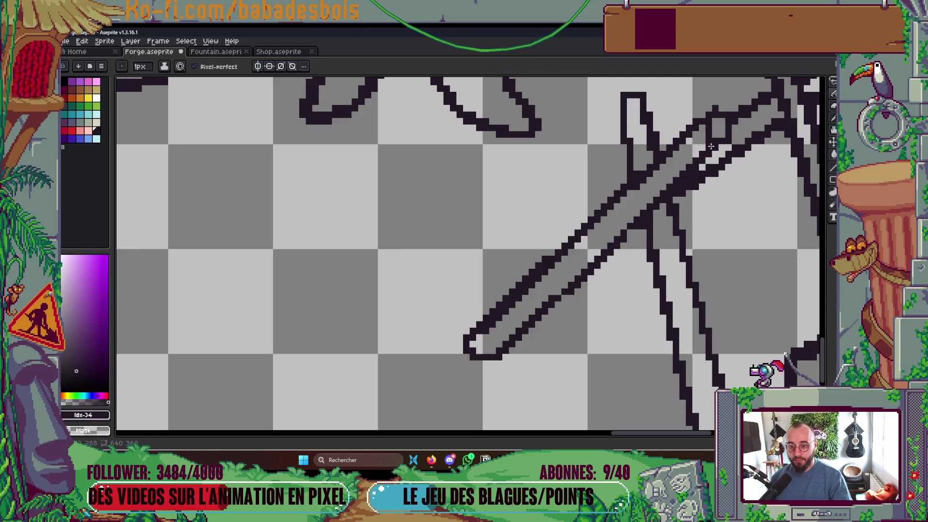
pyautogui.moveTo(690, 167)
pyautogui.mouseDown()
pyautogui.moveTo(558, 290)
pyautogui.moveTo(698, 154)
pyautogui.mouseUp()
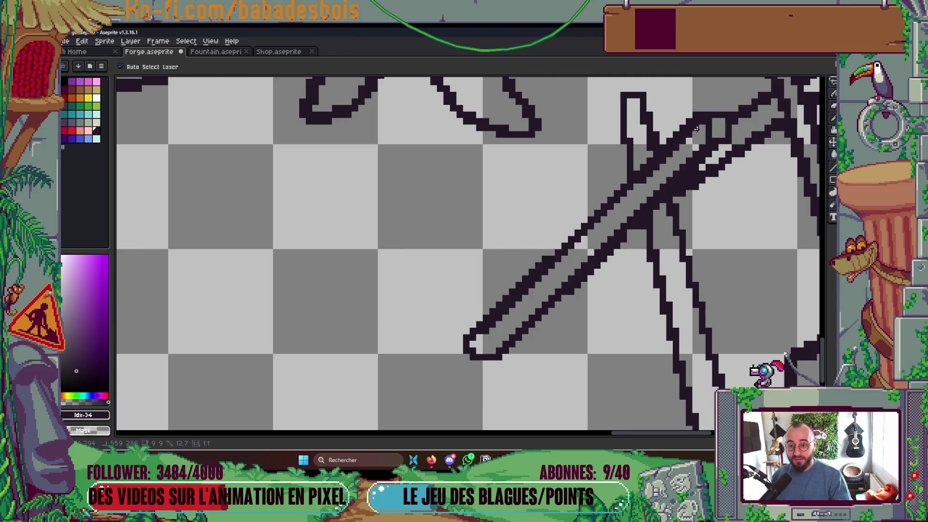
pyautogui.moveTo(678, 176); pyautogui.dragTo(668, 188)
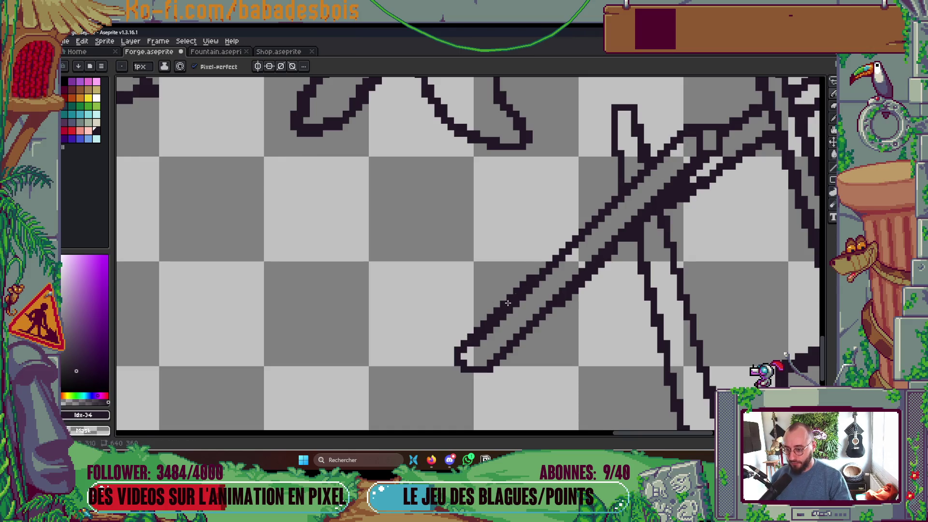
pyautogui.hotkey('ctrl', 'z')
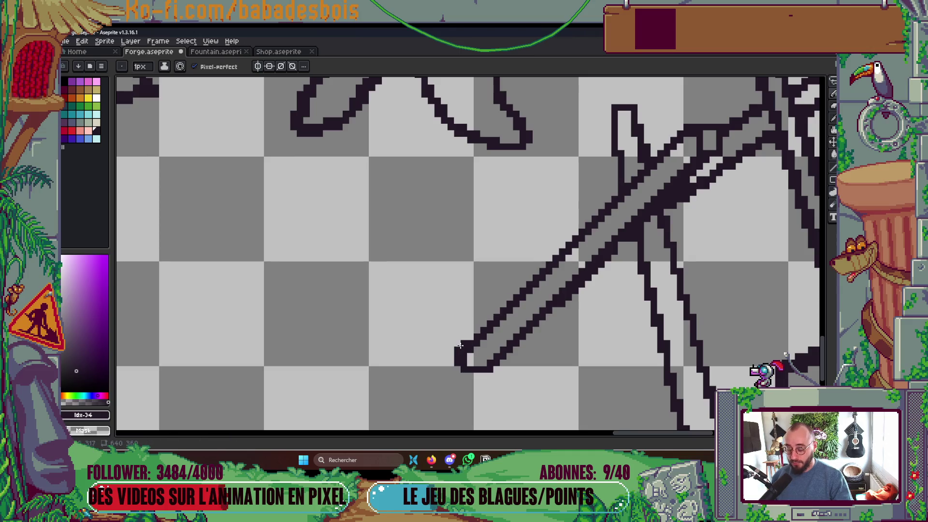
pyautogui.scroll(-3, 451, 335)
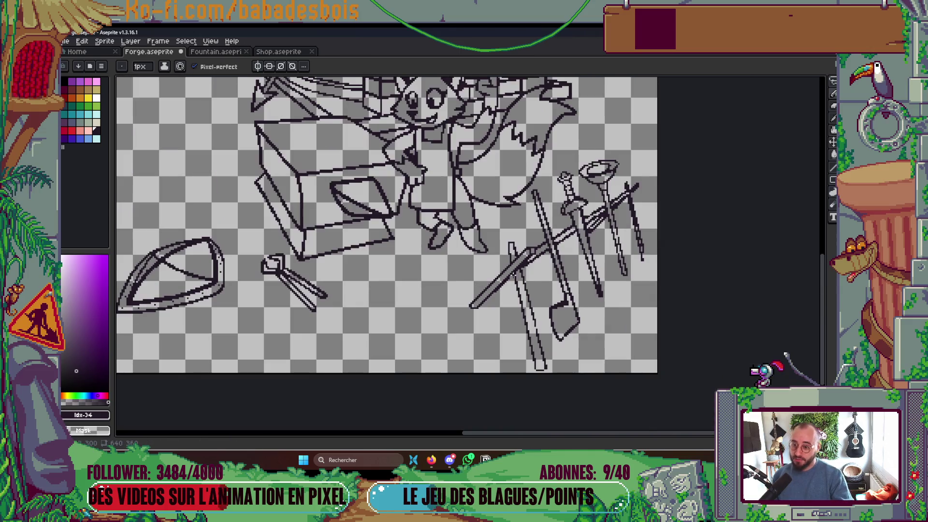
pyautogui.scroll(3, 540, 284)
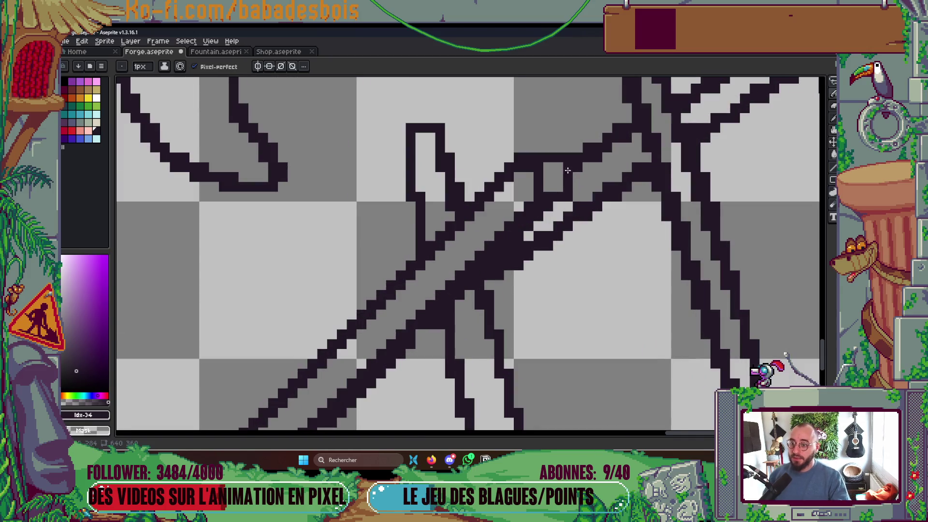
# - Fill missing blade-outline pixels and draw the bottom edge, undoing stray pixels beside the tip
pyautogui.moveTo(532, 174)
pyautogui.mouseDown()
pyautogui.moveTo(529, 196)
pyautogui.moveTo(560, 165)
pyautogui.moveTo(555, 173)
pyautogui.mouseUp()
pyautogui.scroll(-5, 519, 156)
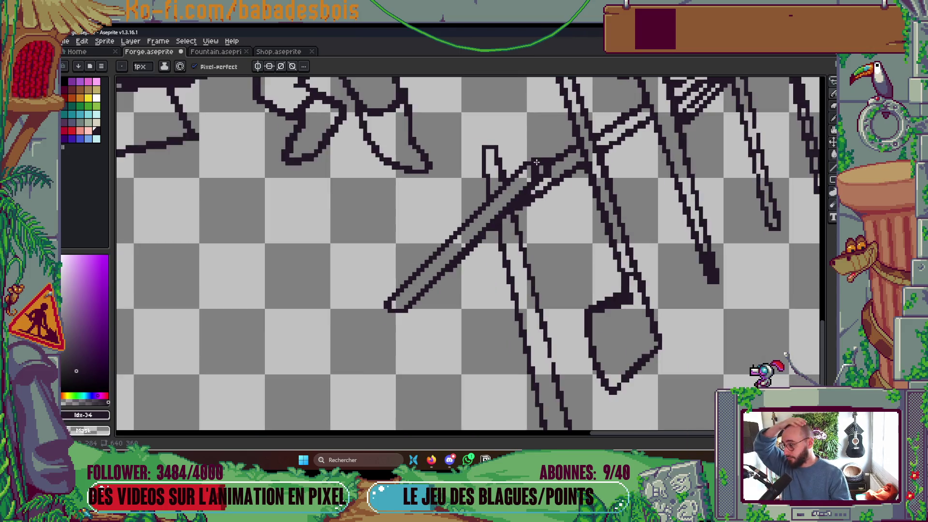
pyautogui.scroll(2, 545, 202)
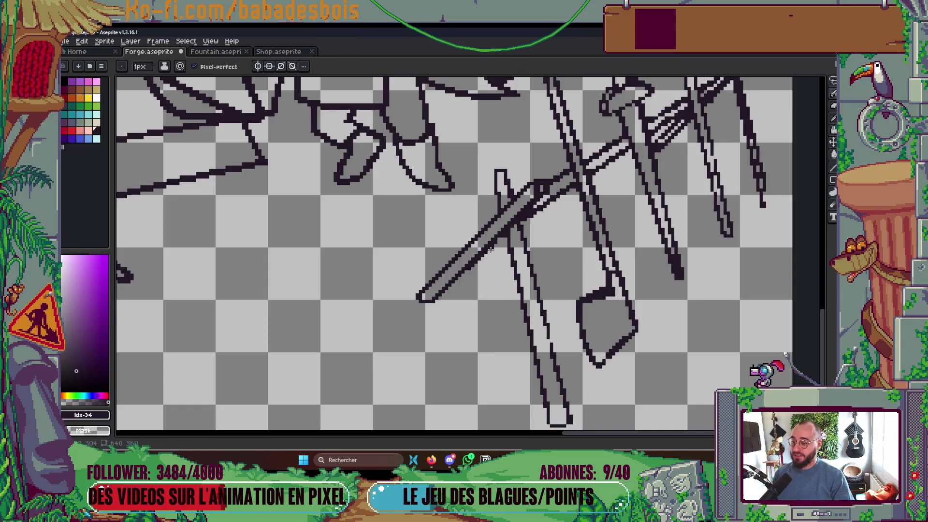
pyautogui.scroll(-2, 550, 236)
pyautogui.scroll(1, 455, 243)
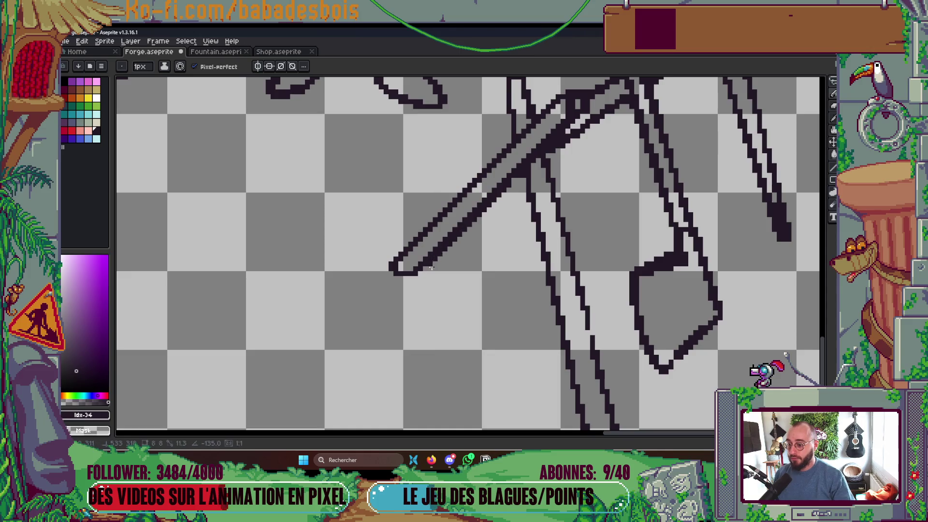
pyautogui.scroll(2, 405, 278)
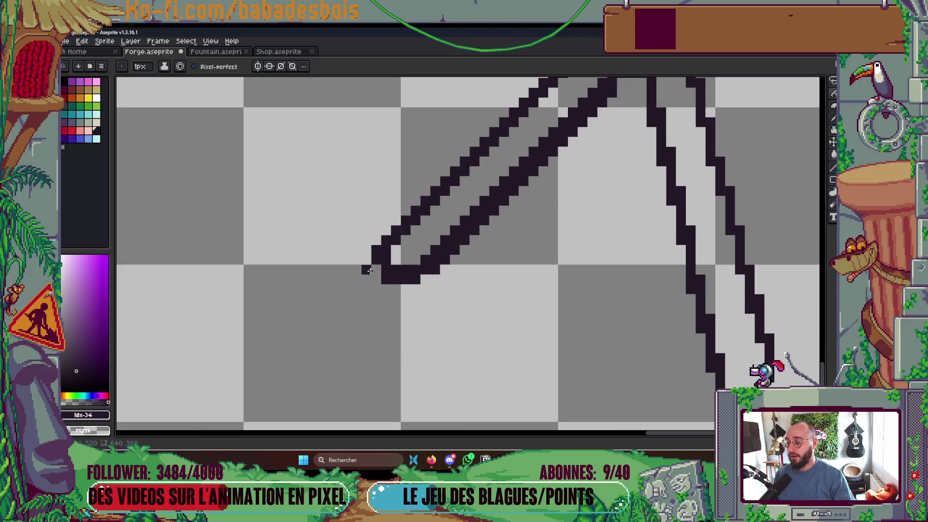
pyautogui.scroll(-4, 496, 187)
pyautogui.scroll(2, 517, 282)
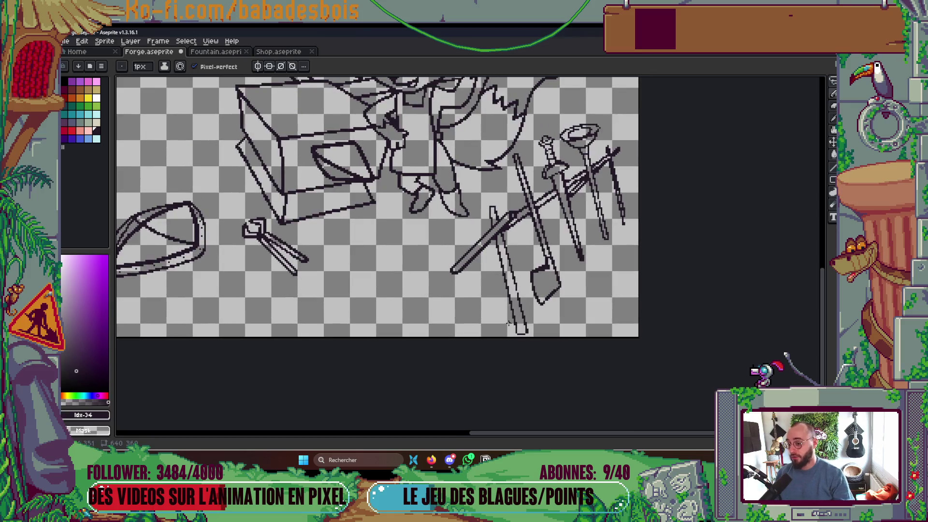
pyautogui.scroll(5, 508, 324)
pyautogui.moveTo(503, 327); pyautogui.dragTo(542, 322)
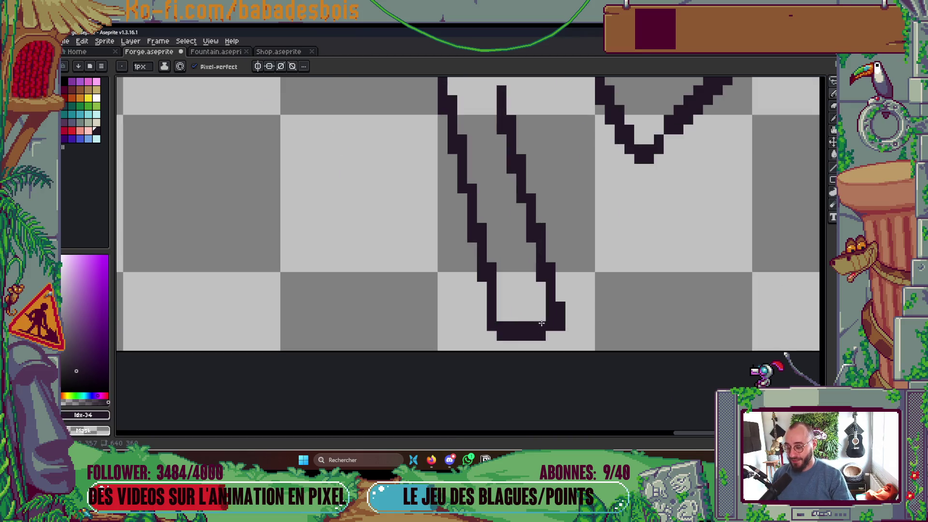
pyautogui.hotkey('ctrl', 'z')
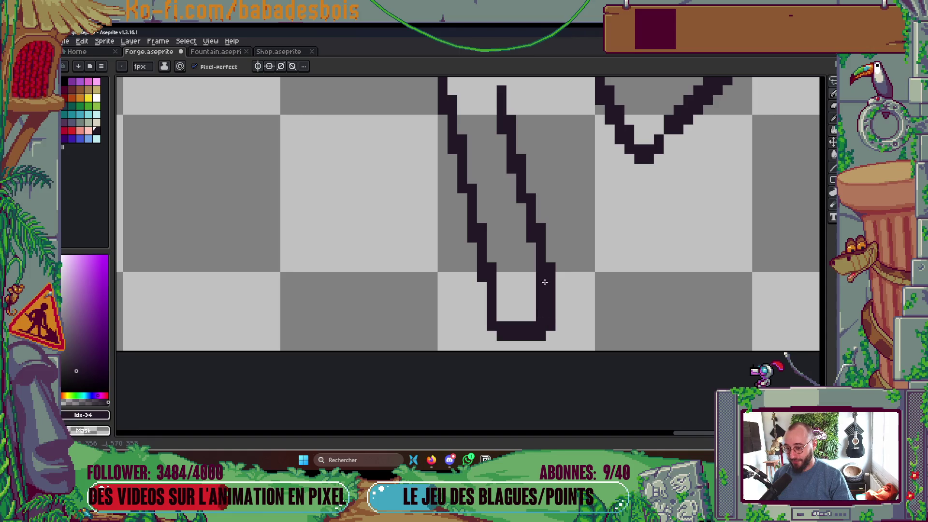
# - Straighten the blade's right outline near its end and redraw the tip's left outline
pyautogui.scroll(-7, 565, 251)
pyautogui.scroll(2, 568, 248)
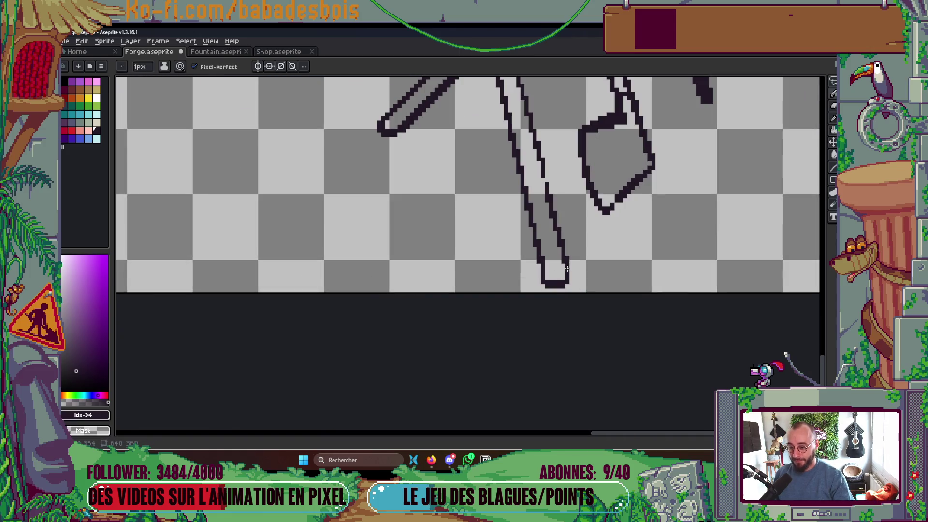
pyautogui.scroll(3, 511, 195)
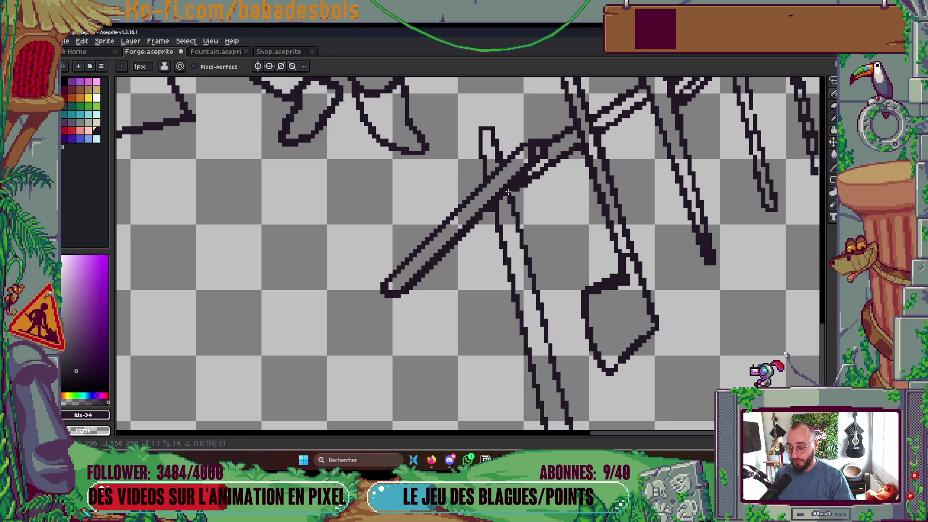
pyautogui.scroll(-3, 512, 195)
pyautogui.scroll(3, 539, 281)
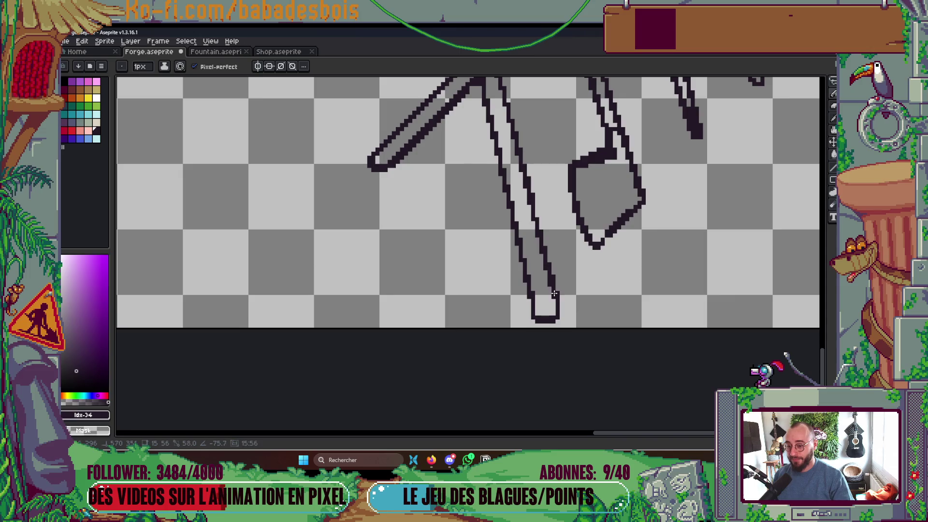
pyautogui.keyDown('shift'); pyautogui.click(555, 276); pyautogui.keyUp('shift')
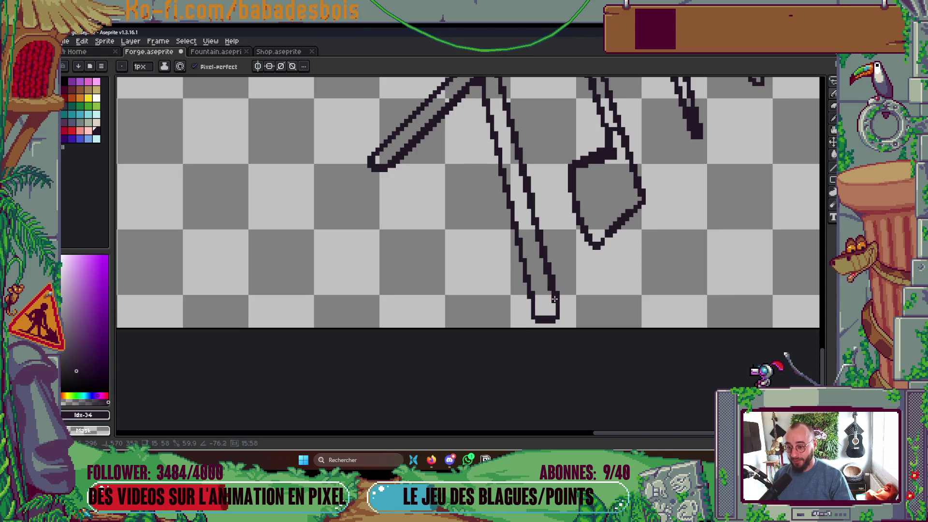
pyautogui.scroll(-2, 554, 275)
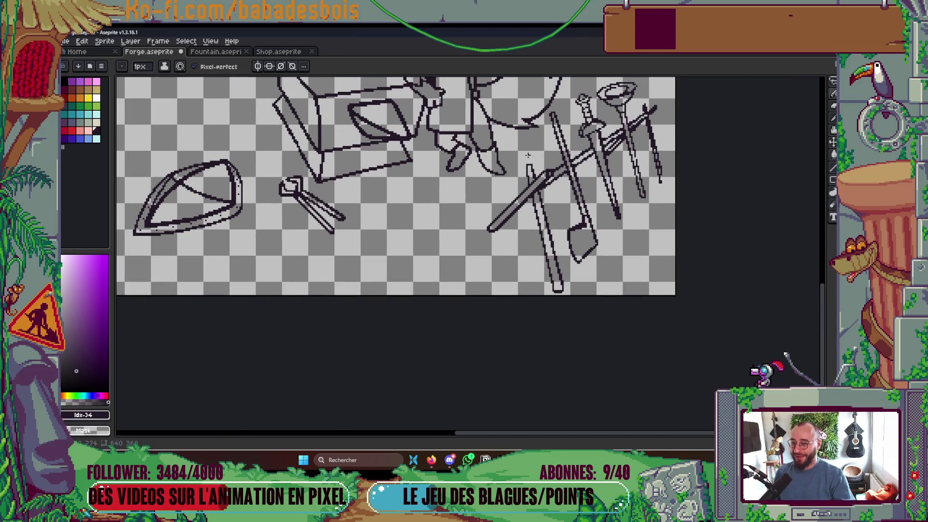
pyautogui.scroll(3, 528, 156)
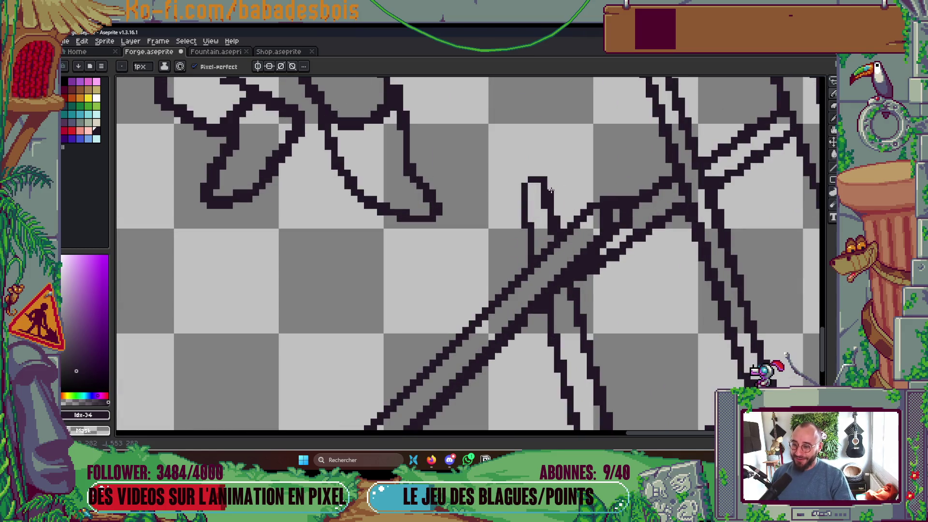
pyautogui.moveTo(524, 231)
pyautogui.mouseDown()
pyautogui.moveTo(527, 271)
pyautogui.moveTo(517, 186)
pyautogui.mouseUp()
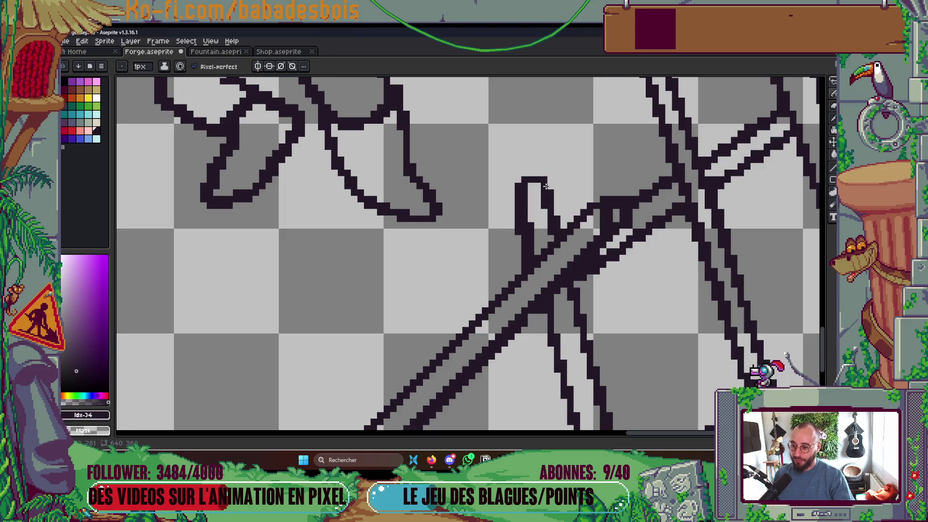
pyautogui.scroll(-5, 551, 186)
pyautogui.scroll(4, 554, 232)
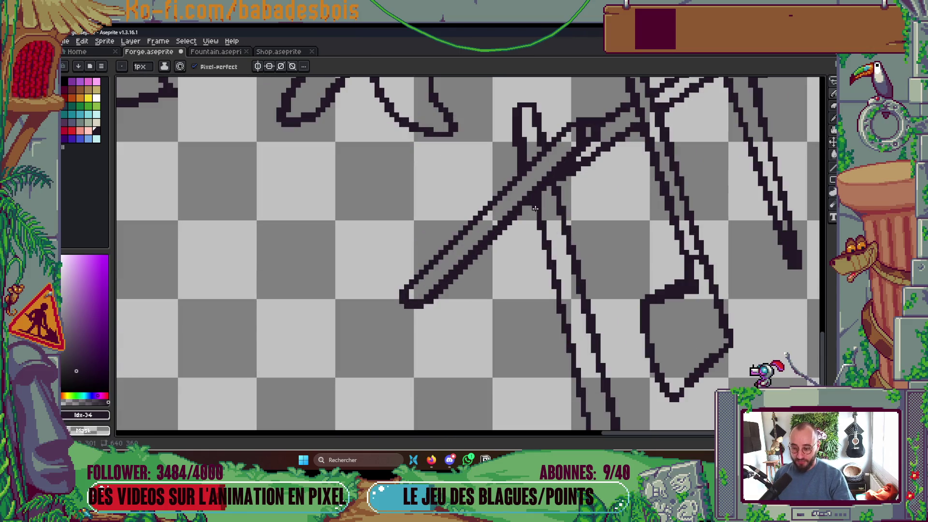
pyautogui.scroll(-2, 537, 208)
# - Trace the left outline of the diagonal sword's handle
pyautogui.moveTo(544, 165); pyautogui.dragTo(595, 370)
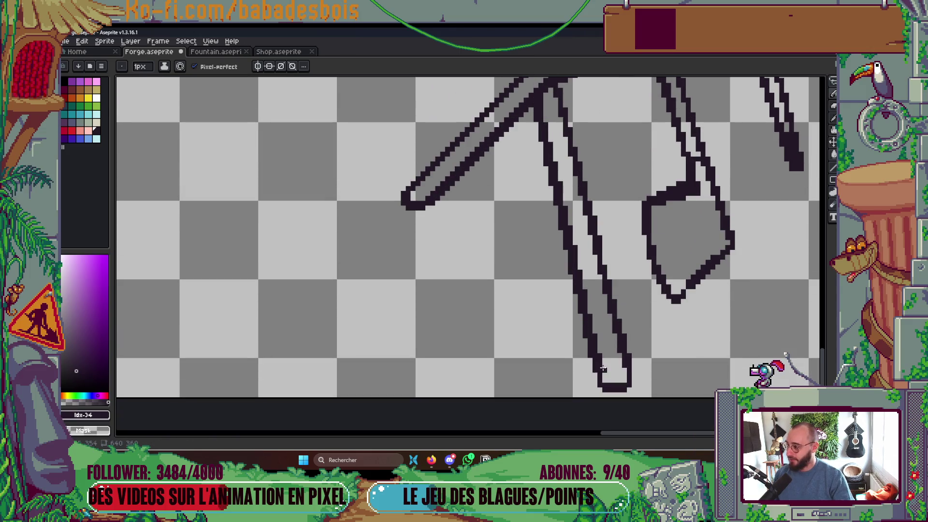
pyautogui.press('Tab')
pyautogui.scroll(2, 614, 337)
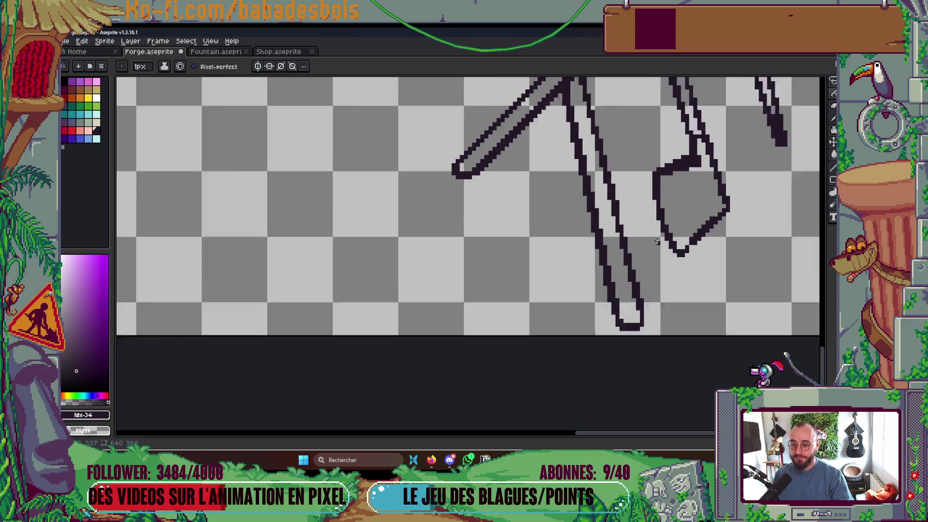
pyautogui.scroll(-4, 638, 285)
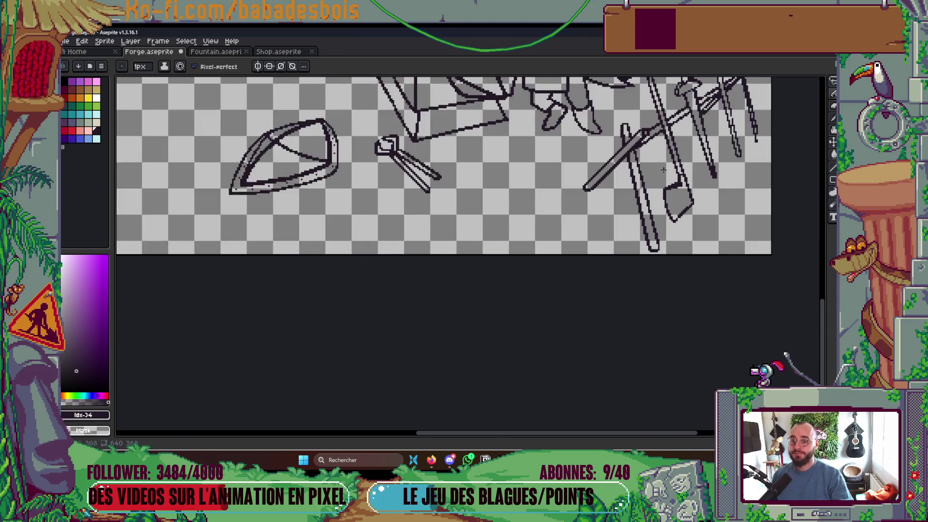
pyautogui.scroll(1, 605, 191)
# - Save Forge.aseprite and touch up a single pixel on the blade
pyautogui.hotkey('ctrl', 's')
pyautogui.scroll(3, 605, 192)
pyautogui.click(591, 190)
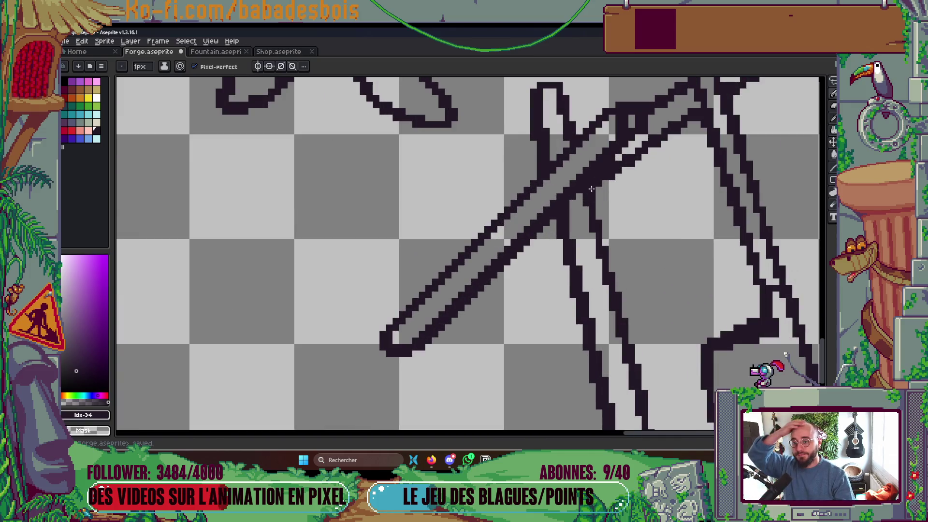
pyautogui.scroll(-5, 636, 249)
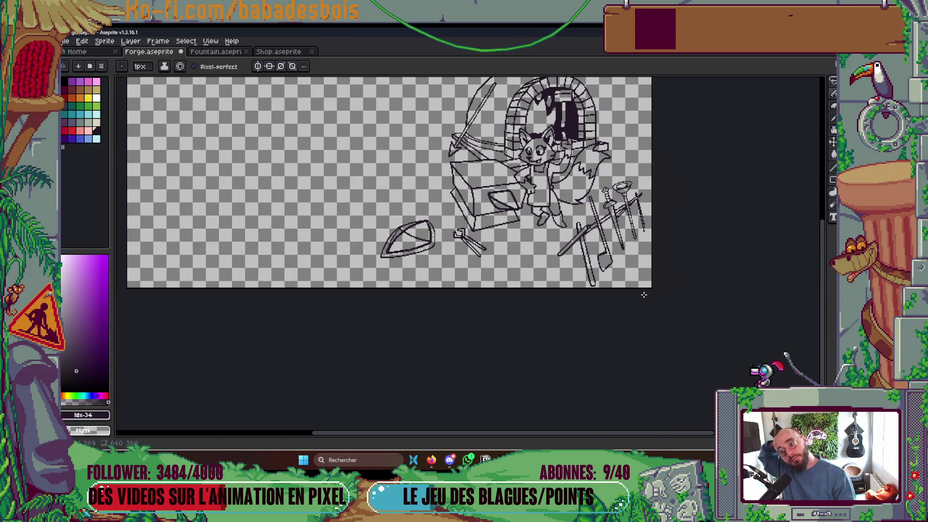
pyautogui.scroll(6, 623, 193)
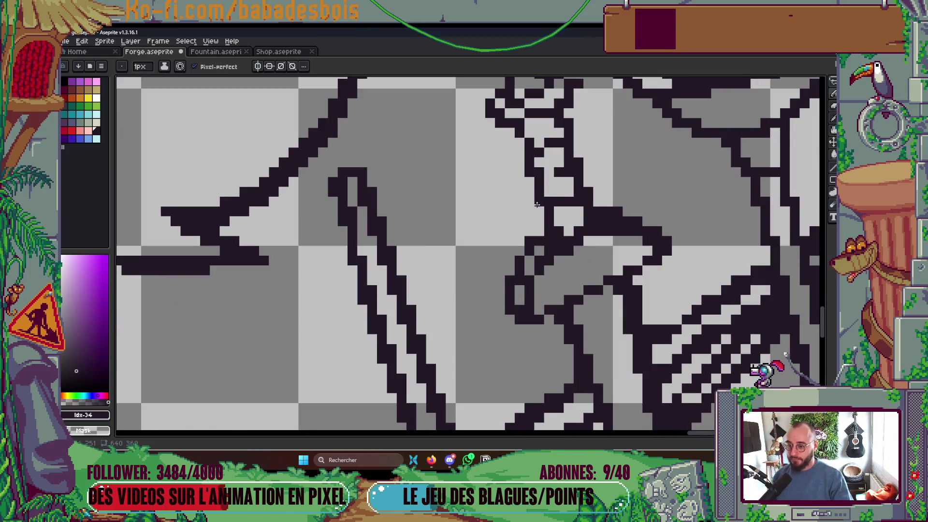
# - Darken a blade-outline pixel, erase a row of stray dark pixels, and extend the outline one pixel
pyautogui.click(529, 125)
pyautogui.moveTo(568, 111); pyautogui.dragTo(540, 246)
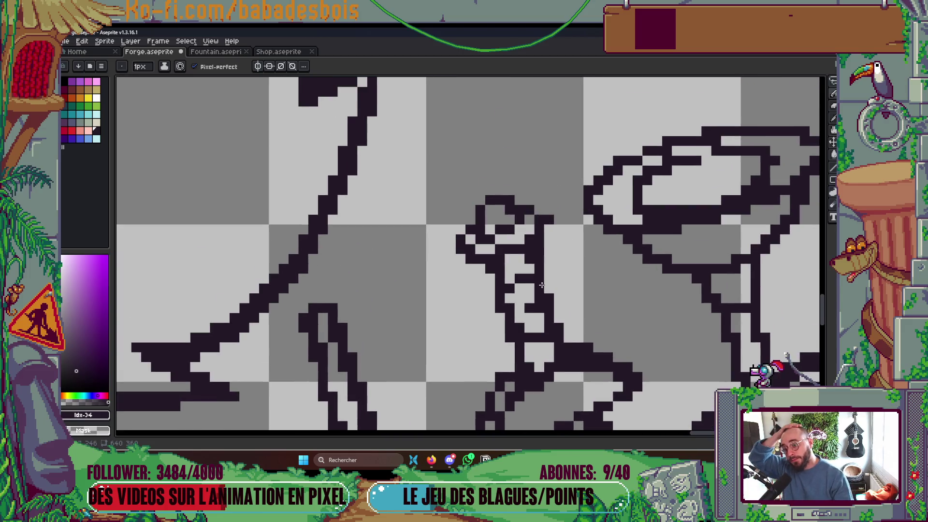
pyautogui.scroll(-5, 549, 216)
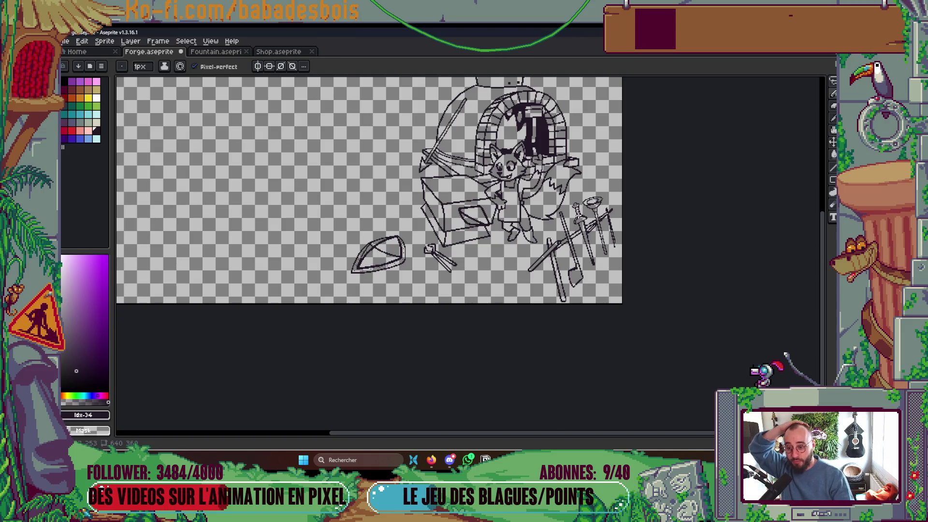
pyautogui.scroll(5, 548, 230)
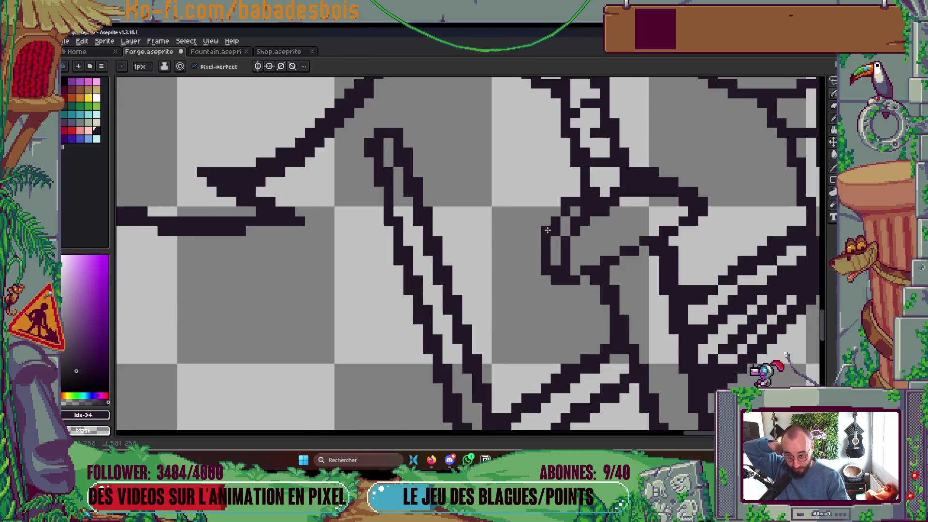
pyautogui.moveTo(634, 186)
pyautogui.mouseDown()
pyautogui.moveTo(650, 182)
pyautogui.moveTo(637, 181)
pyautogui.mouseUp()
pyautogui.scroll(3, 644, 174)
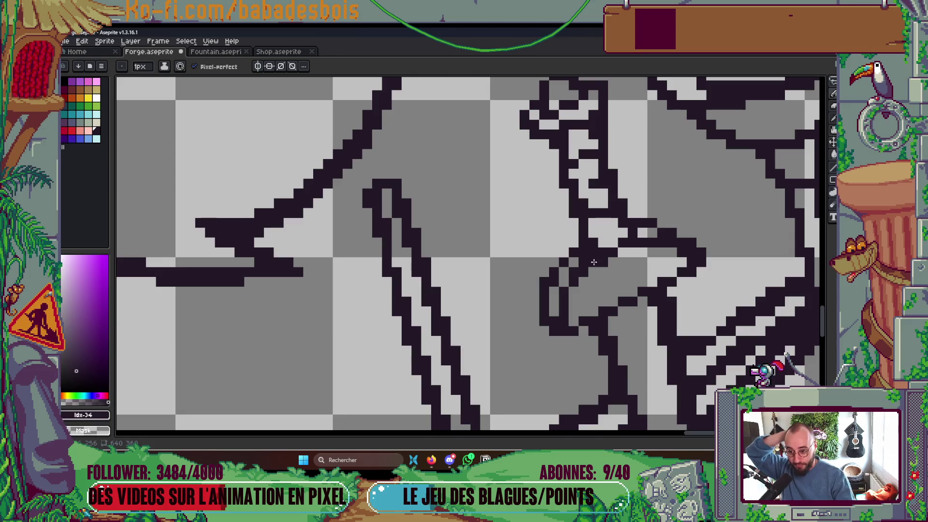
pyautogui.click(619, 252)
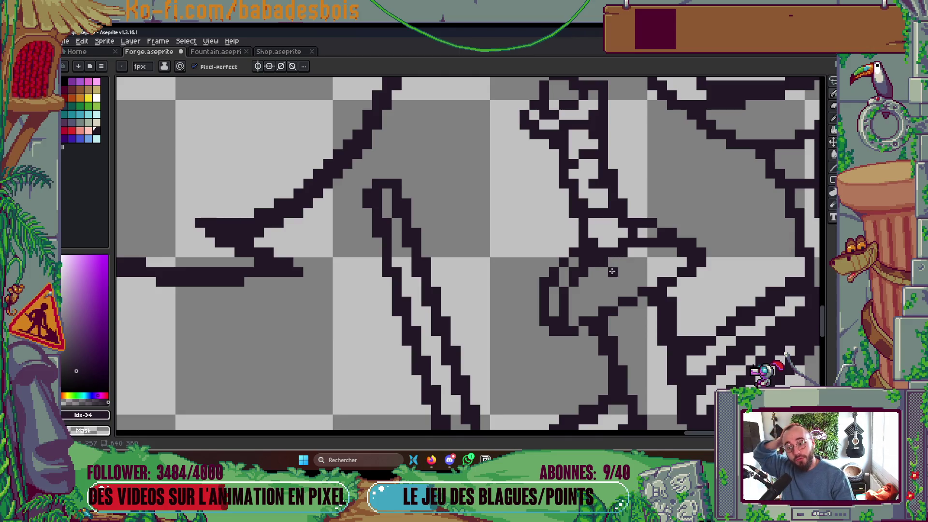
pyautogui.scroll(3, 610, 267)
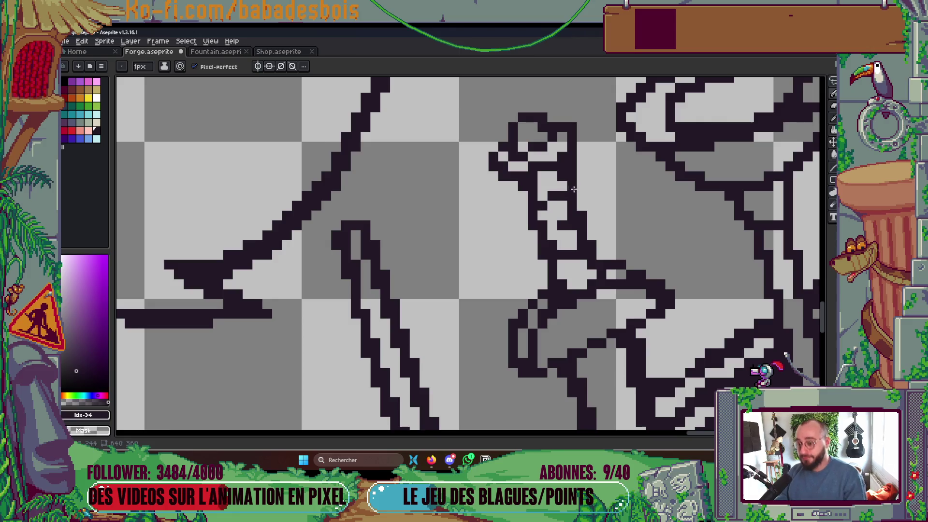
pyautogui.scroll(-2, 574, 177)
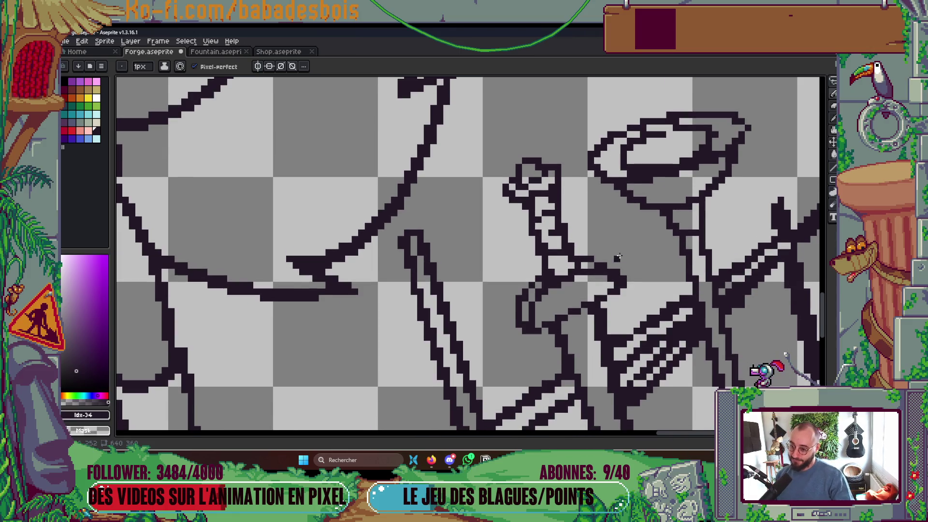
pyautogui.scroll(2, 590, 292)
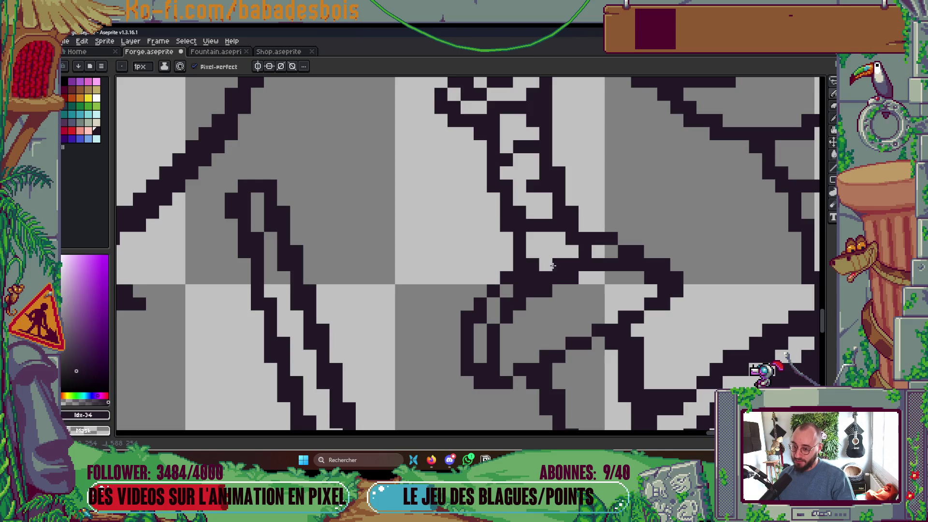
# - Tidy the sword crossguard pixels and fix one outline pixel, saving Forge.aseprite twice
pyautogui.moveTo(571, 252)
pyautogui.mouseDown()
pyautogui.moveTo(573, 290)
pyautogui.moveTo(546, 300)
pyautogui.moveTo(573, 290)
pyautogui.moveTo(565, 246)
pyautogui.moveTo(668, 196)
pyautogui.moveTo(631, 234)
pyautogui.moveTo(587, 259)
pyautogui.mouseUp()
pyautogui.scroll(-4, 576, 281)
pyautogui.scroll(4, 566, 317)
pyautogui.scroll(-3, 586, 259)
pyautogui.scroll(3, 587, 259)
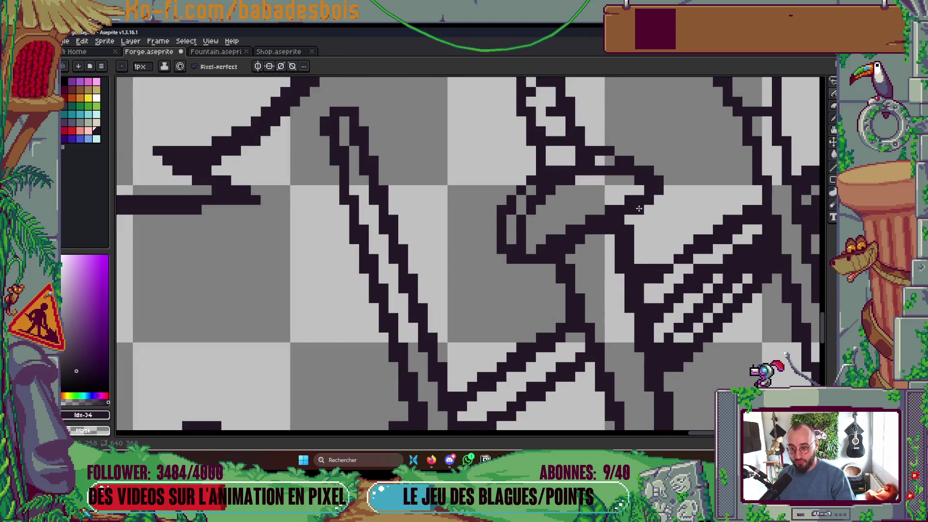
pyautogui.scroll(-5, 653, 210)
pyautogui.hotkey('ctrl', 's')
pyautogui.scroll(5, 626, 206)
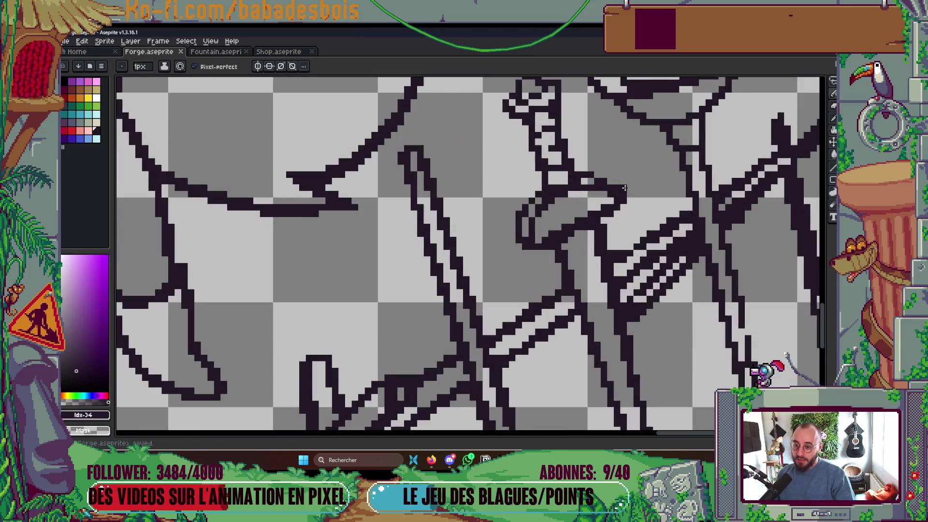
pyautogui.click(610, 199)
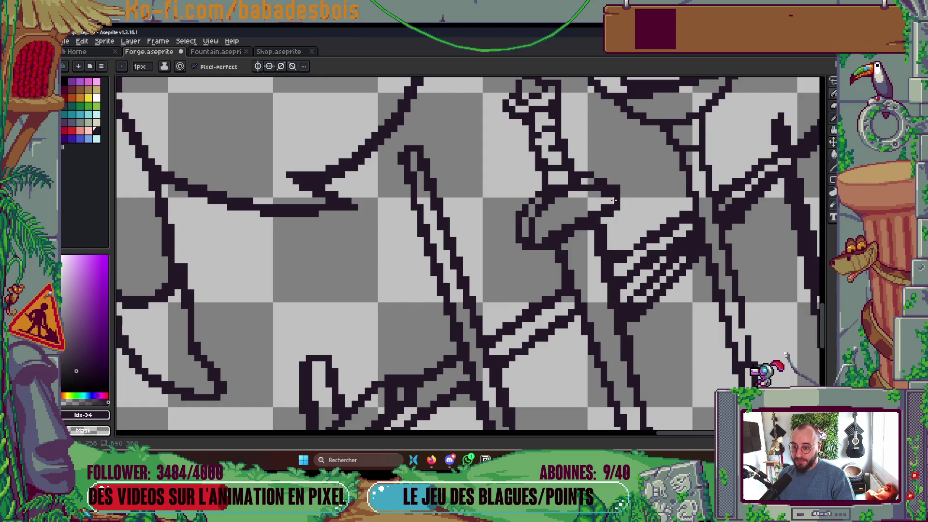
pyautogui.scroll(-2, 619, 189)
pyautogui.hotkey('ctrl', 's')
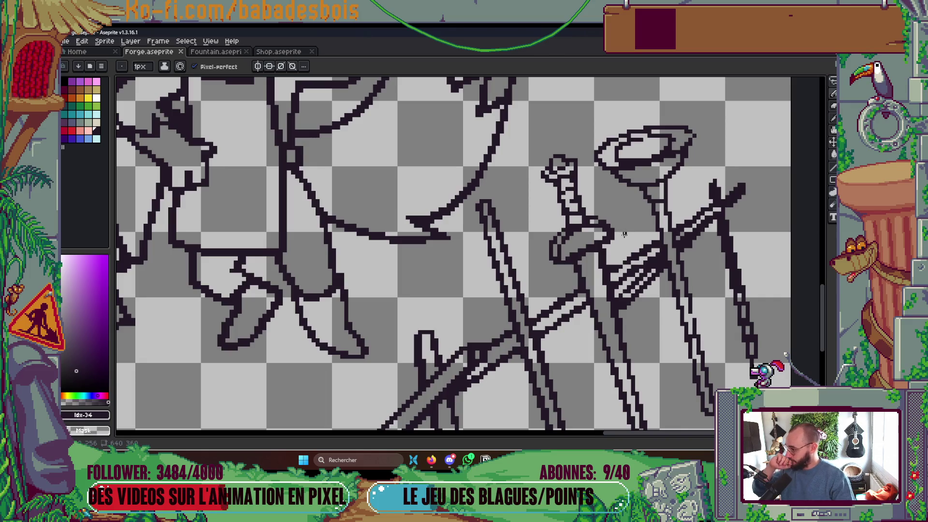
pyautogui.scroll(-2, 615, 255)
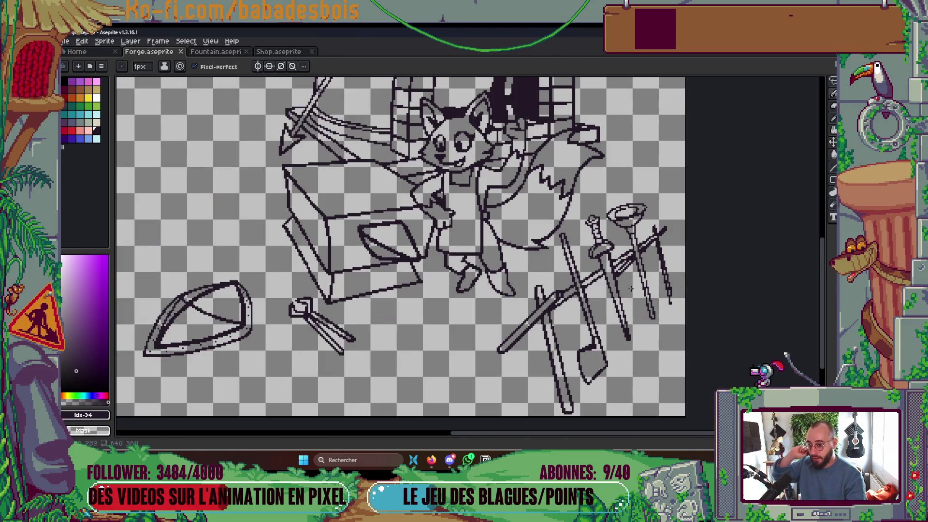
# - Draw a straight line along the right blade of the crossed swords
pyautogui.scroll(3, 628, 286)
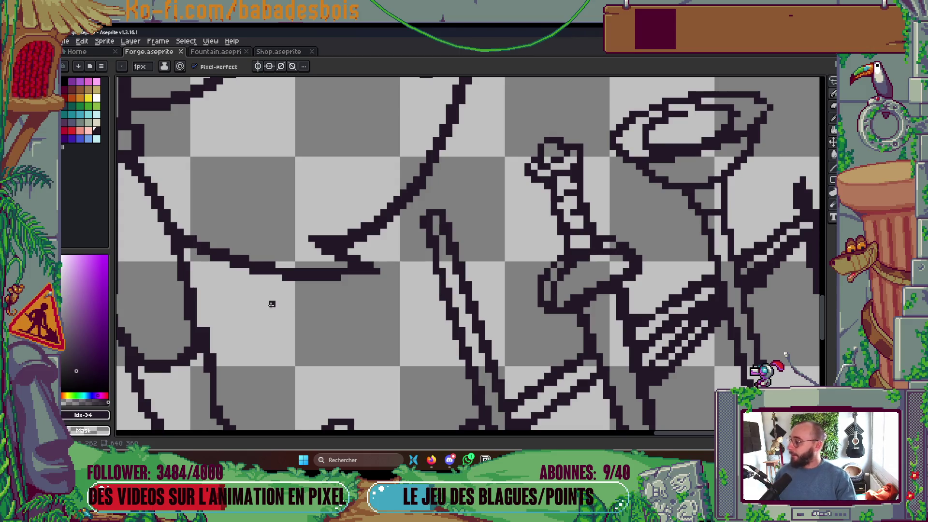
pyautogui.moveTo(600, 308)
pyautogui.mouseDown()
pyautogui.moveTo(596, 244)
pyautogui.moveTo(616, 219)
pyautogui.mouseUp()
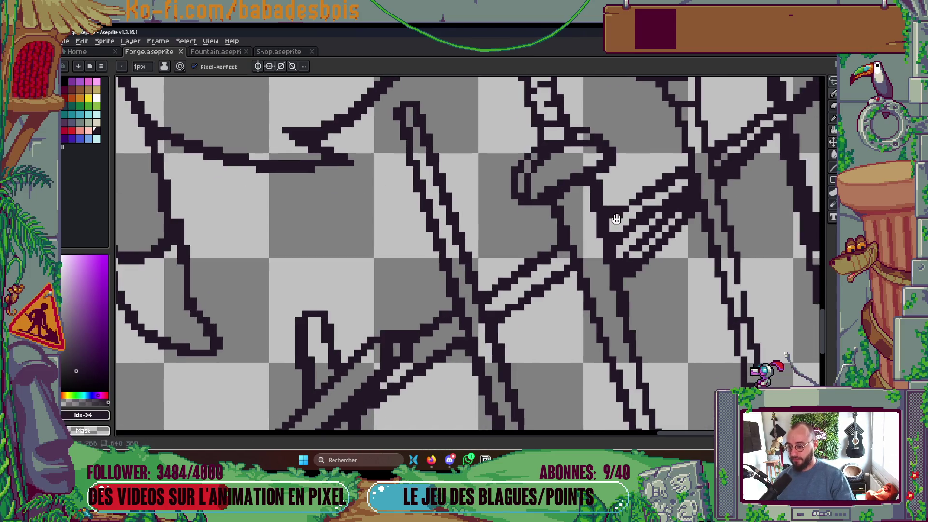
pyautogui.scroll(-3, 604, 232)
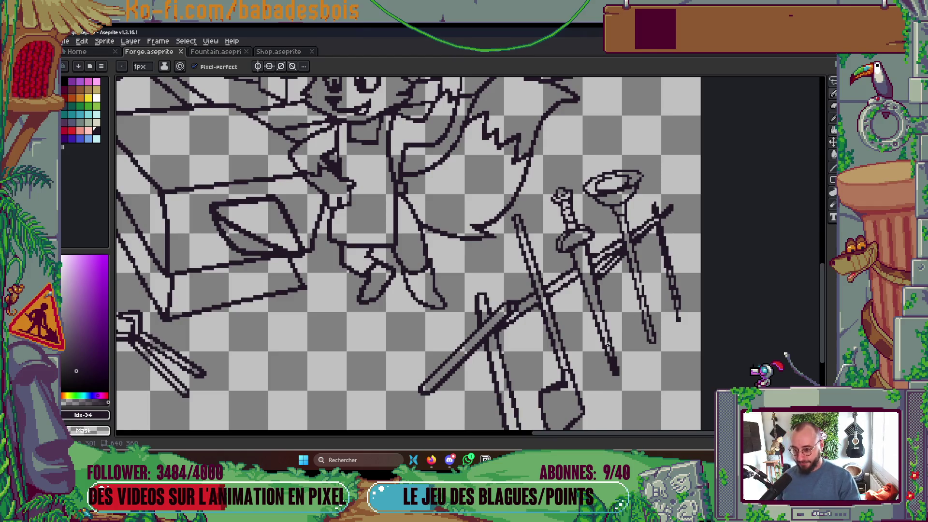
pyautogui.scroll(2, 585, 287)
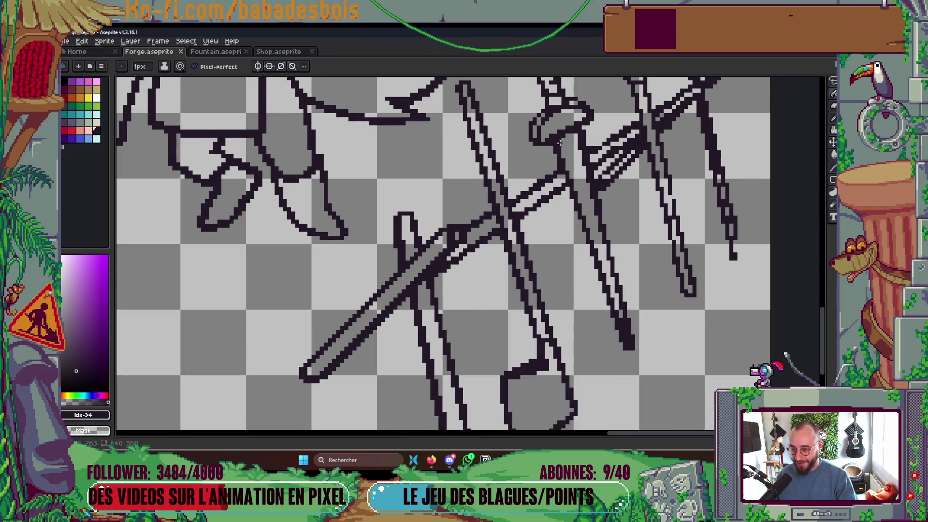
pyautogui.moveTo(558, 145)
pyautogui.mouseDown()
pyautogui.moveTo(612, 358)
pyautogui.moveTo(625, 354)
pyautogui.moveTo(626, 342)
pyautogui.mouseUp()
# - Thicken the left edge of the sword guard's curve
pyautogui.scroll(3, 567, 259)
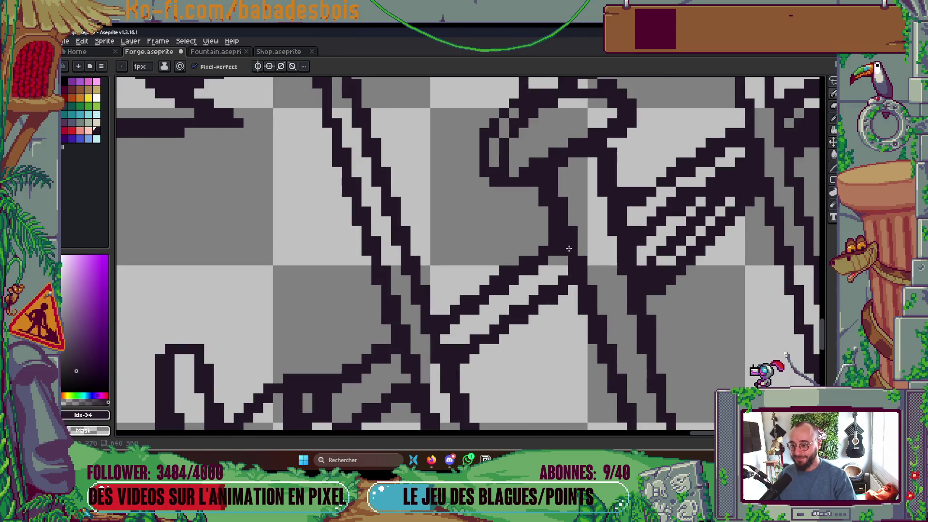
pyautogui.scroll(-5, 567, 260)
pyautogui.scroll(6, 566, 223)
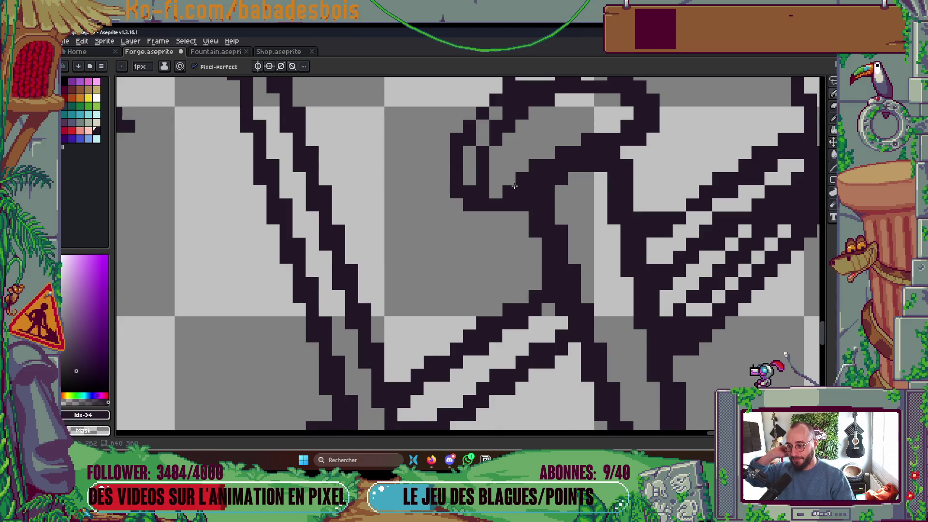
pyautogui.moveTo(514, 186); pyautogui.dragTo(506, 265)
pyautogui.moveTo(471, 201)
pyautogui.mouseDown()
pyautogui.moveTo(493, 172)
pyautogui.moveTo(457, 208)
pyautogui.mouseUp()
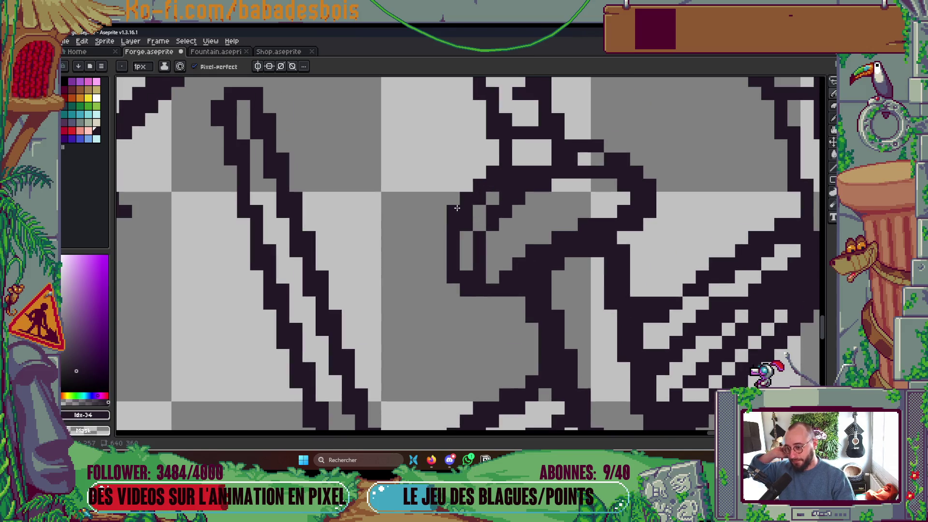
# - Redraw pixels along the hilt's right edge and fill one pixel at its top
pyautogui.scroll(-2, 581, 170)
pyautogui.scroll(1, 579, 167)
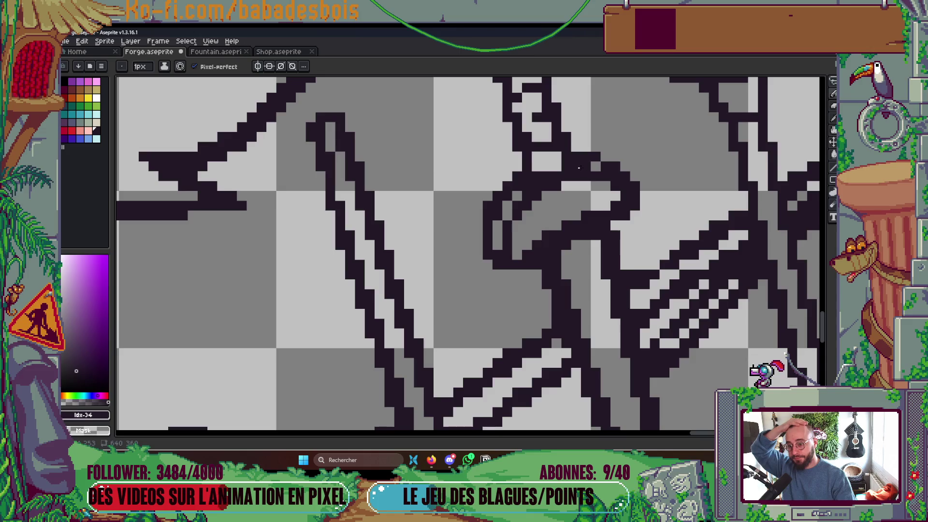
pyautogui.scroll(-4, 579, 168)
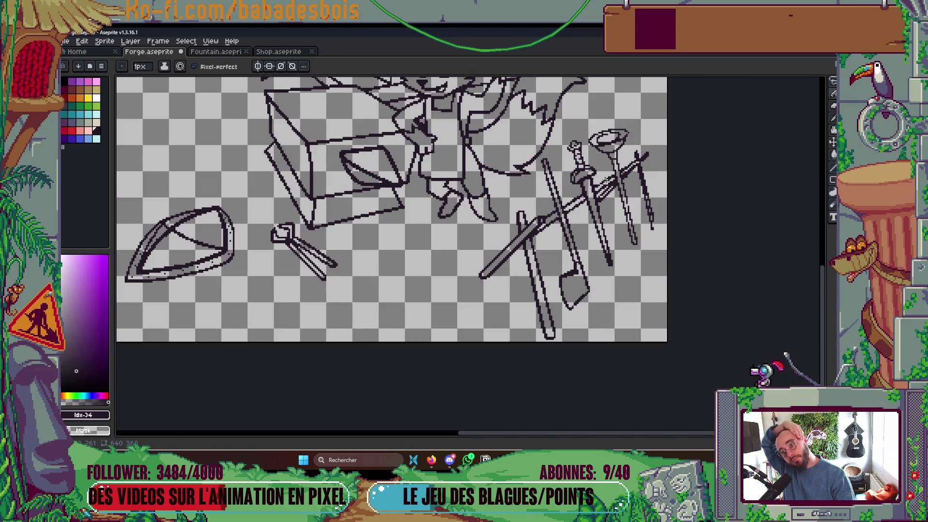
pyautogui.scroll(4, 595, 201)
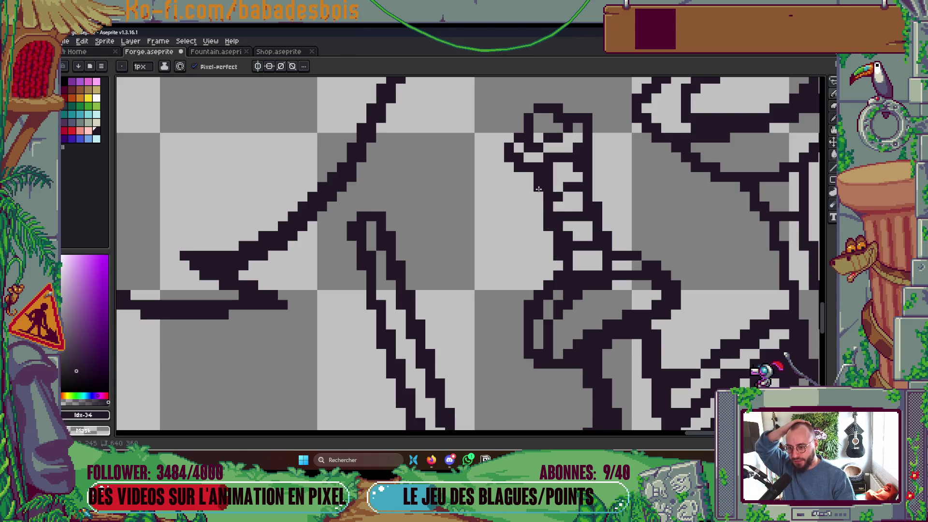
pyautogui.click(618, 264)
pyautogui.click(599, 267)
pyautogui.click(601, 259)
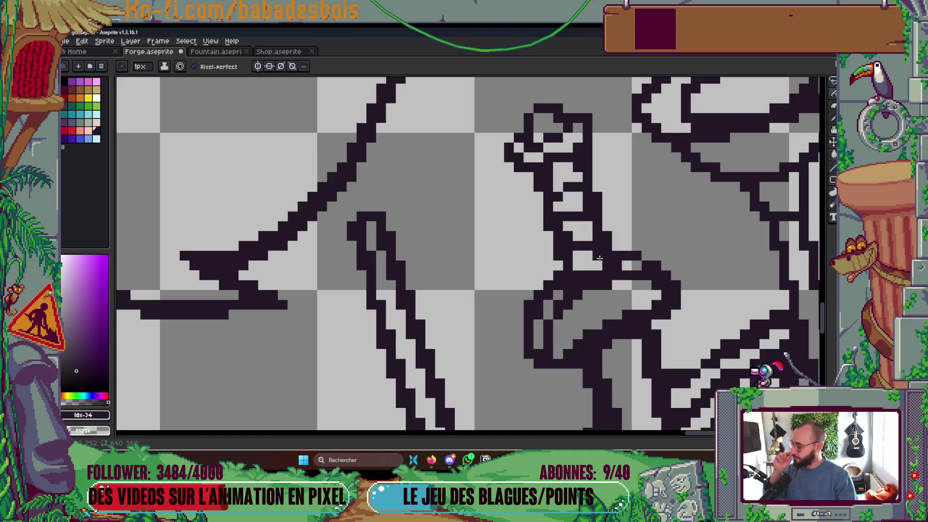
pyautogui.scroll(-2, 600, 258)
pyautogui.scroll(3, 535, 229)
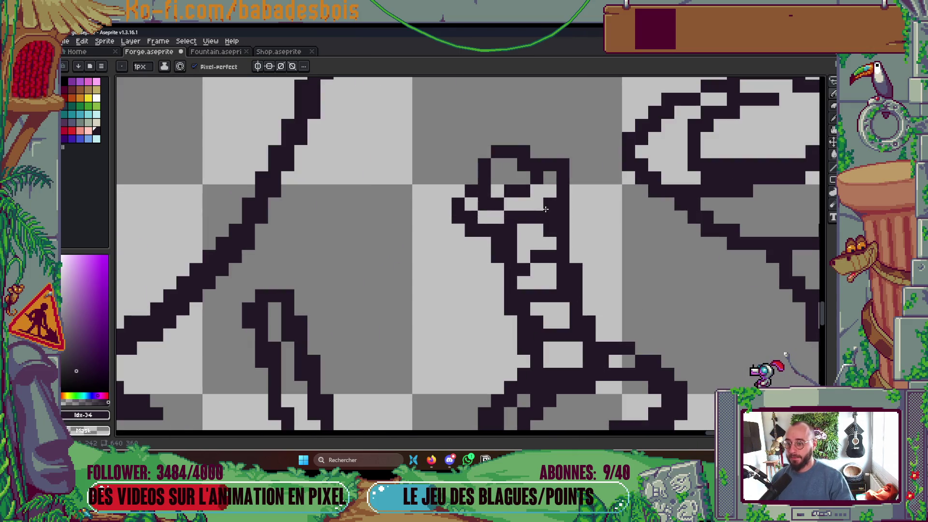
pyautogui.click(550, 190)
# - Save the forge drawing to Forge.aseprite
pyautogui.scroll(-8, 622, 235)
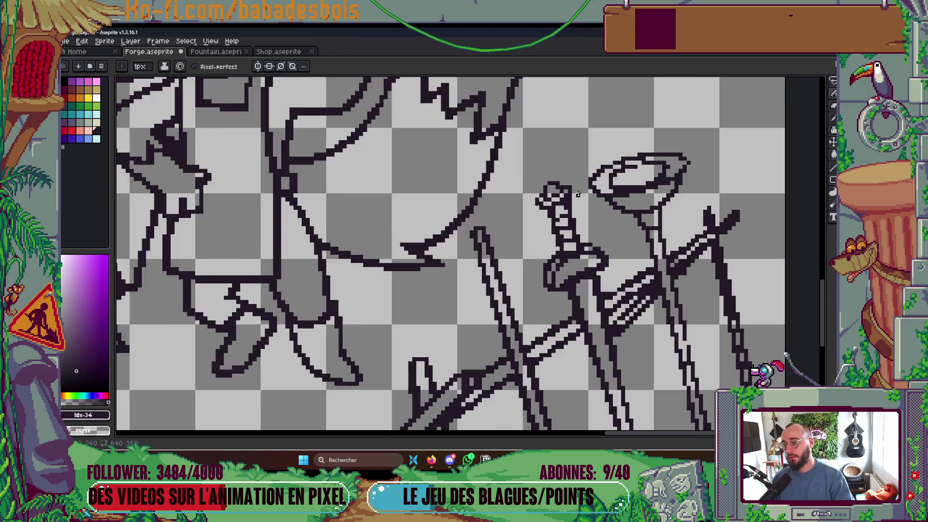
pyautogui.moveTo(622, 236); pyautogui.dragTo(615, 219)
pyautogui.hotkey('ctrl', 's')
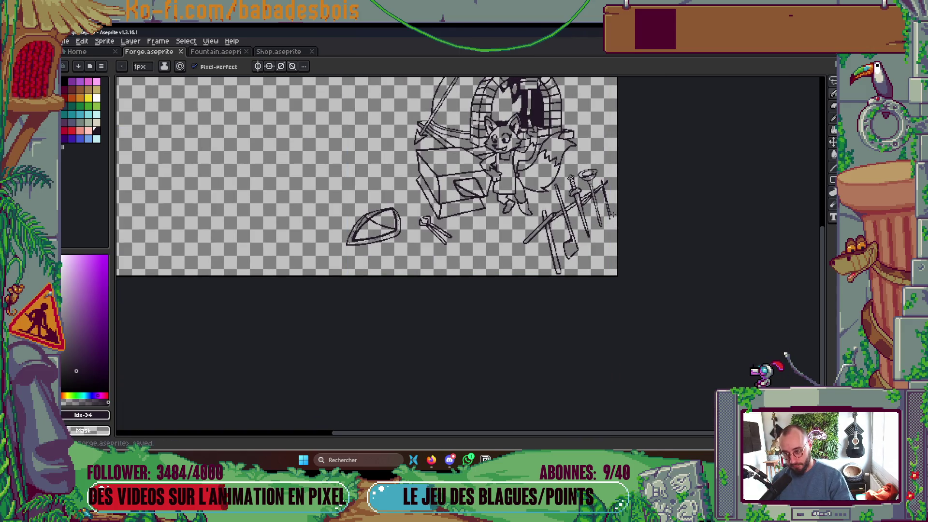
pyautogui.scroll(6, 574, 270)
# - Add dark pixels at the V-shaped bottom, adjust the diamond's top edge, and save
pyautogui.moveTo(596, 285); pyautogui.dragTo(570, 288)
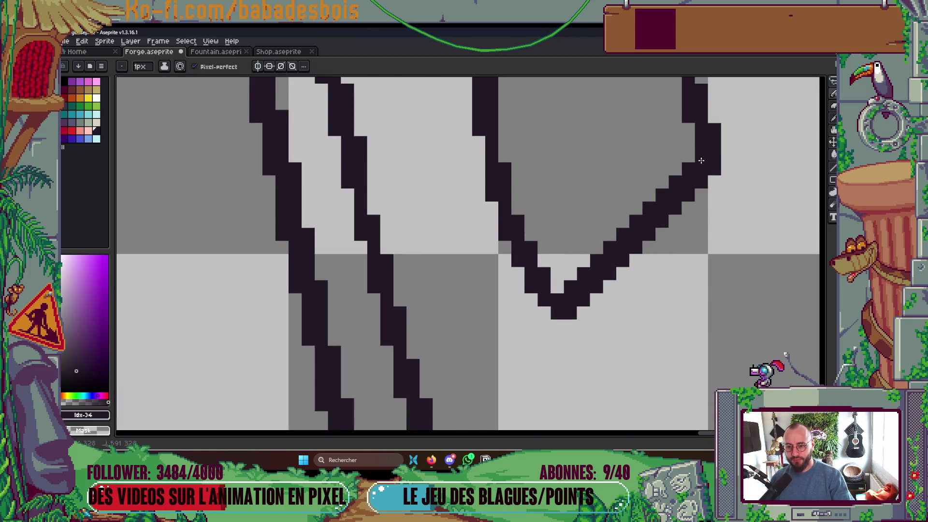
pyautogui.scroll(-3, 622, 269)
pyautogui.scroll(-2, 622, 269)
pyautogui.scroll(3, 592, 211)
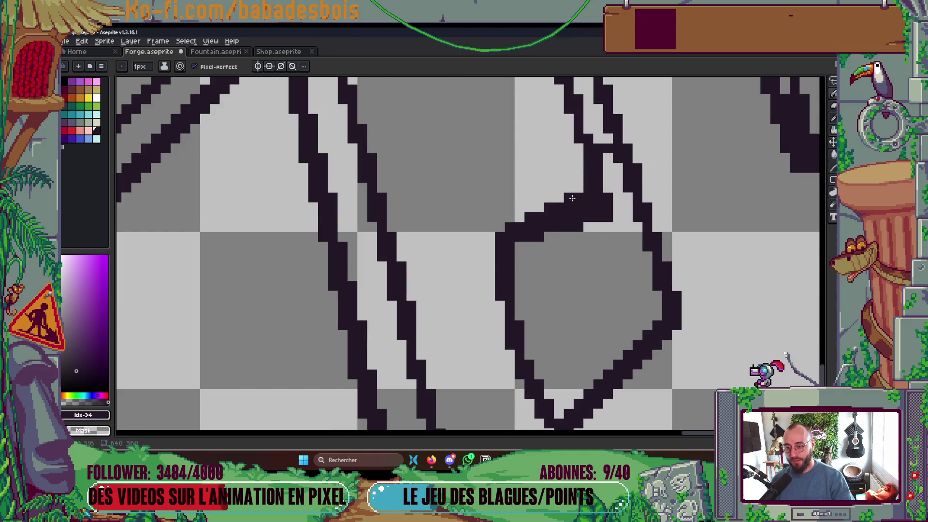
pyautogui.moveTo(564, 210); pyautogui.dragTo(546, 211)
pyautogui.scroll(-2, 536, 222)
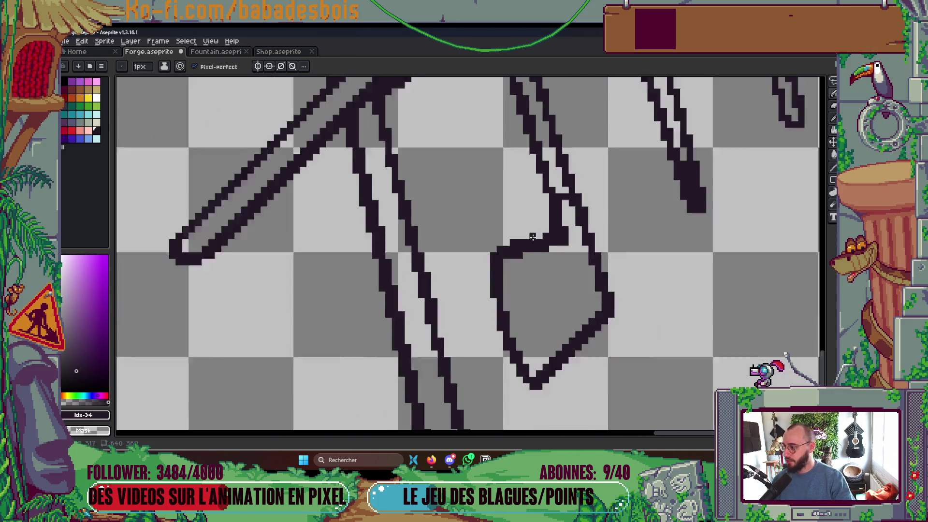
pyautogui.hotkey('ctrl', 's')
# - Undo the stray dark pixel beside the diamond shape
pyautogui.scroll(-1, 537, 226)
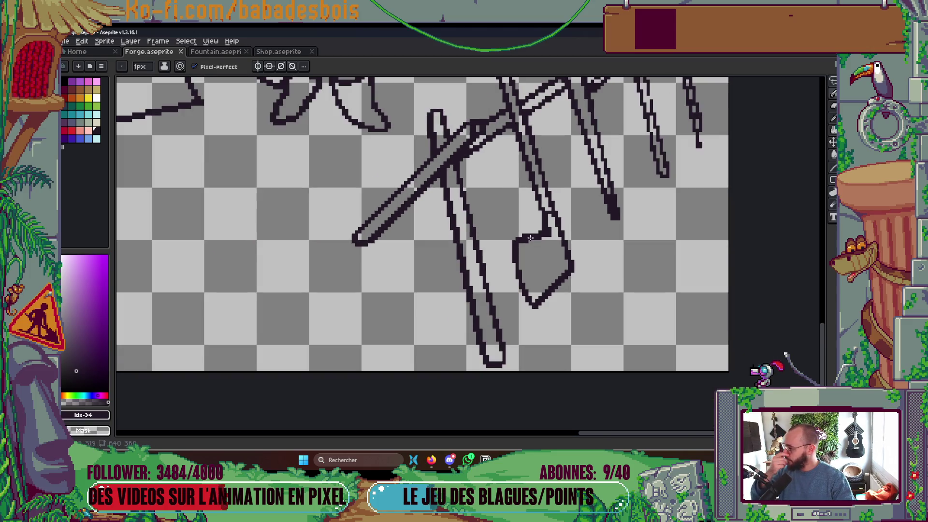
pyautogui.scroll(3, 532, 242)
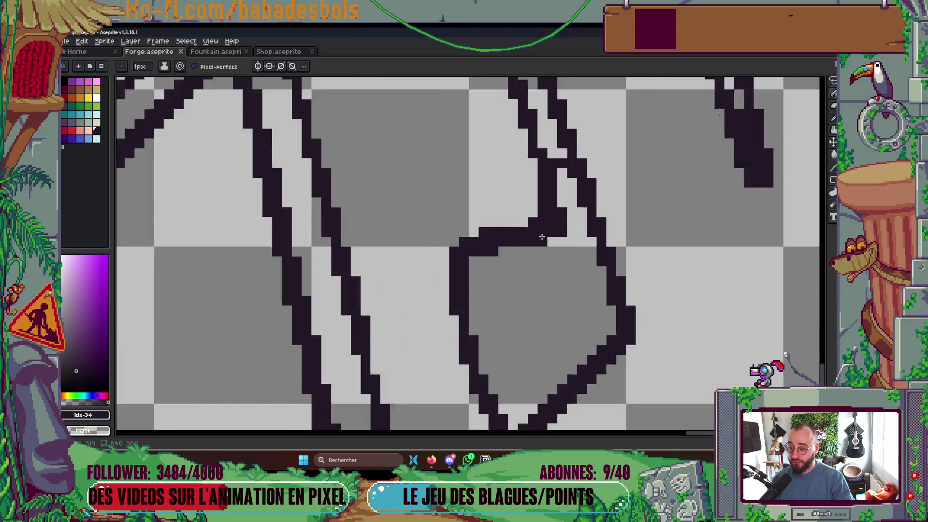
pyautogui.hotkey('ctrl', 'z')
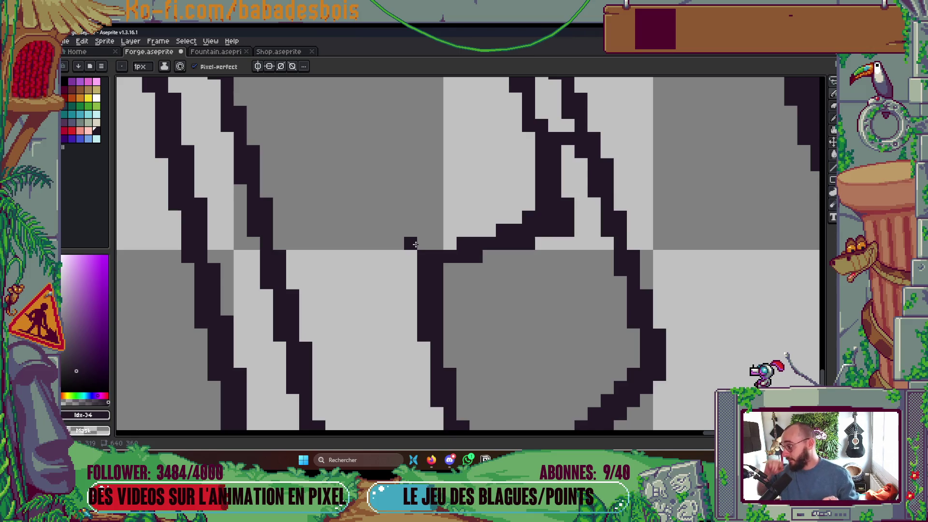
# - Fill the missing pixel in the blade outline and extend the outline with dark pixels
pyautogui.scroll(-3, 457, 202)
pyautogui.scroll(3, 476, 235)
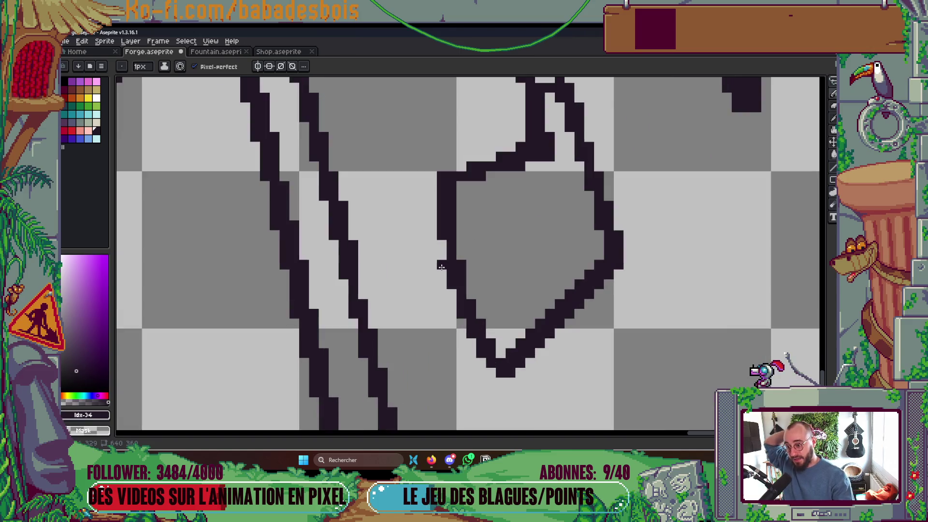
pyautogui.scroll(-4, 434, 219)
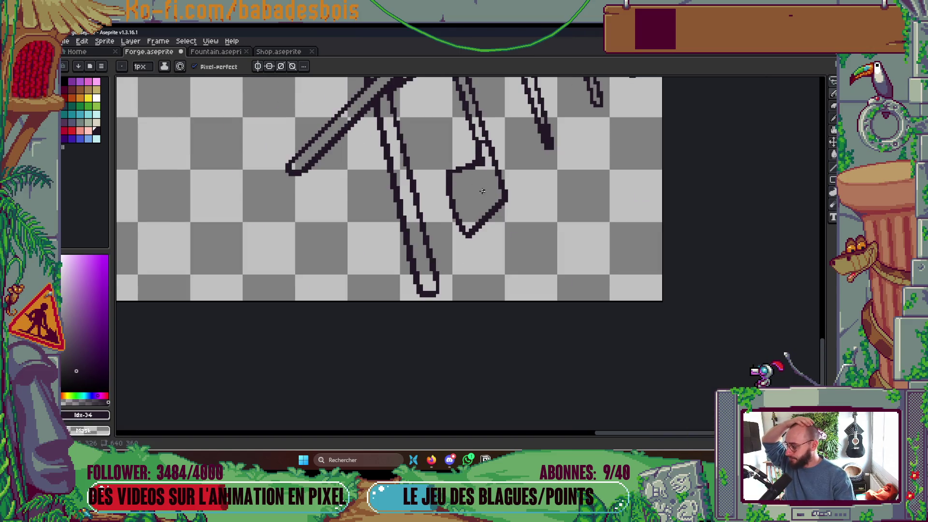
pyautogui.scroll(-2, 482, 192)
pyautogui.scroll(4, 466, 195)
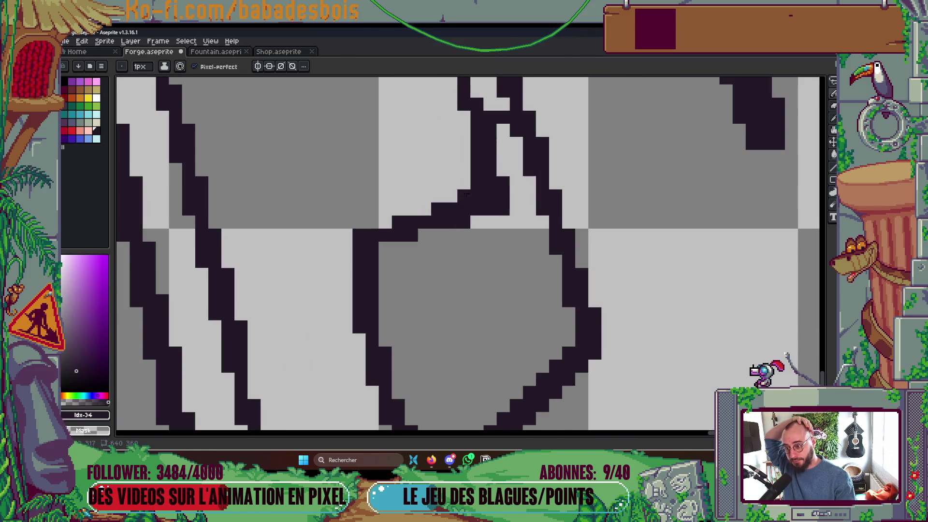
pyautogui.scroll(-2, 466, 194)
pyautogui.scroll(2, 511, 160)
pyautogui.scroll(-2, 513, 156)
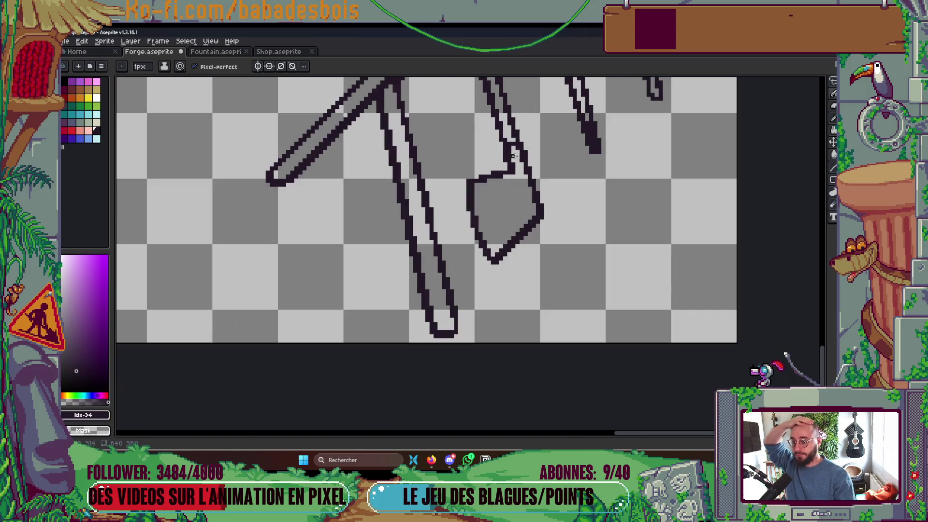
pyautogui.scroll(-1, 517, 152)
pyautogui.scroll(-3, 543, 149)
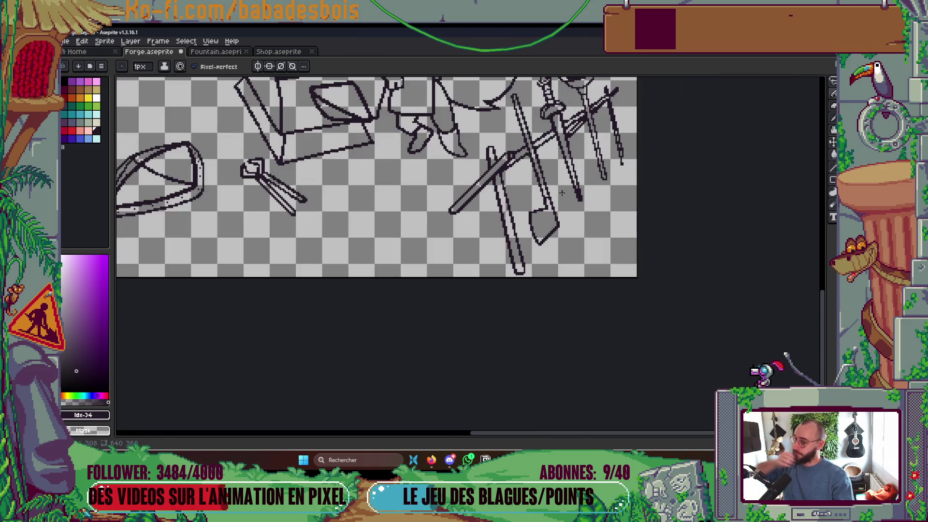
pyautogui.scroll(1, 563, 193)
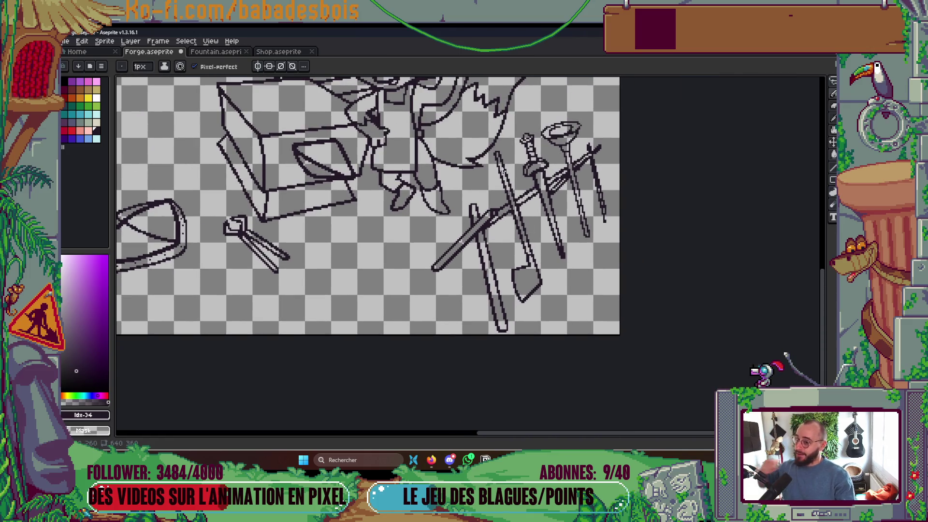
pyautogui.scroll(2, 502, 170)
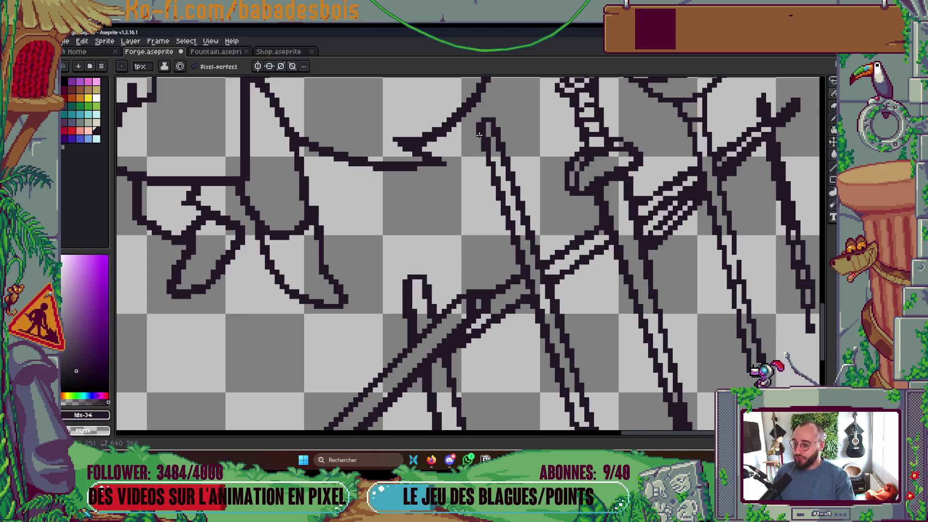
pyautogui.scroll(-3, 495, 135)
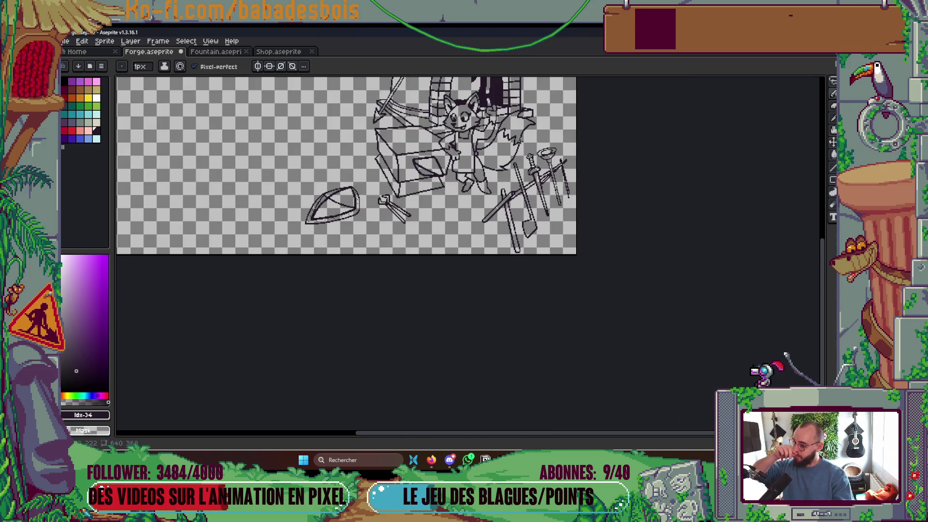
pyautogui.scroll(5, 512, 256)
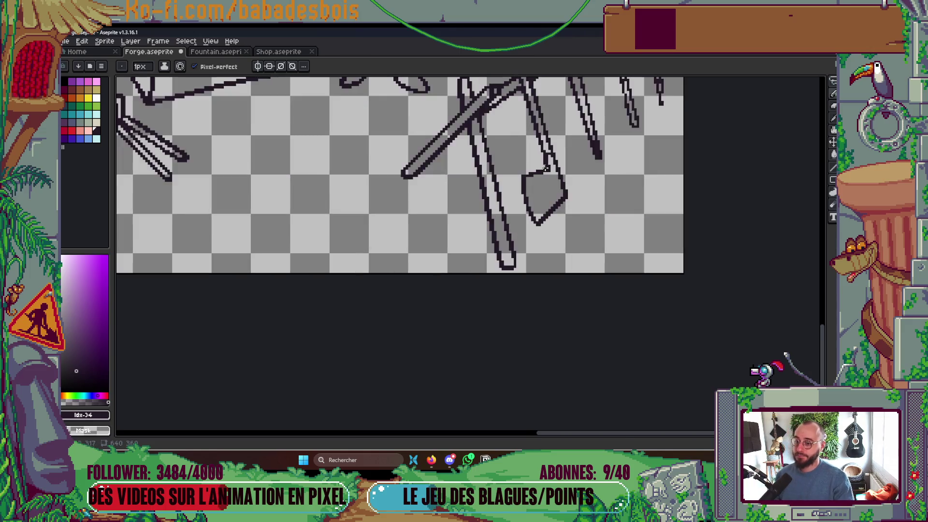
pyautogui.click(541, 148)
pyautogui.moveTo(528, 129); pyautogui.dragTo(515, 190)
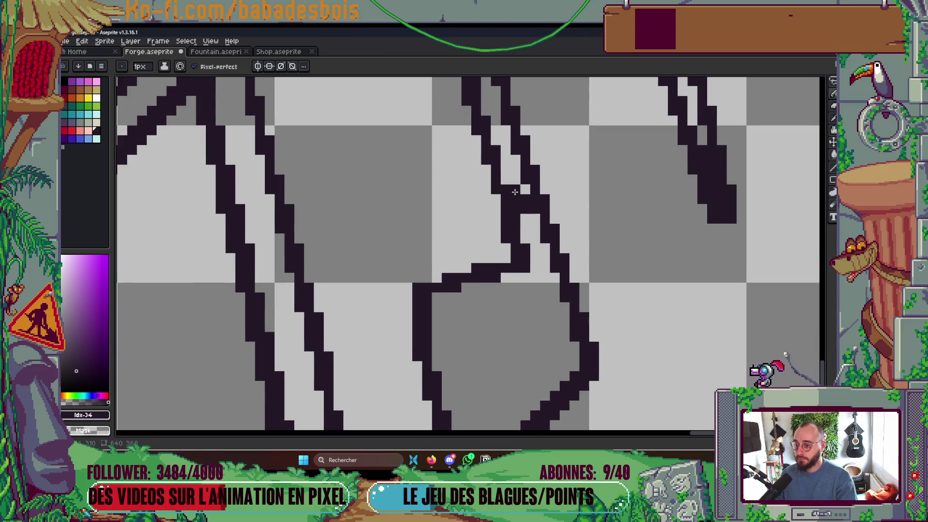
pyautogui.scroll(-2, 498, 198)
pyautogui.scroll(-2, 486, 213)
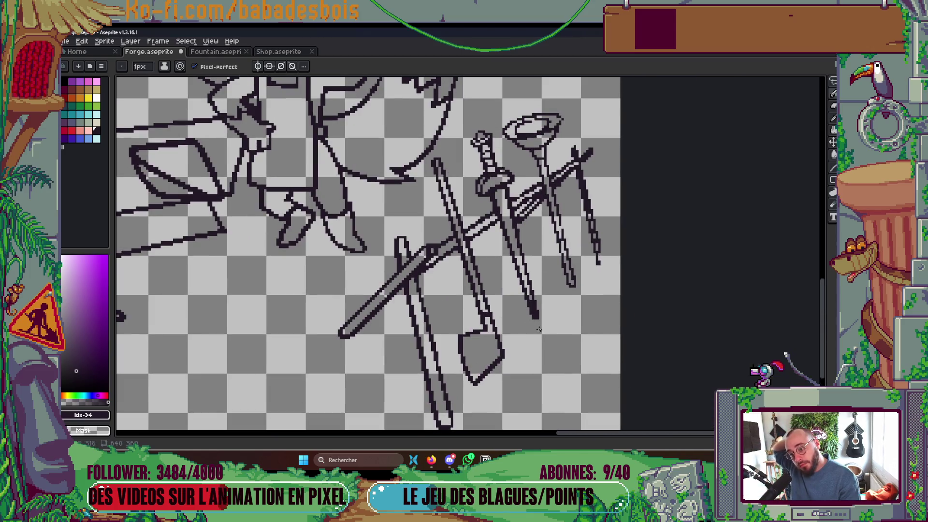
pyautogui.scroll(1, 570, 284)
pyautogui.scroll(2, 557, 248)
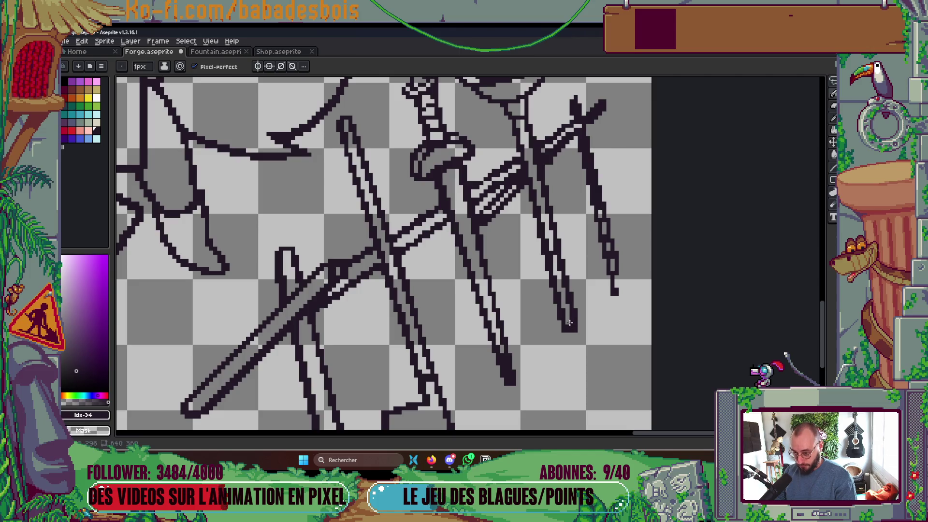
# - Thicken the sword hilt's left outline and fill a gap pixel in the hilt
pyautogui.scroll(-3, 629, 332)
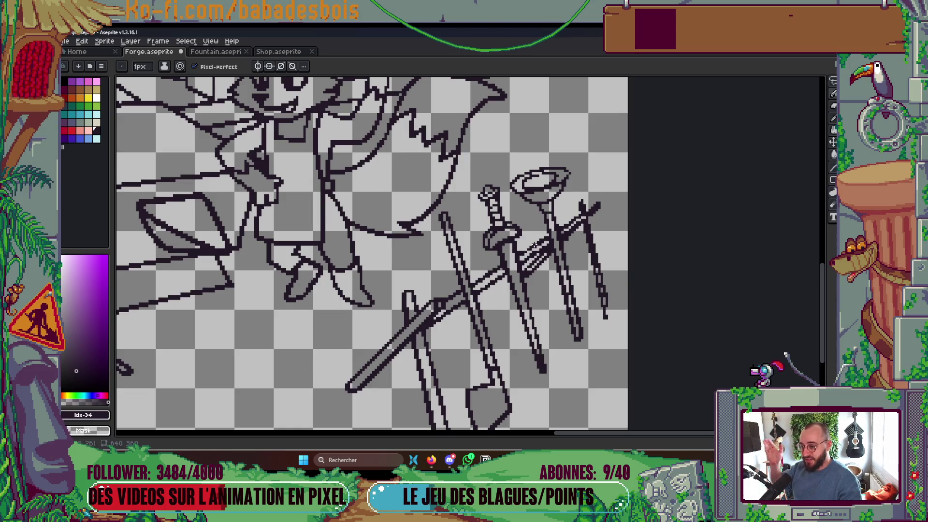
pyautogui.scroll(2, 513, 207)
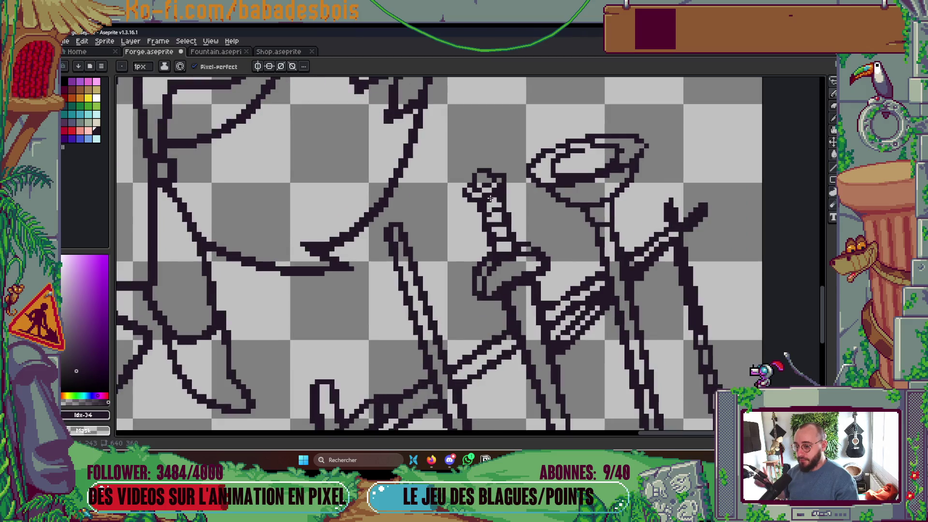
pyautogui.scroll(2, 498, 193)
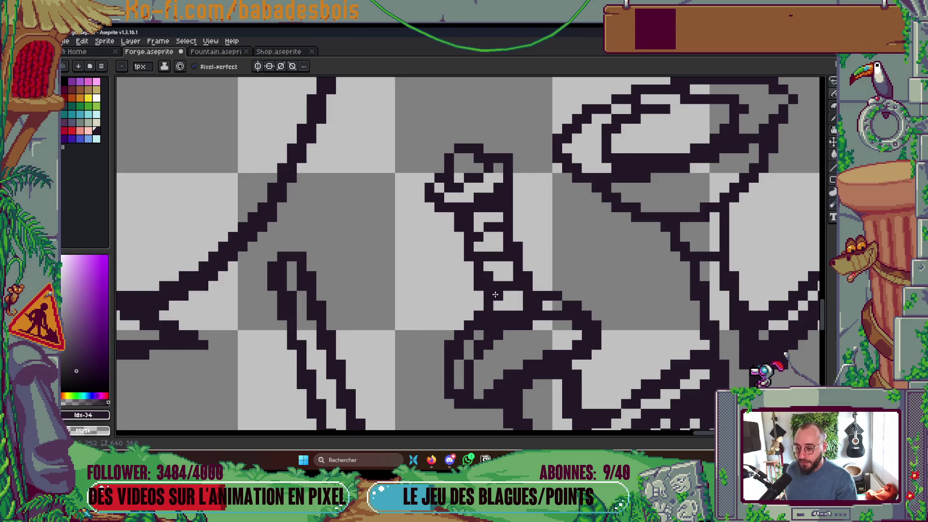
pyautogui.moveTo(460, 246); pyautogui.dragTo(460, 237)
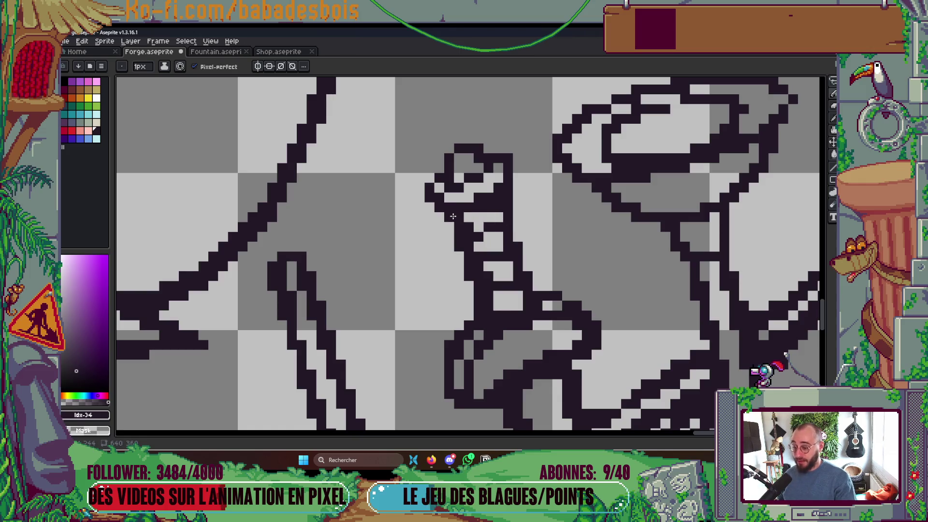
pyautogui.scroll(-3, 566, 210)
pyautogui.scroll(-3, 566, 209)
pyautogui.scroll(4, 566, 207)
pyautogui.scroll(2, 565, 206)
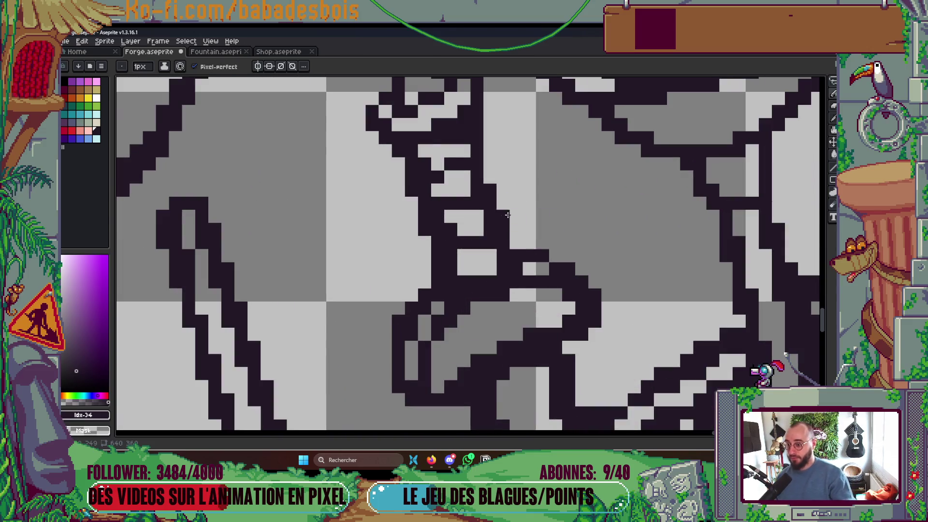
pyautogui.click(467, 148)
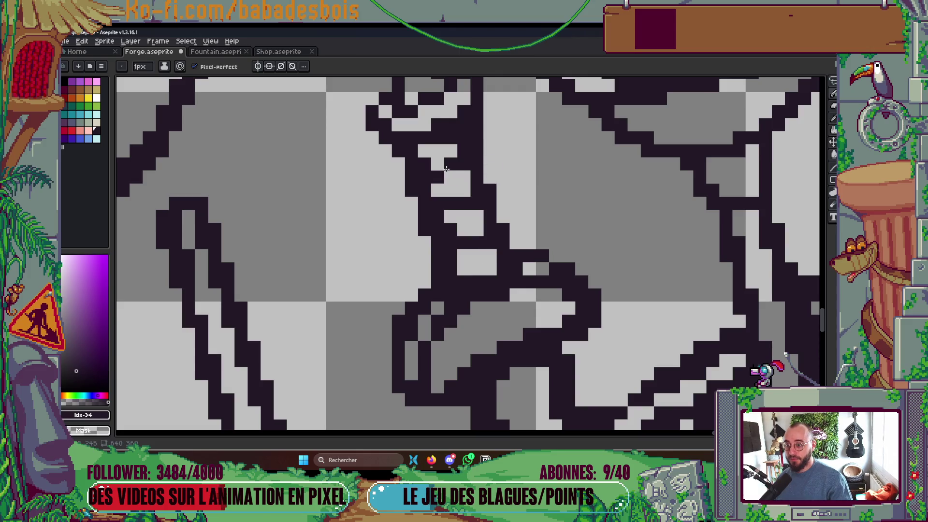
pyautogui.scroll(-2, 472, 140)
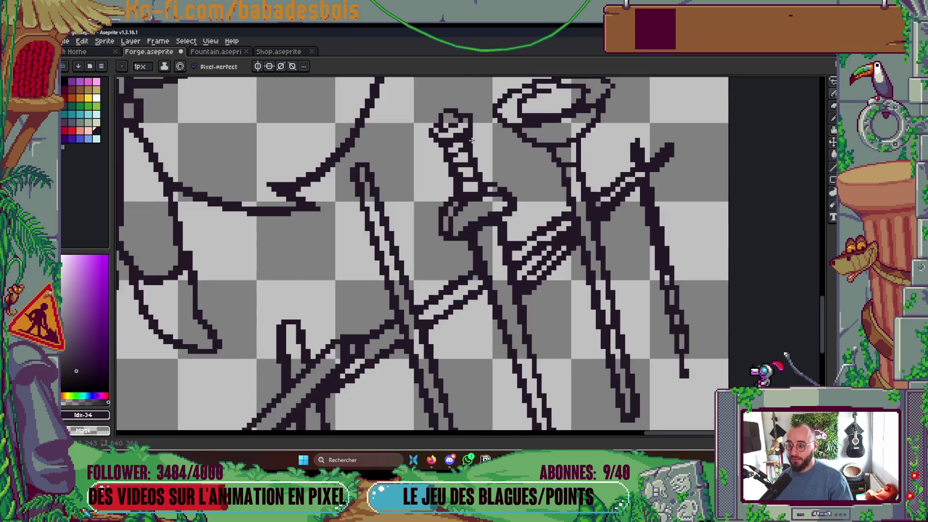
pyautogui.scroll(-3, 471, 140)
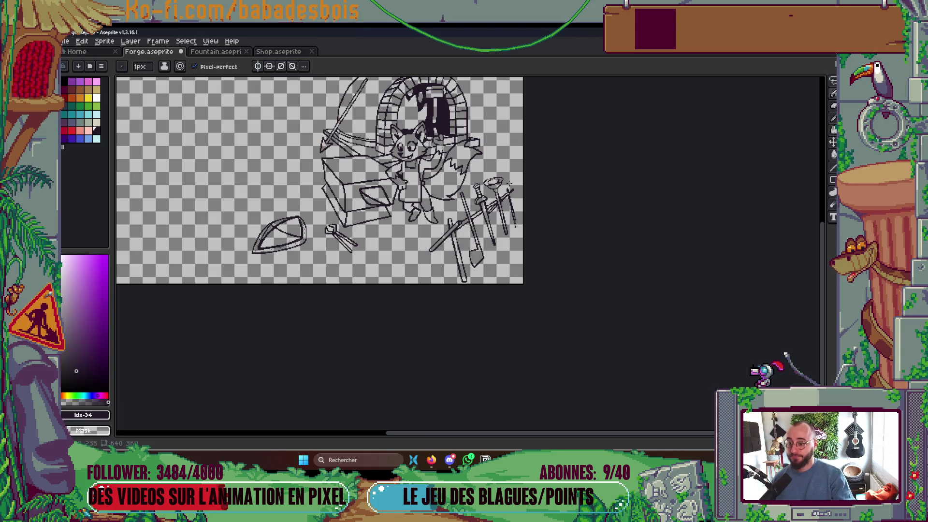
# - Thicken the goblet's left outline and close the gaps in its upper rim
pyautogui.scroll(5, 508, 182)
pyautogui.moveTo(479, 228)
pyautogui.mouseDown()
pyautogui.moveTo(480, 265)
pyautogui.moveTo(492, 270)
pyautogui.mouseUp()
pyautogui.click(489, 217)
pyautogui.click(505, 205)
pyautogui.click(610, 191)
pyautogui.click(571, 179)
pyautogui.hotkey('ctrl', 'z')
pyautogui.click(546, 165)
pyautogui.click(519, 179)
pyautogui.click(584, 153)
pyautogui.click(598, 153)
# - Erase stray rim pixels and extend the goblet's inner rim downward
pyautogui.rightClick(559, 178)
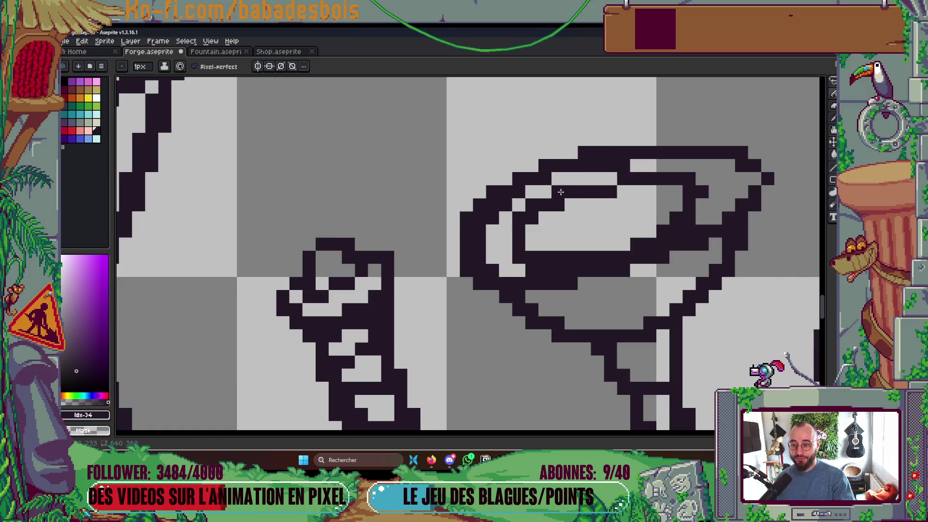
pyautogui.rightClick(531, 205)
pyautogui.click(571, 205)
pyautogui.click(558, 192)
pyautogui.click(545, 218)
pyautogui.click(532, 231)
pyautogui.click(532, 244)
pyautogui.rightClick(519, 217)
pyautogui.rightClick(623, 166)
# - Fill in a row of the rim and straighten its right side, erasing protruding staircase pixels
pyautogui.click(624, 192)
pyautogui.rightClick(611, 166)
pyautogui.click(636, 192)
pyautogui.moveTo(640, 190)
pyautogui.mouseDown()
pyautogui.moveTo(676, 192)
pyautogui.moveTo(702, 179)
pyautogui.mouseUp()
pyautogui.rightClick(689, 205)
pyautogui.rightClick(676, 218)
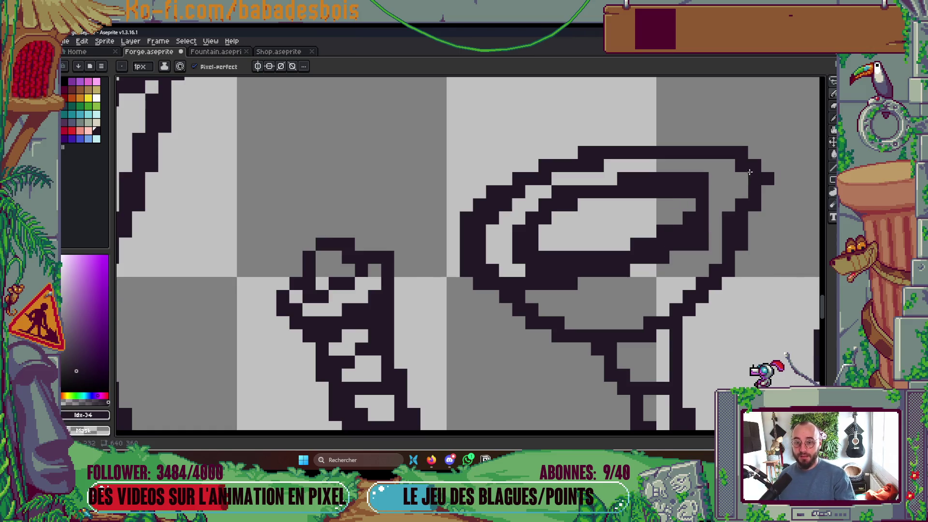
pyautogui.moveTo(742, 177); pyautogui.dragTo(742, 205)
pyautogui.rightClick(755, 198)
pyautogui.rightClick(755, 166)
pyautogui.rightClick(768, 179)
pyautogui.click(729, 166)
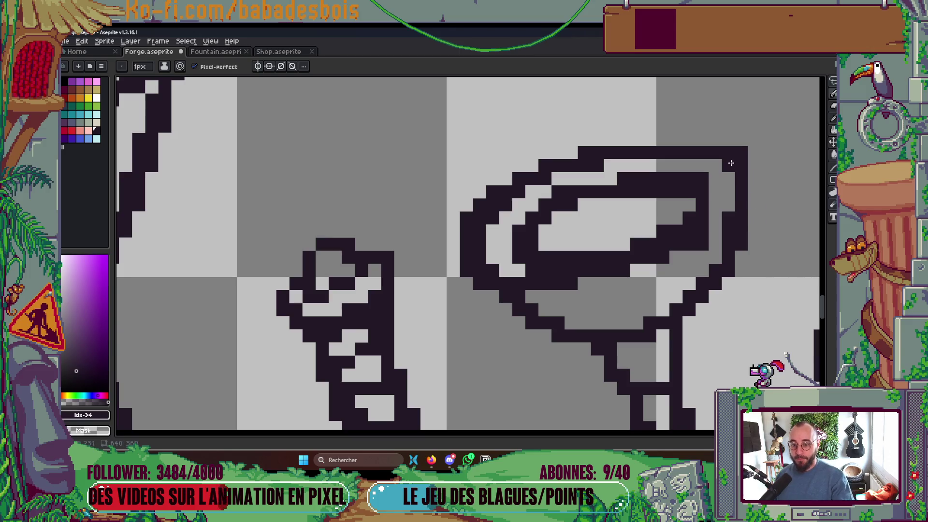
# - Draw a new top rim row and a line across the lower band, erasing stray pixels
pyautogui.moveTo(729, 140)
pyautogui.mouseDown()
pyautogui.moveTo(613, 142)
pyautogui.moveTo(515, 166)
pyautogui.moveTo(511, 180)
pyautogui.mouseUp()
pyautogui.scroll(-3, 562, 204)
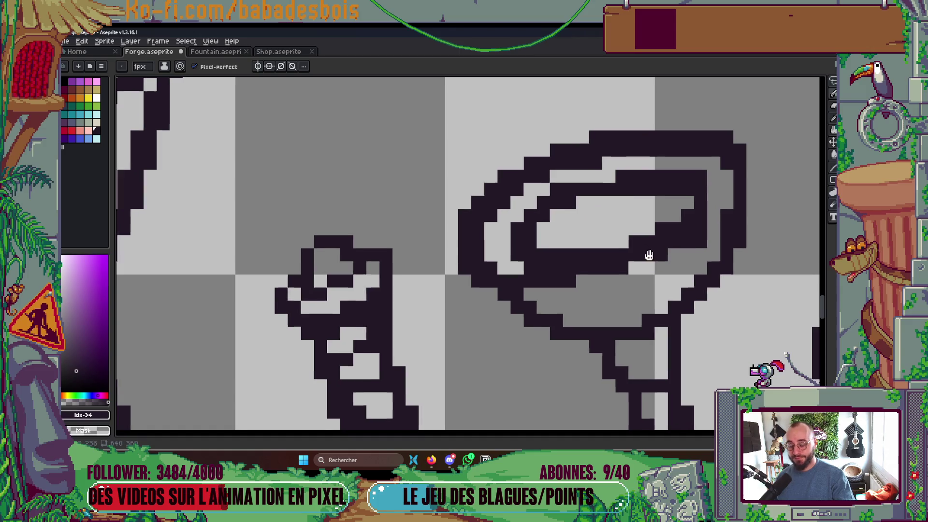
pyautogui.scroll(3, 568, 215)
pyautogui.rightClick(577, 134)
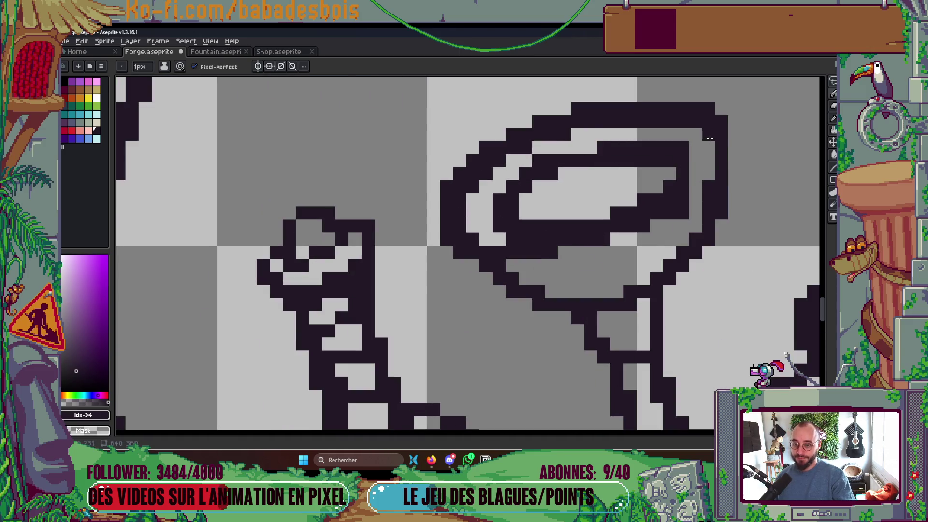
pyautogui.scroll(-1, 567, 251)
pyautogui.scroll(1, 541, 267)
pyautogui.moveTo(541, 267)
pyautogui.mouseDown()
pyautogui.moveTo(556, 249)
pyautogui.moveTo(618, 237)
pyautogui.moveTo(648, 248)
pyautogui.moveTo(725, 212)
pyautogui.mouseUp()
pyautogui.click(703, 203)
pyautogui.click(708, 131)
pyautogui.moveTo(563, 232); pyautogui.dragTo(536, 236)
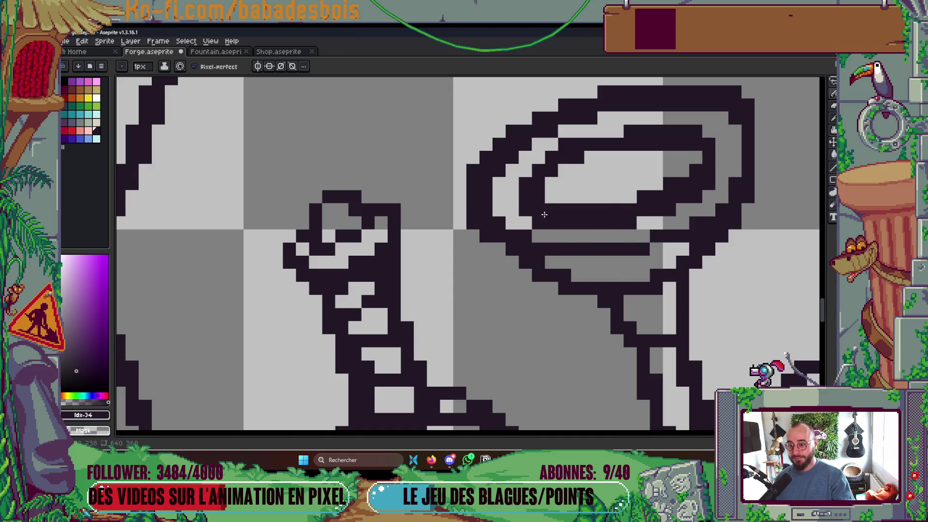
# - Save the Forge file and add one more dark pixel near the goblet rim
pyautogui.scroll(-4, 664, 282)
pyautogui.scroll(-3, 663, 283)
pyautogui.hotkey('ctrl', 's')
pyautogui.scroll(5, 671, 241)
pyautogui.scroll(1, 672, 240)
pyautogui.click(727, 249)
pyautogui.scroll(-4, 727, 249)
pyautogui.scroll(-2, 720, 249)
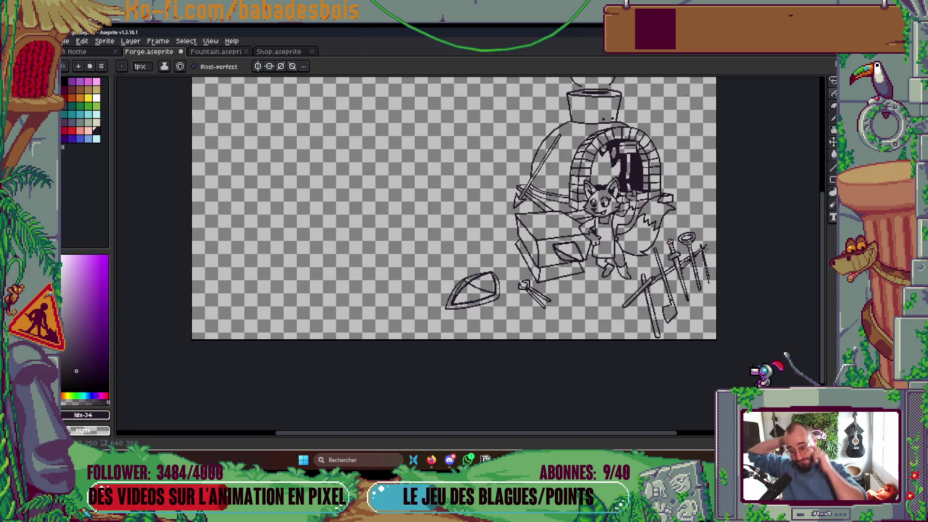
pyautogui.scroll(5, 701, 266)
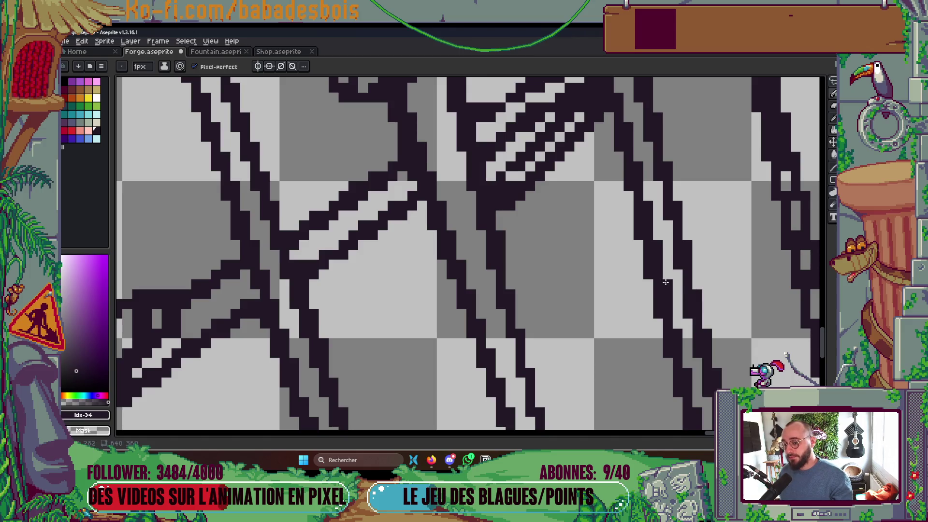
pyautogui.scroll(-2, 665, 283)
pyautogui.scroll(2, 665, 284)
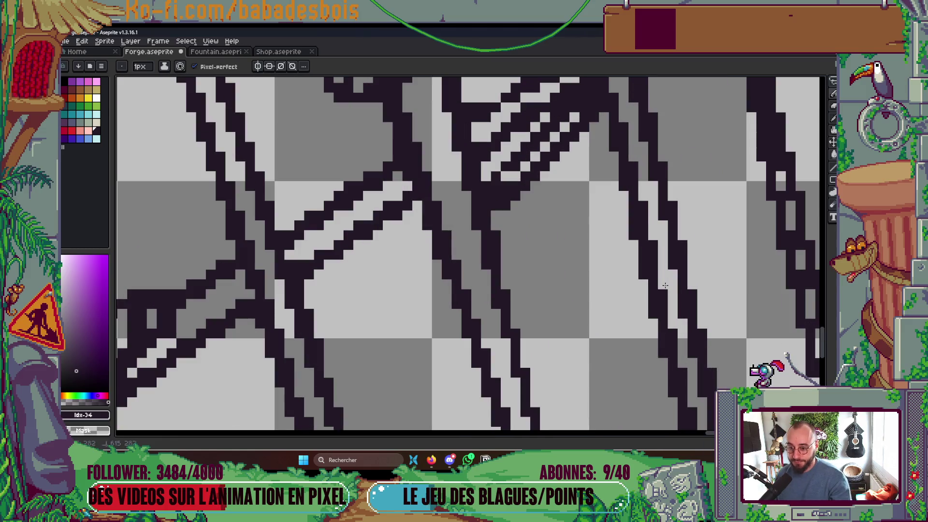
pyautogui.scroll(-3, 665, 286)
pyautogui.scroll(3, 677, 270)
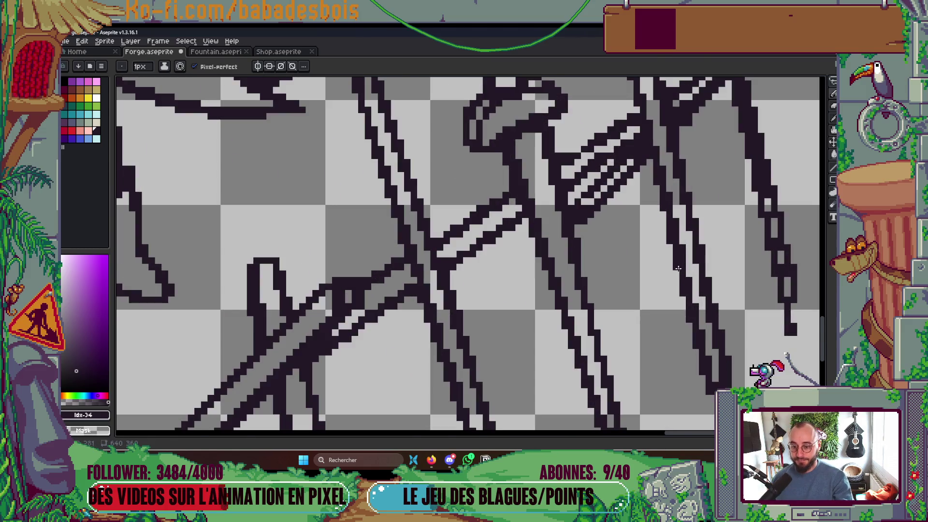
pyautogui.scroll(-1, 711, 203)
pyautogui.scroll(1, 607, 239)
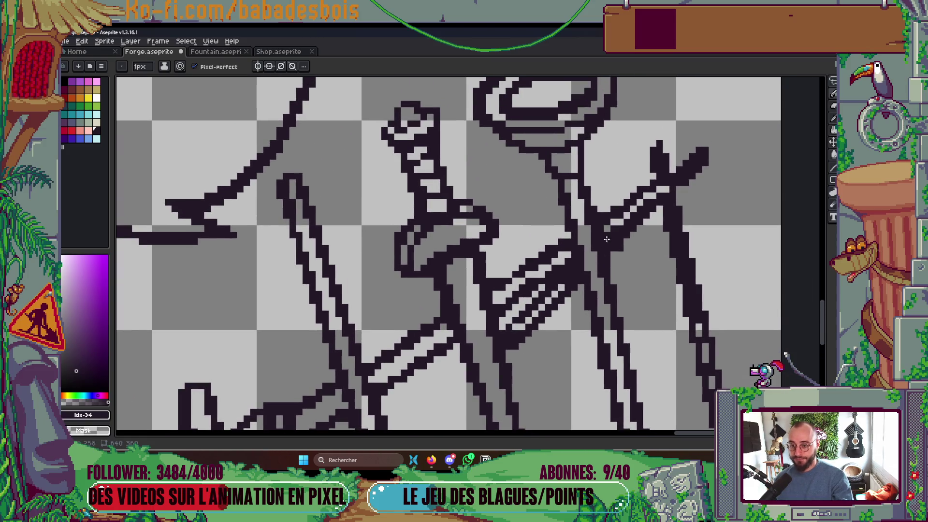
pyautogui.scroll(-2, 608, 245)
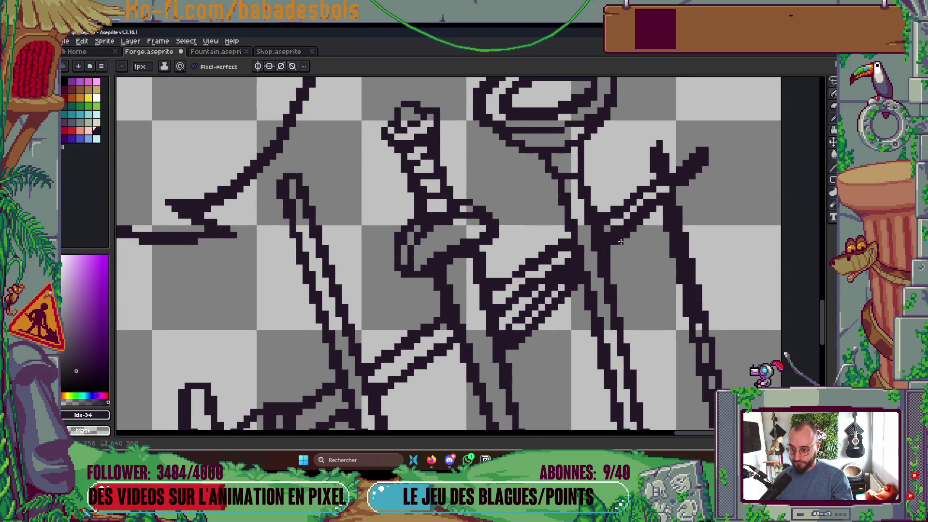
pyautogui.scroll(1, 647, 213)
pyautogui.scroll(-2, 647, 213)
pyautogui.scroll(2, 677, 202)
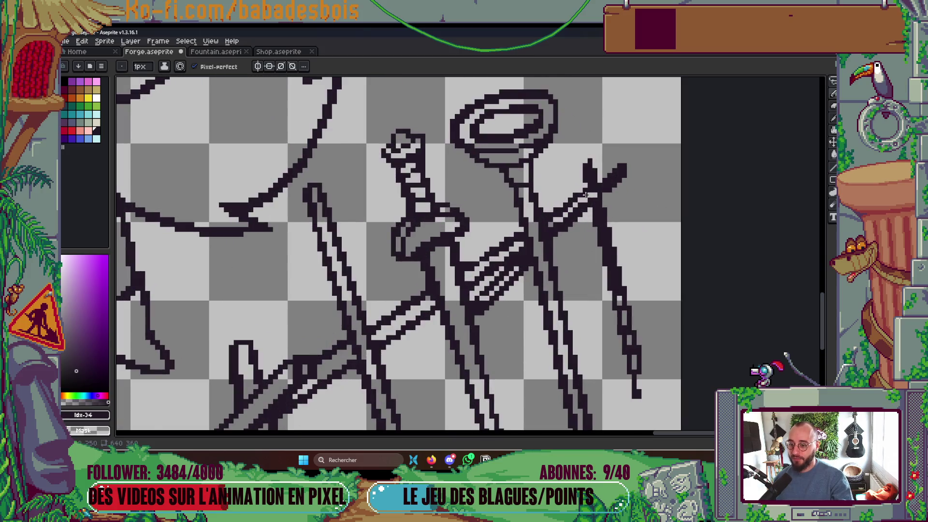
pyautogui.scroll(2, 604, 201)
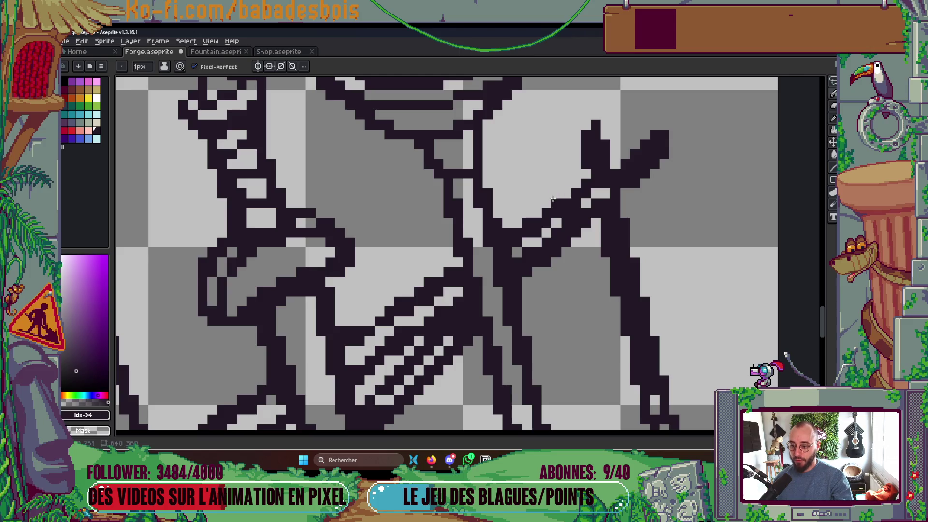
pyautogui.rightClick(575, 214)
pyautogui.scroll(-3, 582, 251)
pyautogui.scroll(2, 575, 248)
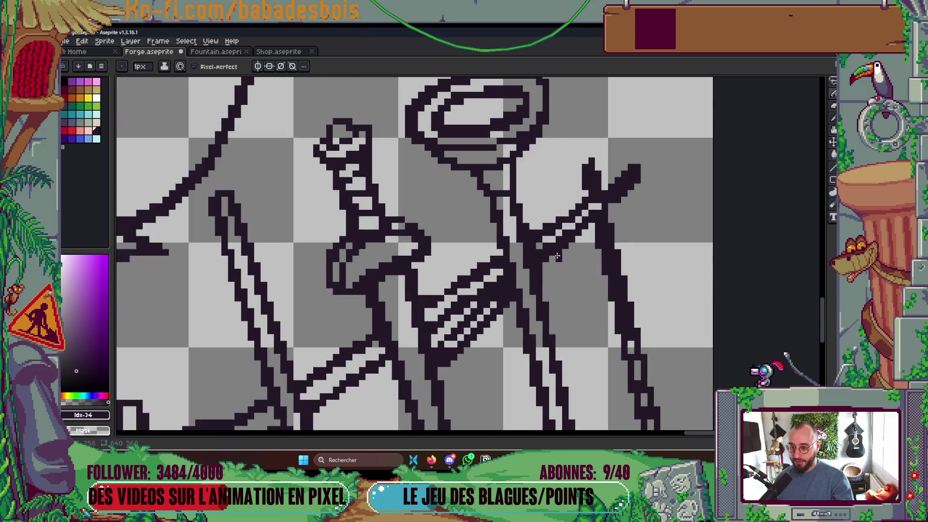
pyautogui.scroll(-3, 573, 246)
pyautogui.scroll(5, 521, 226)
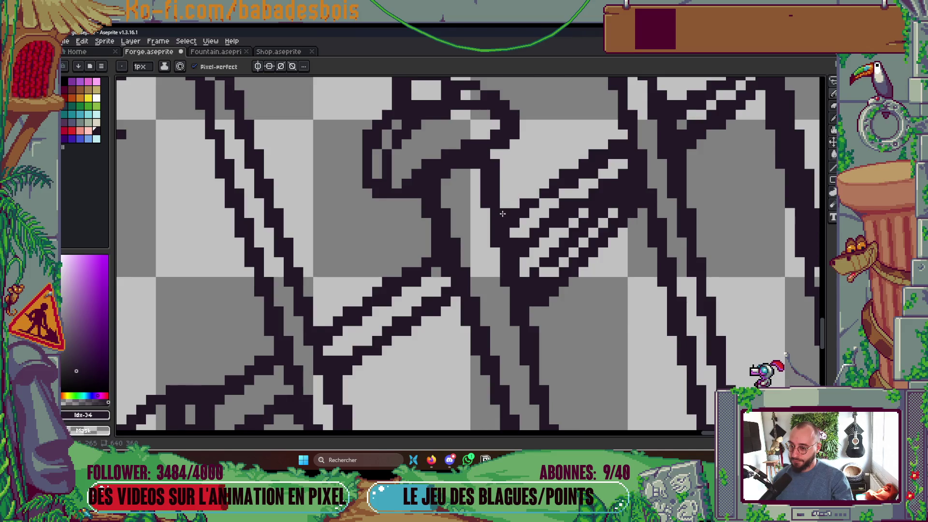
pyautogui.scroll(-4, 540, 190)
pyautogui.scroll(-2, 540, 194)
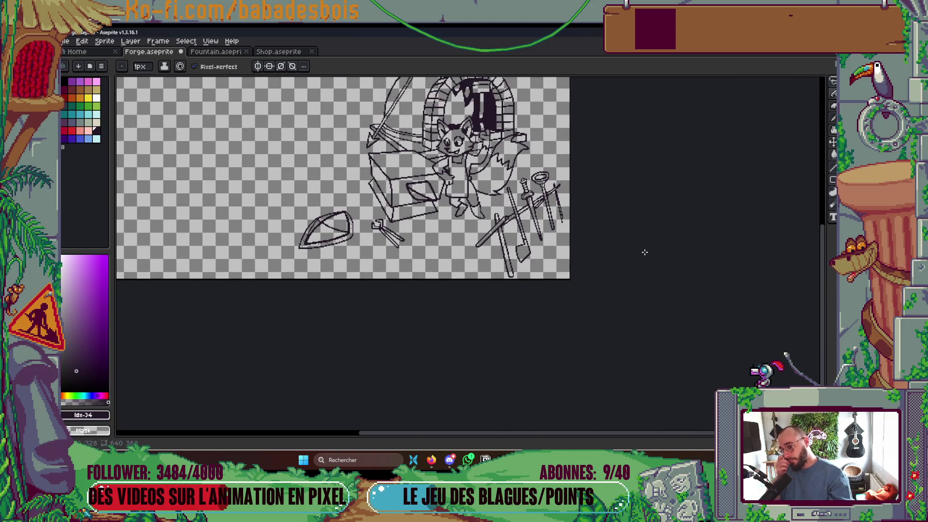
# - Close the lower tool line's tip and thicken its left edge along the weapon line
pyautogui.moveTo(645, 252); pyautogui.dragTo(645, 298)
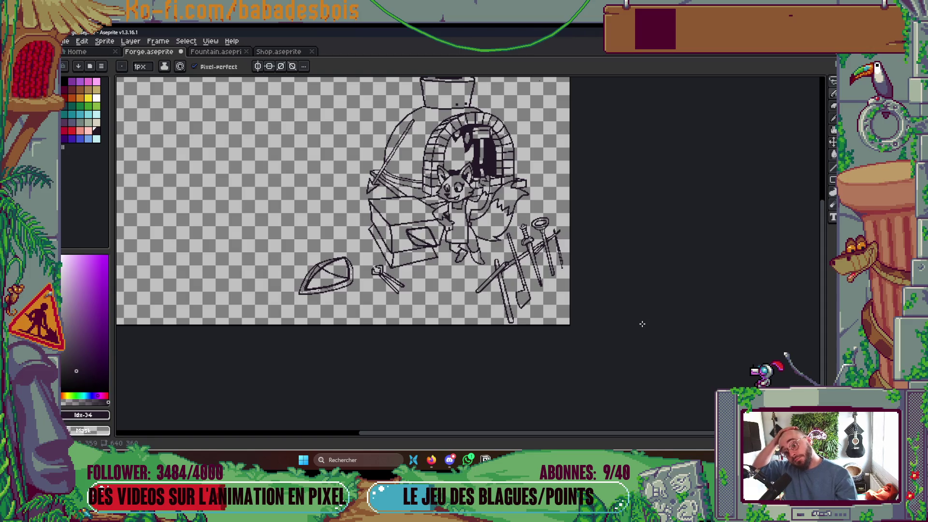
pyautogui.scroll(5, 549, 284)
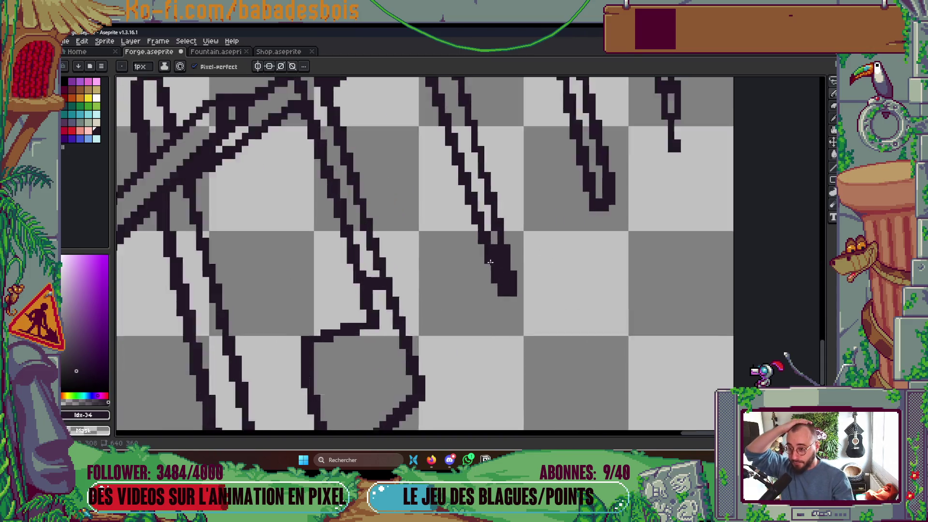
pyautogui.scroll(1, 490, 262)
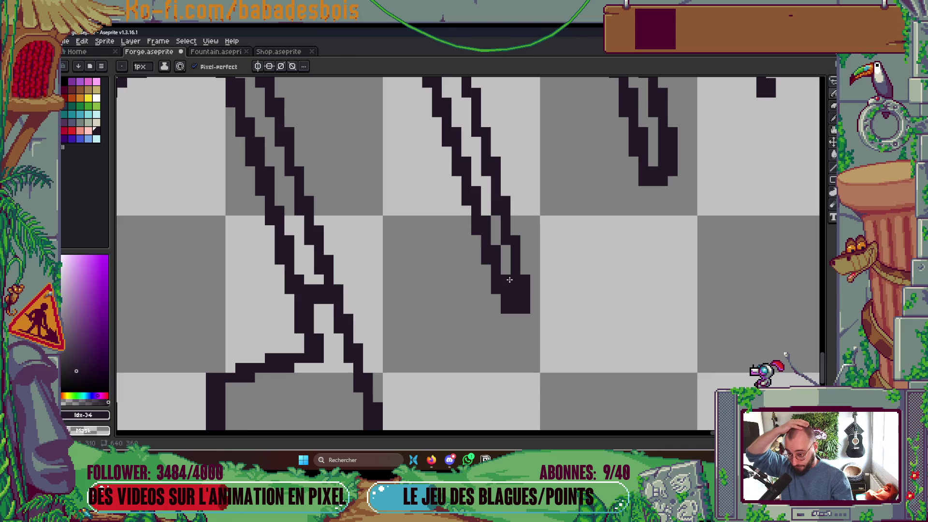
pyautogui.rightClick(516, 294)
pyautogui.click(516, 318)
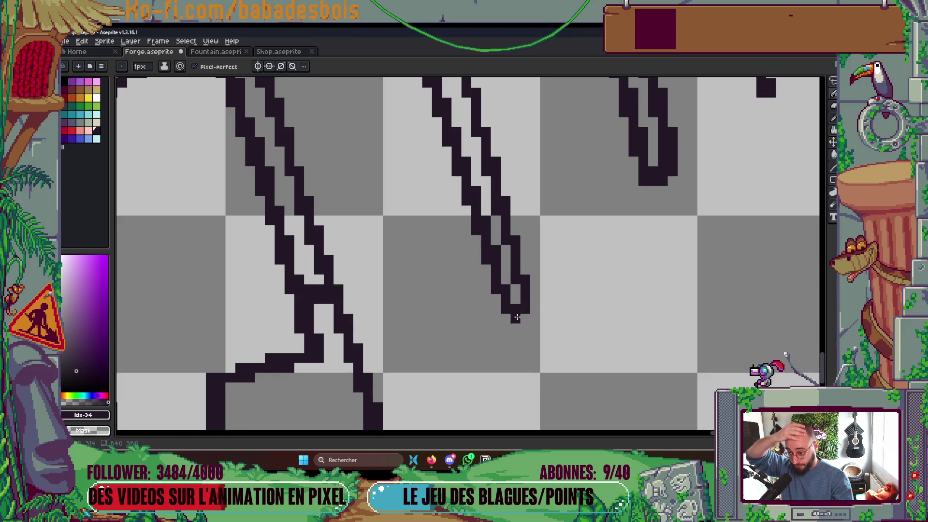
pyautogui.scroll(-8, 591, 268)
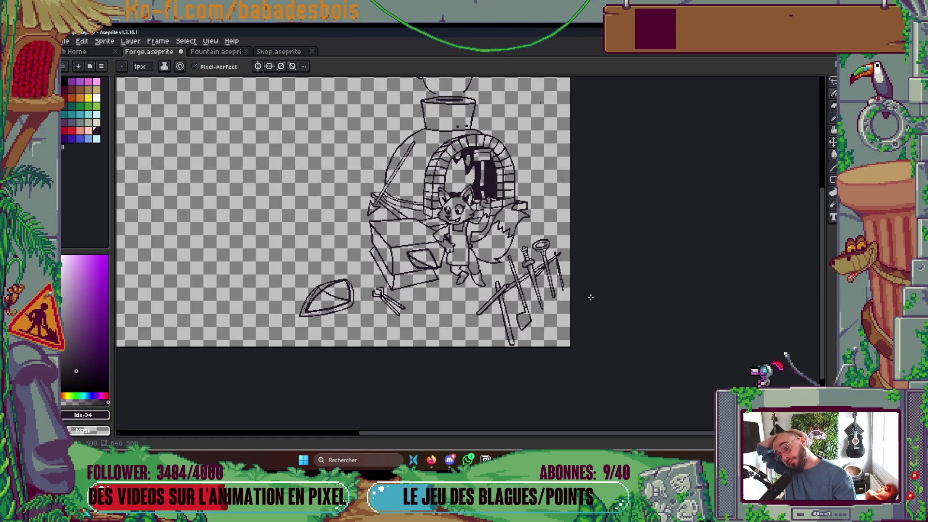
pyautogui.scroll(8, 590, 299)
pyautogui.moveTo(534, 274)
pyautogui.mouseDown()
pyautogui.moveTo(526, 280)
pyautogui.moveTo(520, 237)
pyautogui.mouseUp()
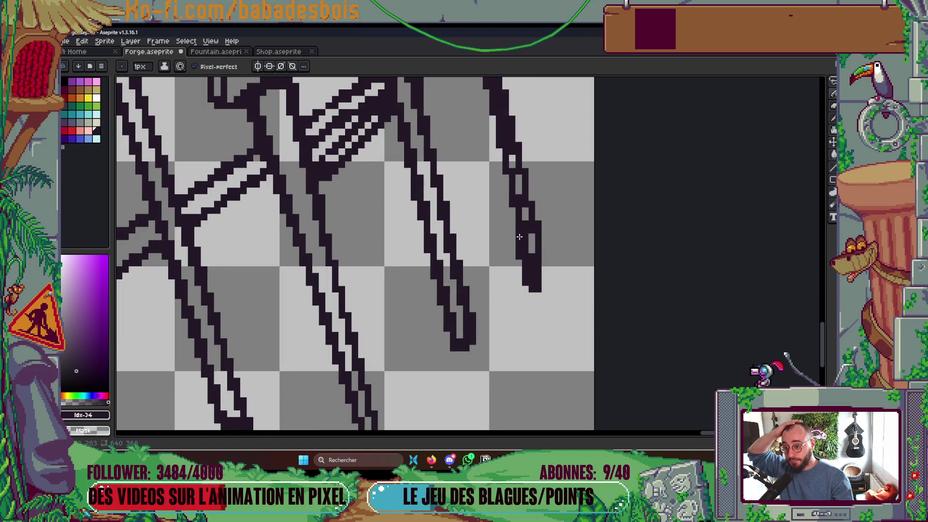
pyautogui.scroll(3, 519, 237)
pyautogui.moveTo(525, 347)
pyautogui.mouseDown()
pyautogui.moveTo(518, 292)
pyautogui.moveTo(505, 289)
pyautogui.moveTo(491, 227)
pyautogui.moveTo(510, 251)
pyautogui.moveTo(510, 276)
pyautogui.moveTo(556, 295)
pyautogui.moveTo(556, 326)
pyautogui.mouseUp()
# - Draw the rightmost sword's left outline and fill its top tip dark
pyautogui.scroll(-2, 519, 348)
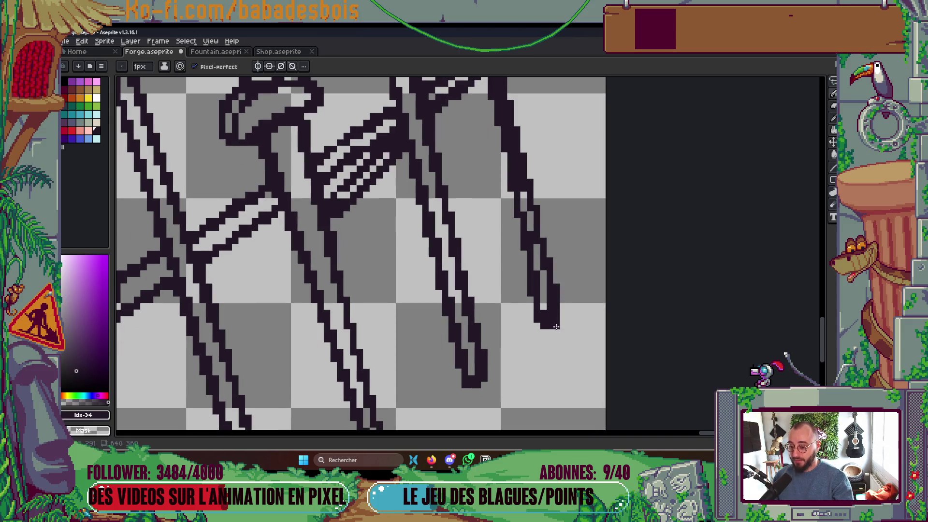
pyautogui.scroll(-2, 550, 301)
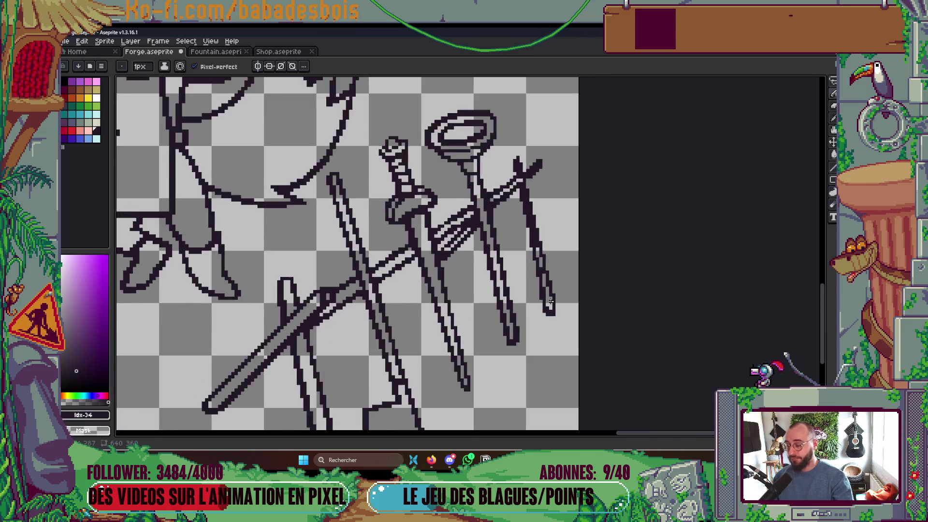
pyautogui.scroll(-3, 551, 301)
pyautogui.scroll(4, 551, 300)
pyautogui.scroll(-2, 548, 321)
pyautogui.scroll(2, 551, 328)
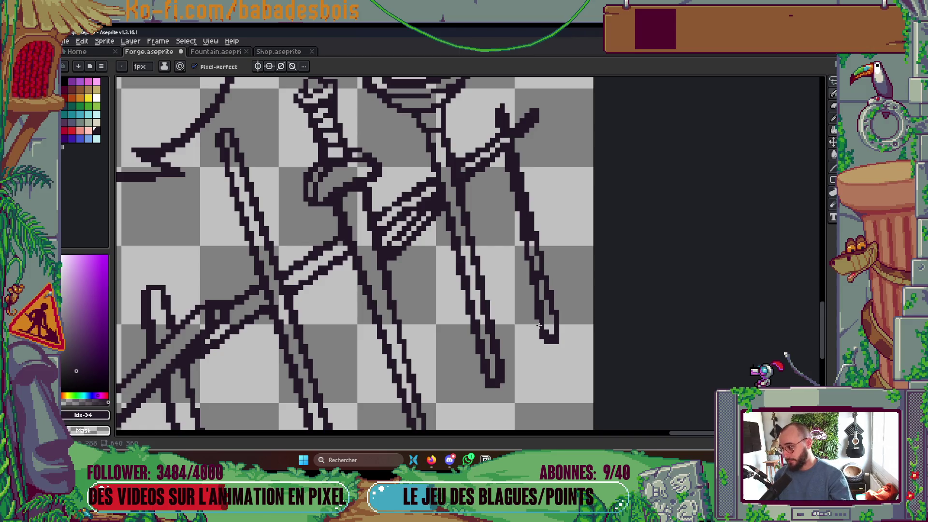
pyautogui.scroll(1, 530, 303)
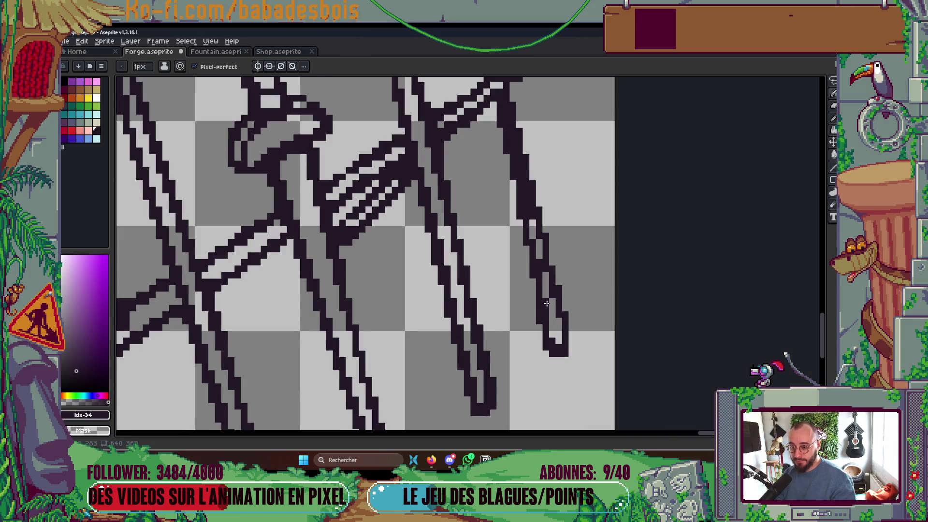
pyautogui.scroll(1, 537, 261)
pyautogui.scroll(-2, 518, 203)
pyautogui.moveTo(483, 147); pyautogui.dragTo(504, 244)
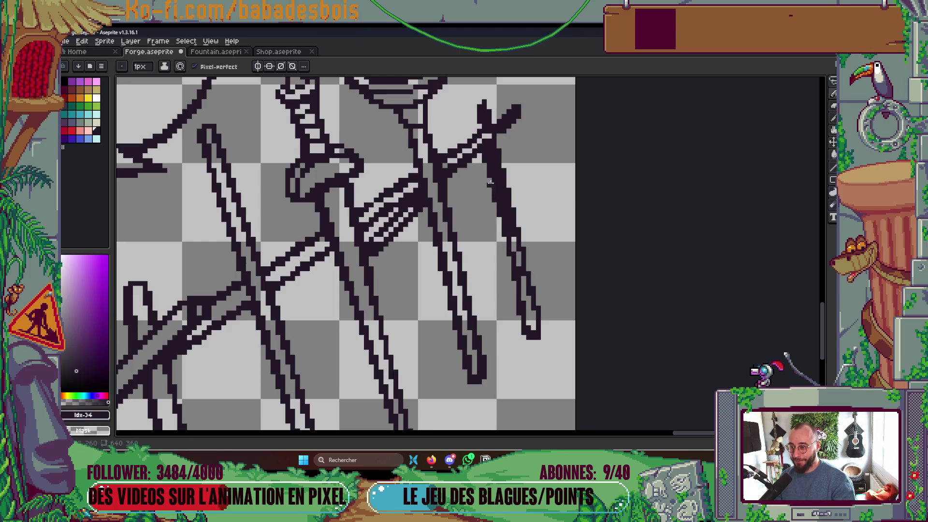
pyautogui.moveTo(478, 121)
pyautogui.mouseDown()
pyautogui.moveTo(482, 100)
pyautogui.moveTo(511, 115)
pyautogui.mouseUp()
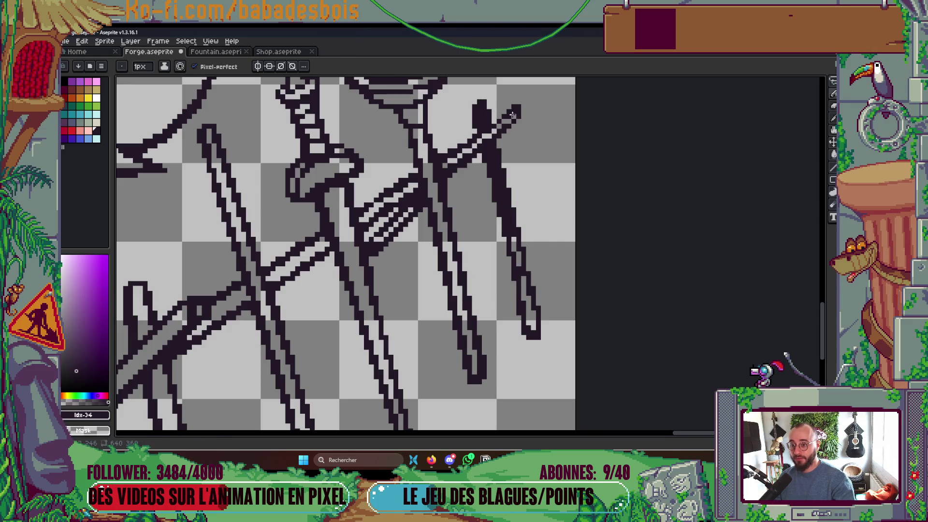
pyautogui.scroll(-2, 464, 135)
pyautogui.scroll(1, 477, 130)
pyautogui.scroll(-5, 477, 129)
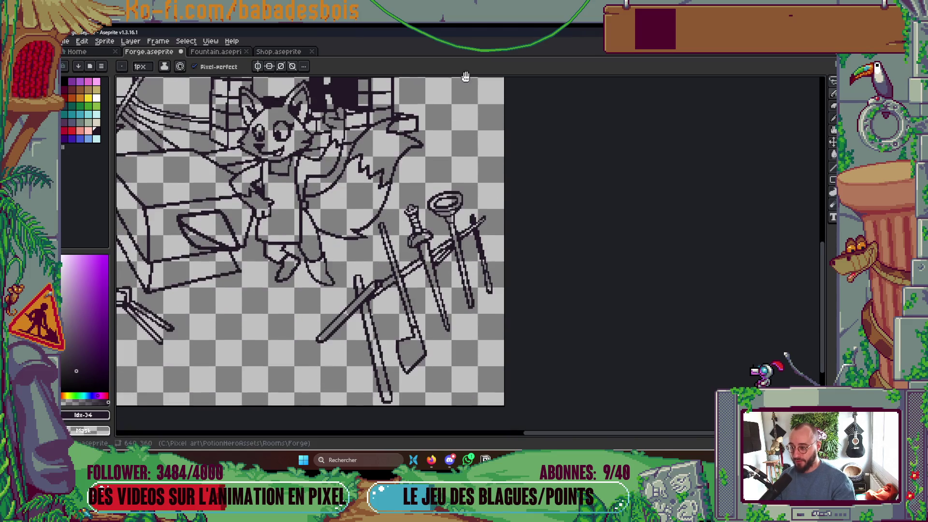
# - Save Forge.aseprite
pyautogui.scroll(2, 501, 222)
pyautogui.press('v')
pyautogui.hotkey('ctrl', 's')
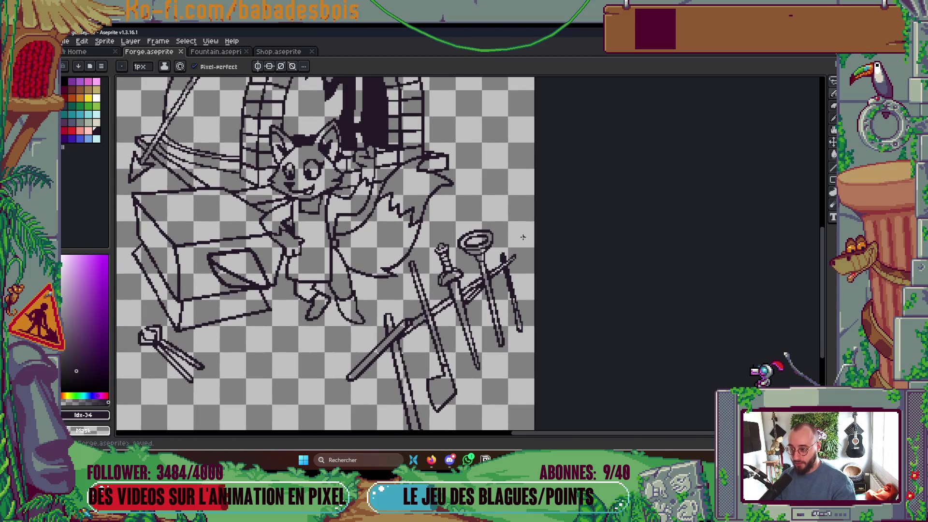
pyautogui.scroll(3, 367, 164)
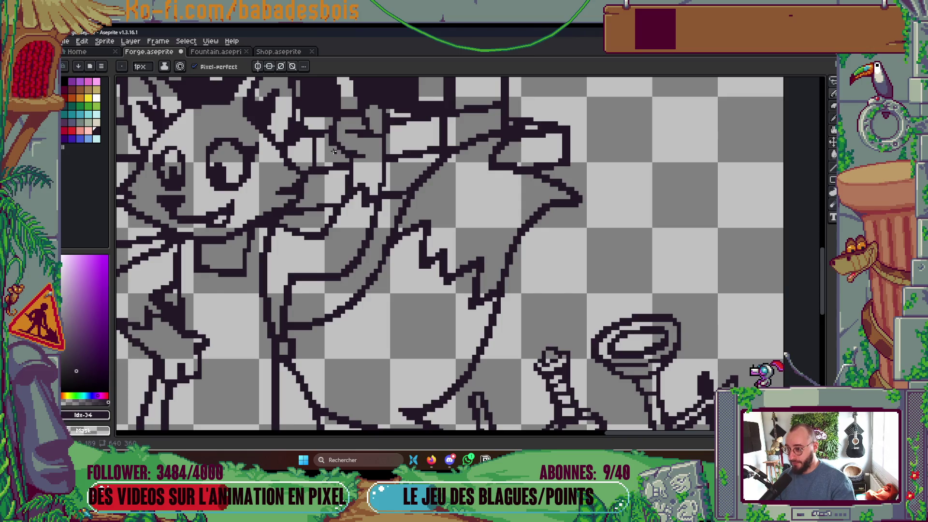
pyautogui.scroll(-3, 547, 244)
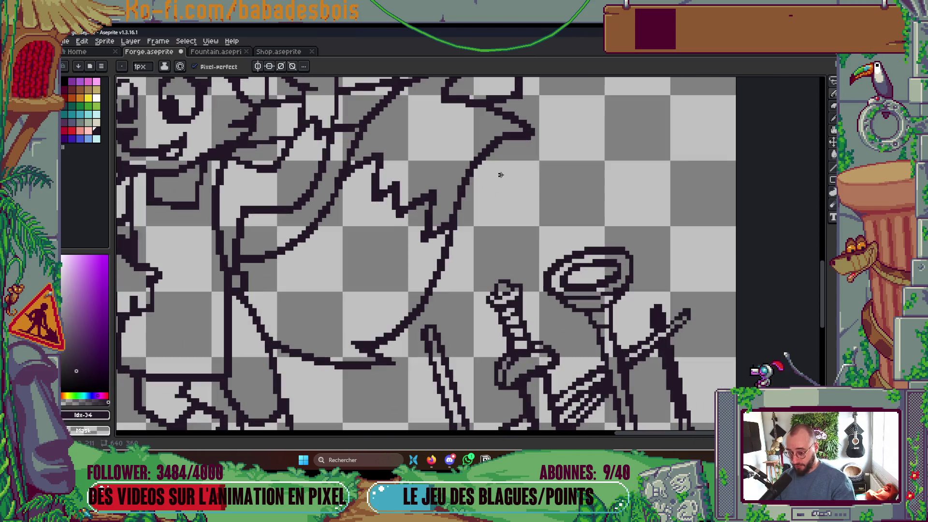
pyautogui.hotkey('ctrl', 's')
# - Repaint the rack dagger's tip as a hollow outline instead of solid dark pixels
pyautogui.scroll(-4, 570, 215)
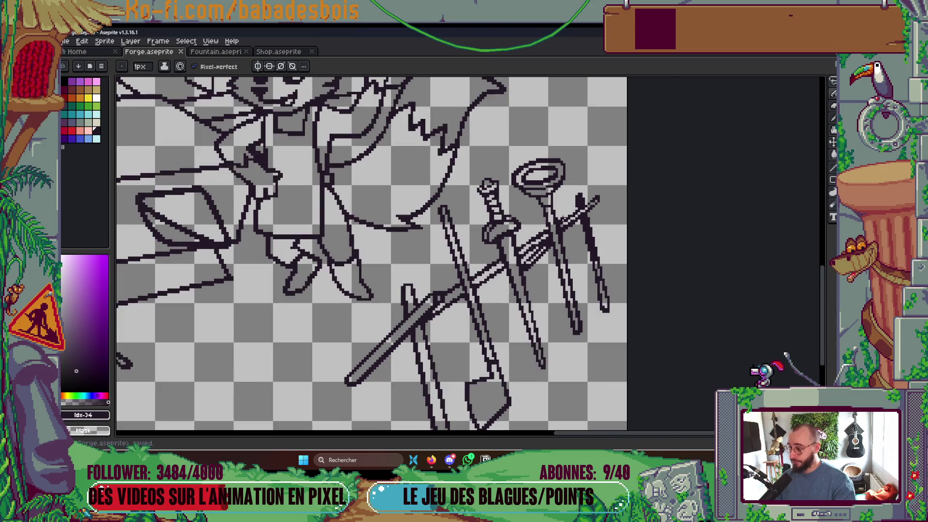
pyautogui.scroll(2, 592, 220)
pyautogui.moveTo(566, 173); pyautogui.dragTo(573, 197)
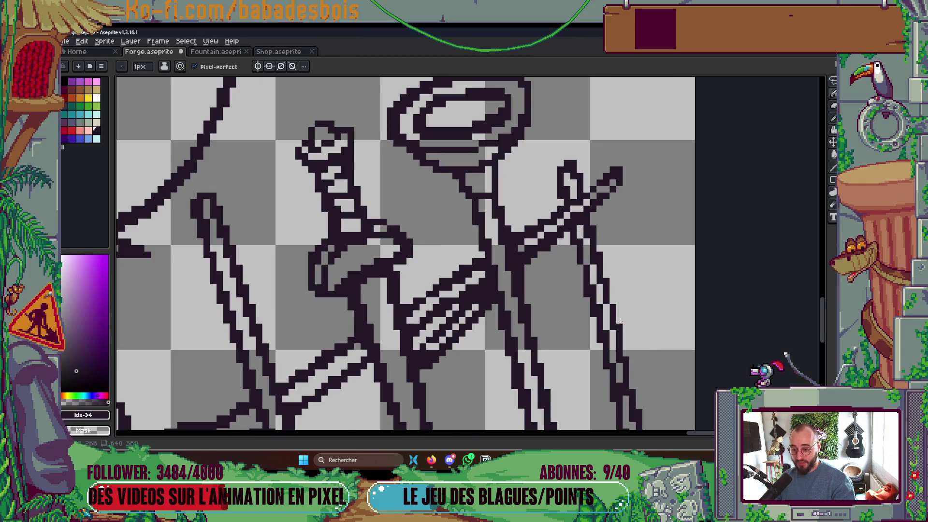
pyautogui.scroll(-3, 634, 280)
pyautogui.scroll(-2, 643, 295)
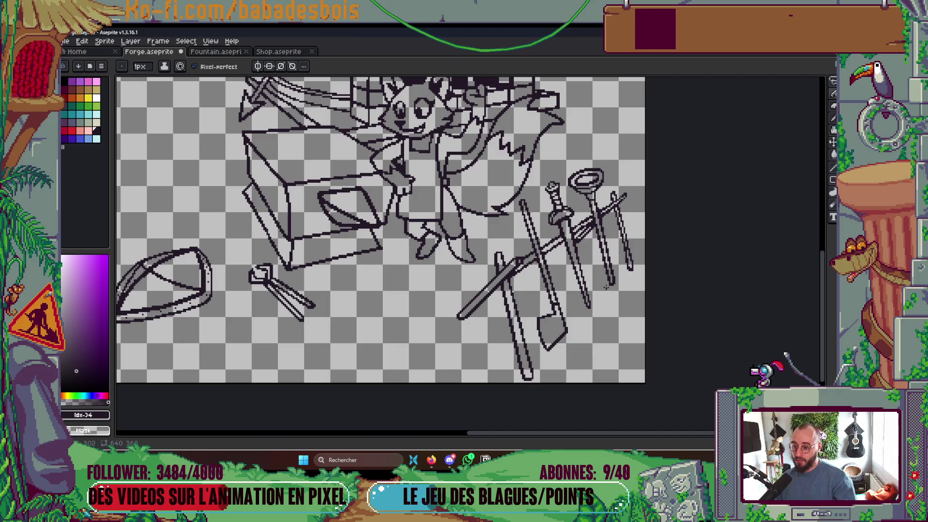
pyautogui.scroll(4, 546, 253)
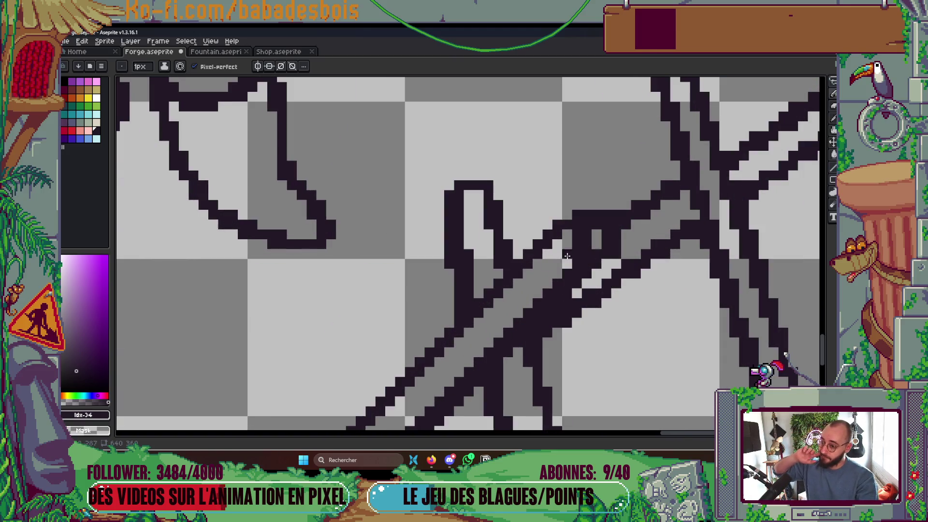
# - Inspect the tools up close and add a dark pixel to the sword's lower outline
pyautogui.scroll(-4, 597, 216)
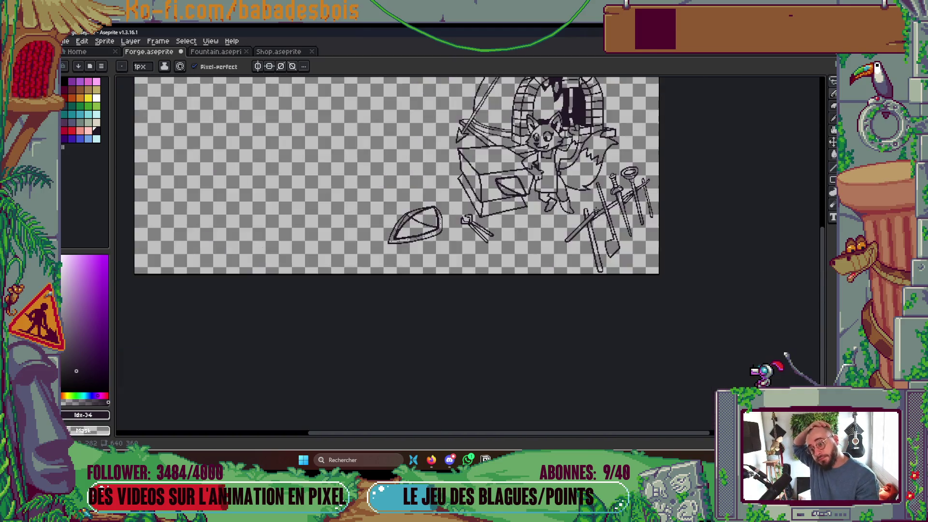
pyautogui.scroll(4, 586, 208)
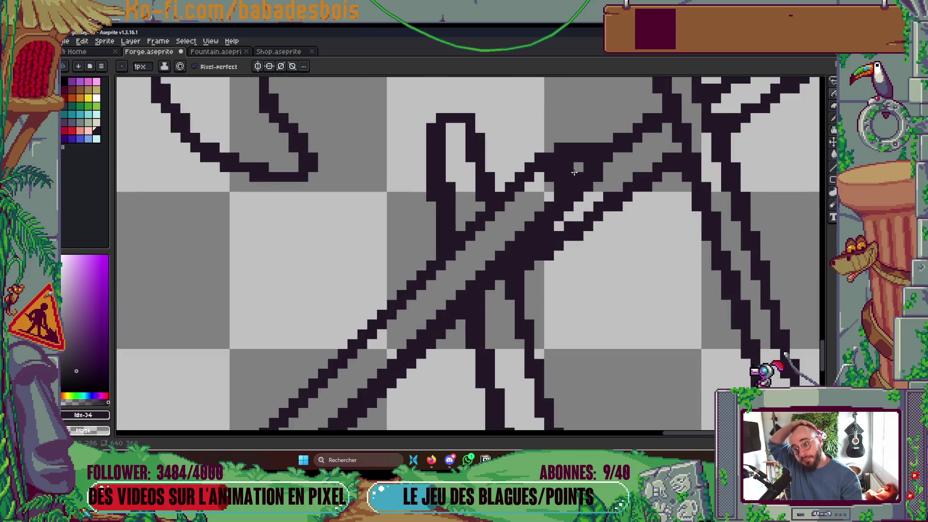
pyautogui.scroll(-4, 629, 169)
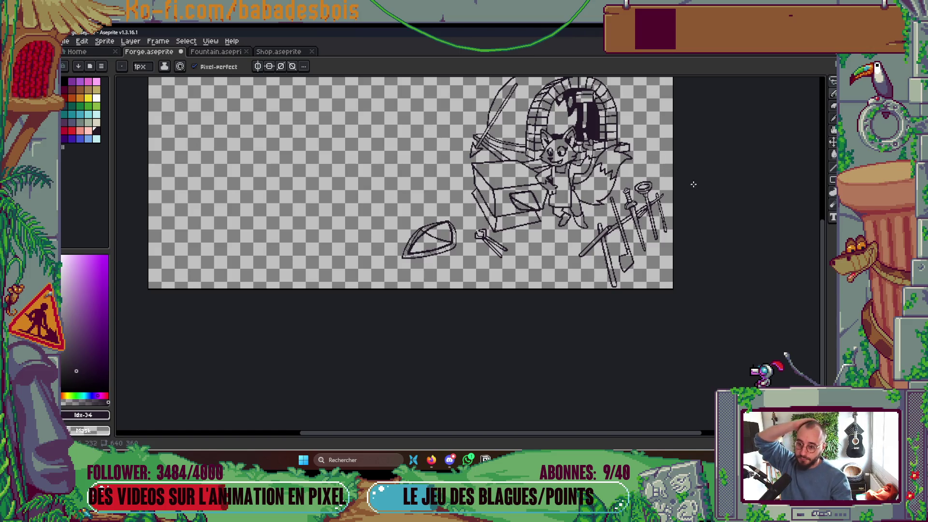
pyautogui.scroll(4, 628, 212)
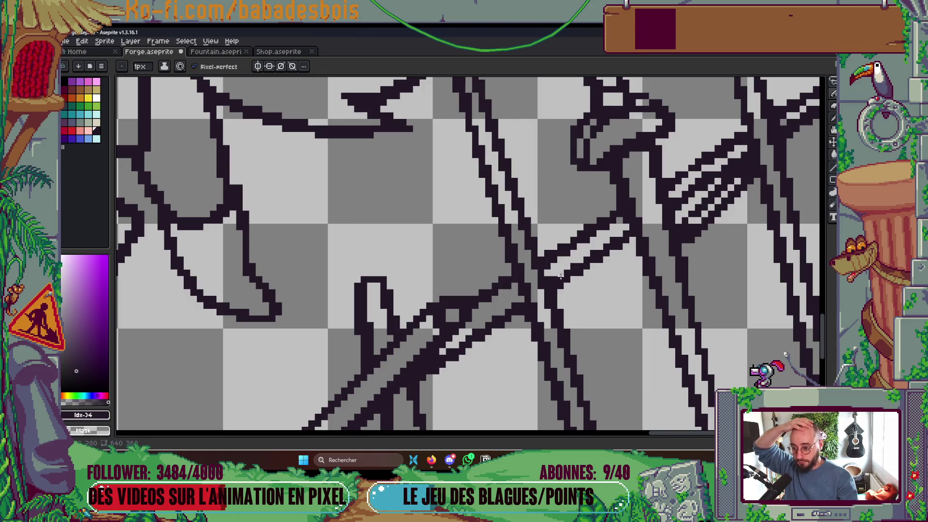
pyautogui.click(548, 274)
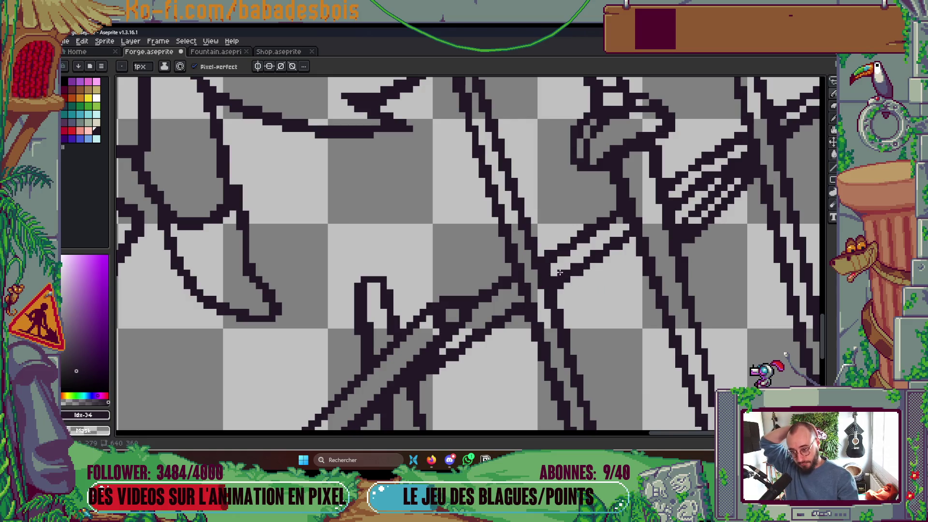
pyautogui.scroll(-3, 651, 213)
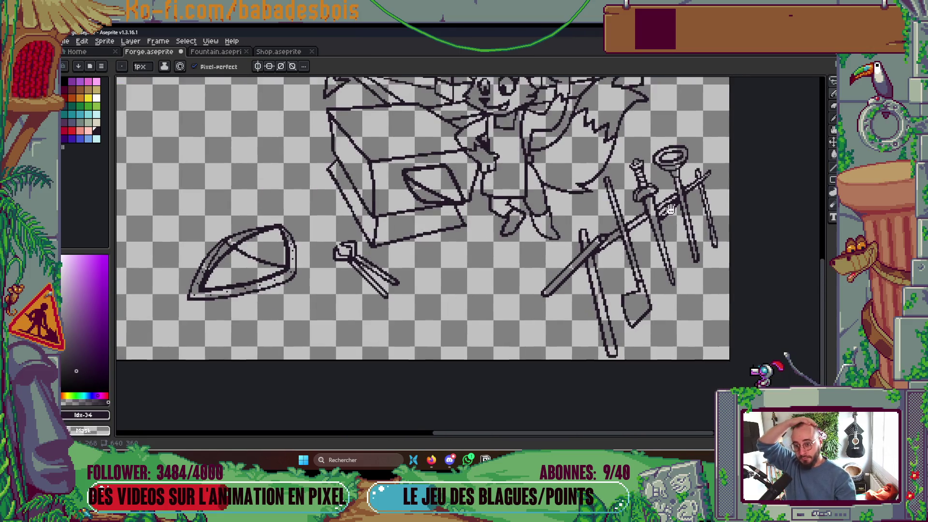
pyautogui.scroll(4, 656, 180)
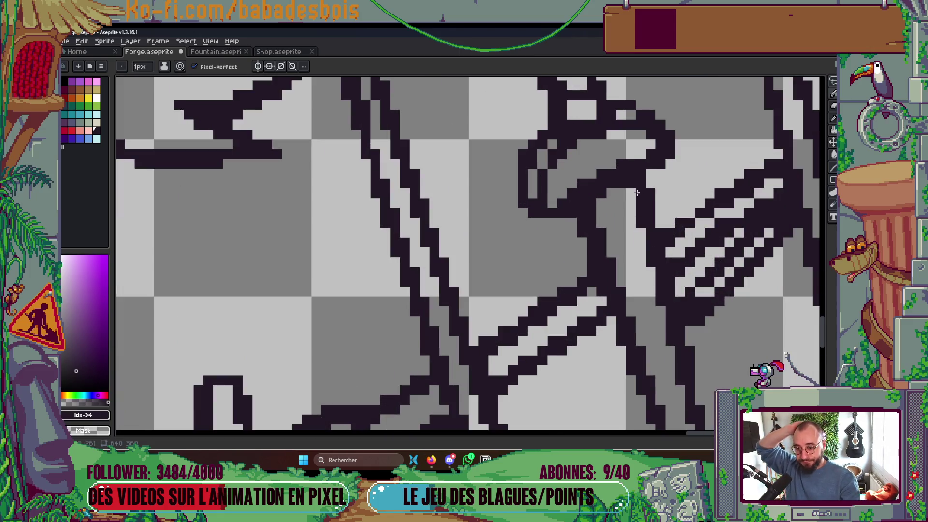
# - Switch to the browser showing the Godot C# GDExtension Roadmap discussion
pyautogui.scroll(-4, 639, 194)
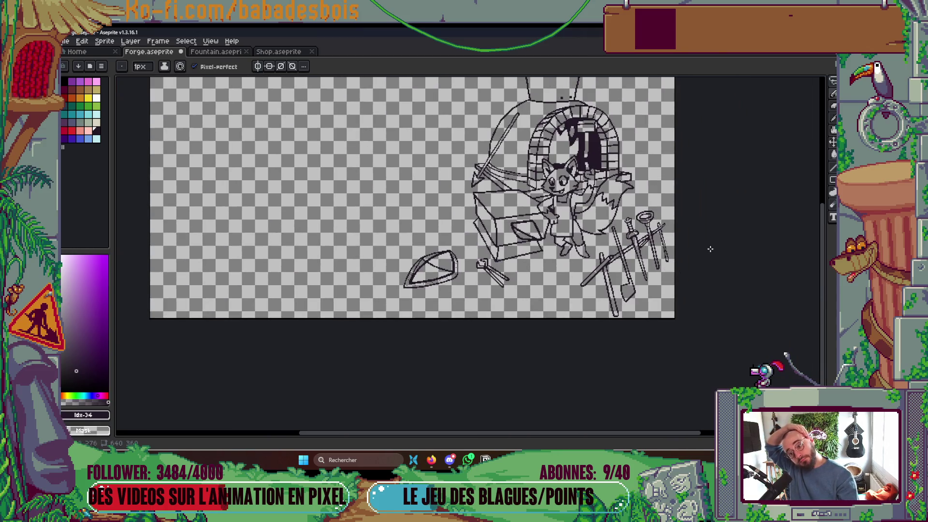
pyautogui.scroll(4, 651, 277)
pyautogui.scroll(-4, 645, 280)
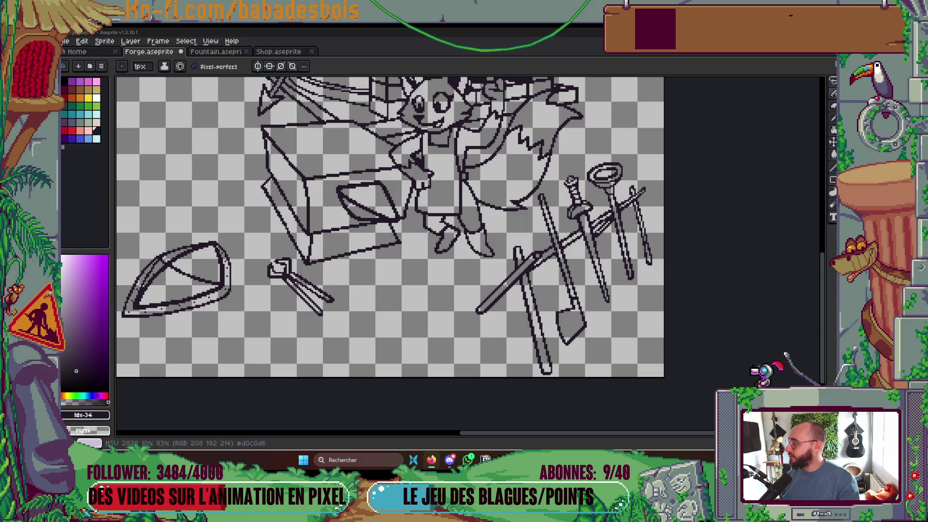
pyautogui.hotkey('alt', 'Tab')
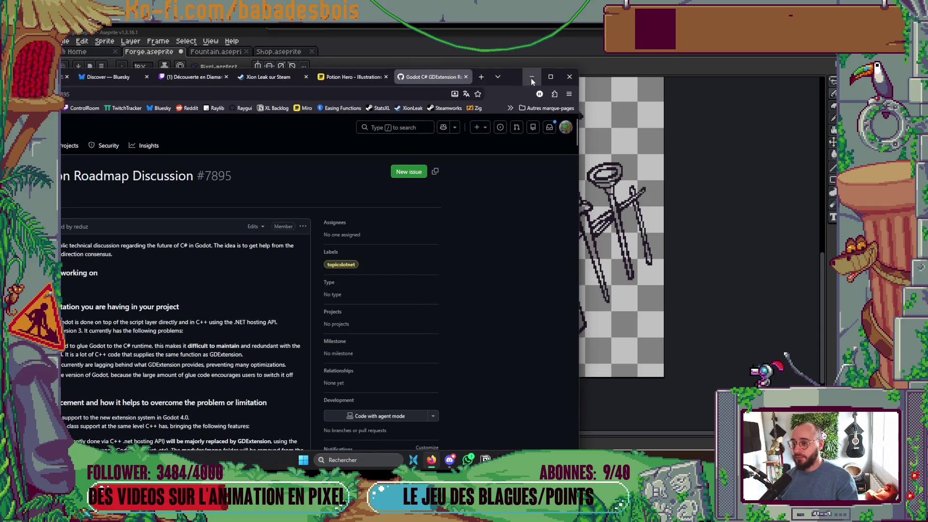
pyautogui.scroll(-3, 468, 271)
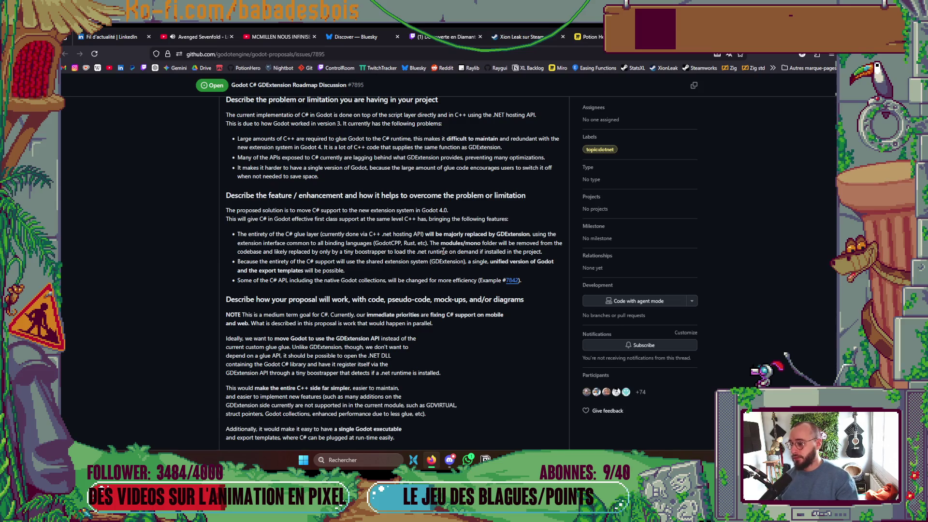
pyautogui.scroll(2, 443, 252)
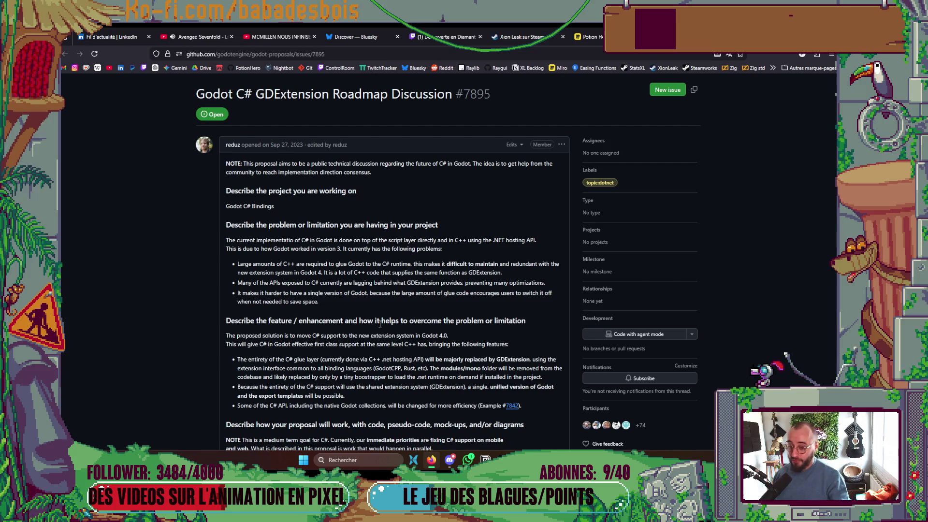
pyautogui.moveTo(546, 283)
pyautogui.mouseDown()
pyautogui.moveTo(276, 282)
pyautogui.moveTo(242, 169)
pyautogui.moveTo(251, 284)
pyautogui.mouseUp()
pyautogui.click(251, 284)
pyautogui.scroll(-2, 259, 275)
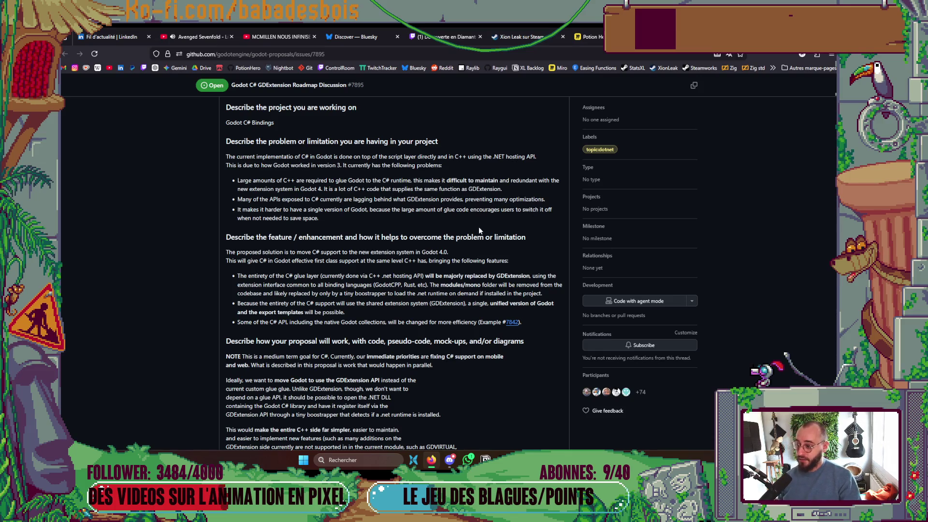
pyautogui.moveTo(332, 221)
pyautogui.mouseDown()
pyautogui.moveTo(232, 202)
pyautogui.moveTo(229, 217)
pyautogui.mouseUp()
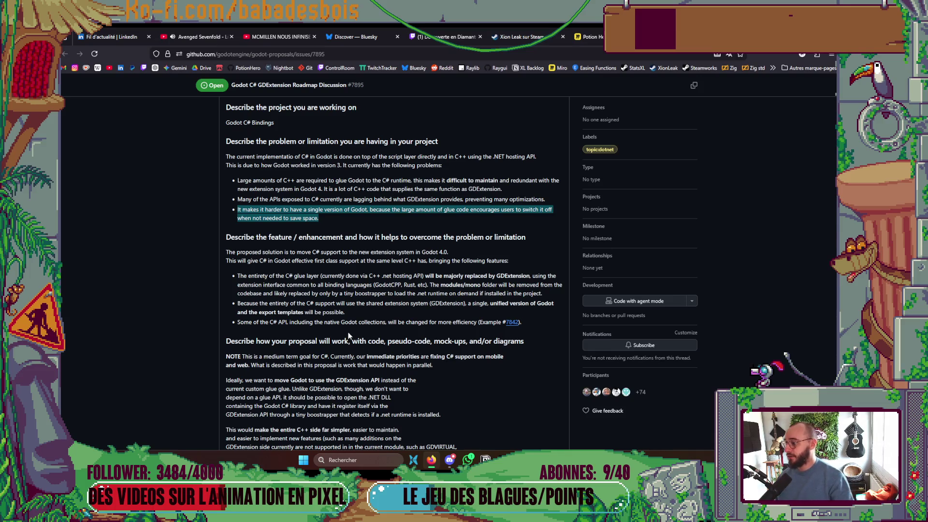
pyautogui.scroll(2, 360, 327)
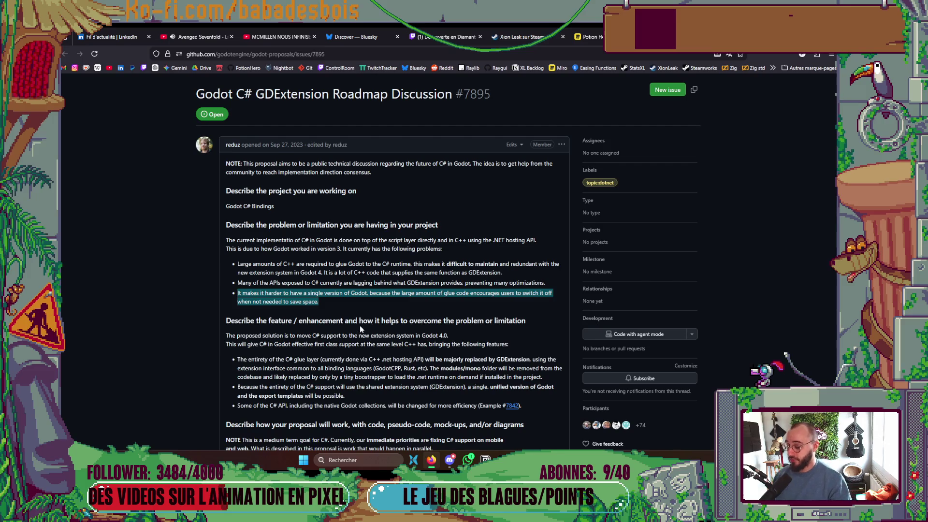
pyautogui.scroll(-1, 357, 306)
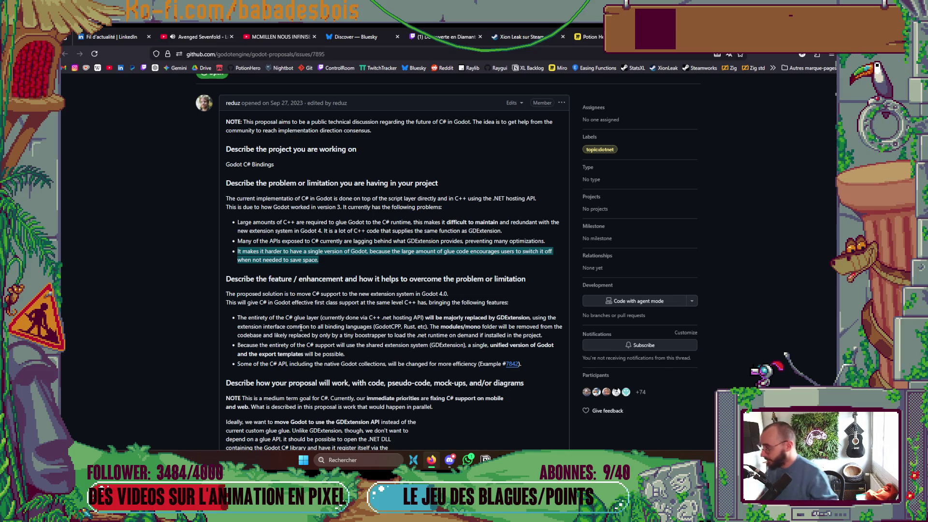
pyautogui.scroll(-3, 323, 279)
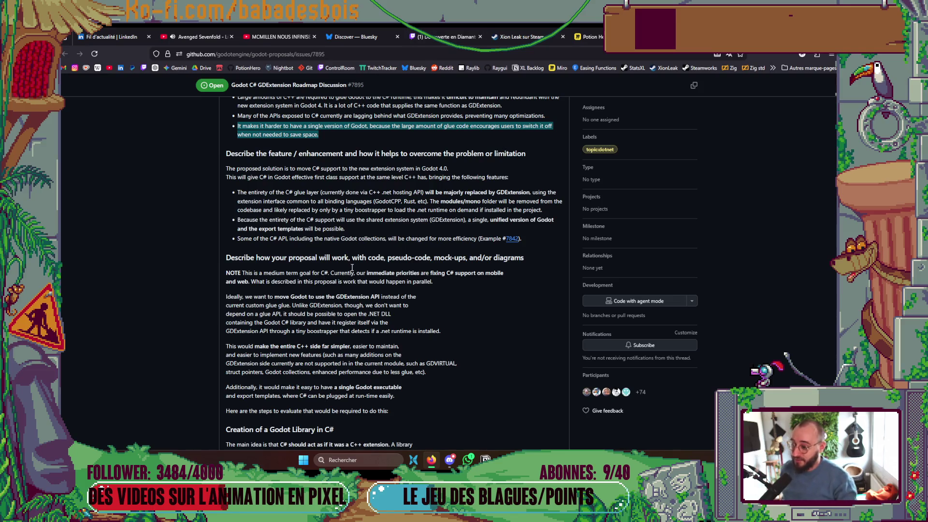
pyautogui.moveTo(346, 229); pyautogui.dragTo(239, 222)
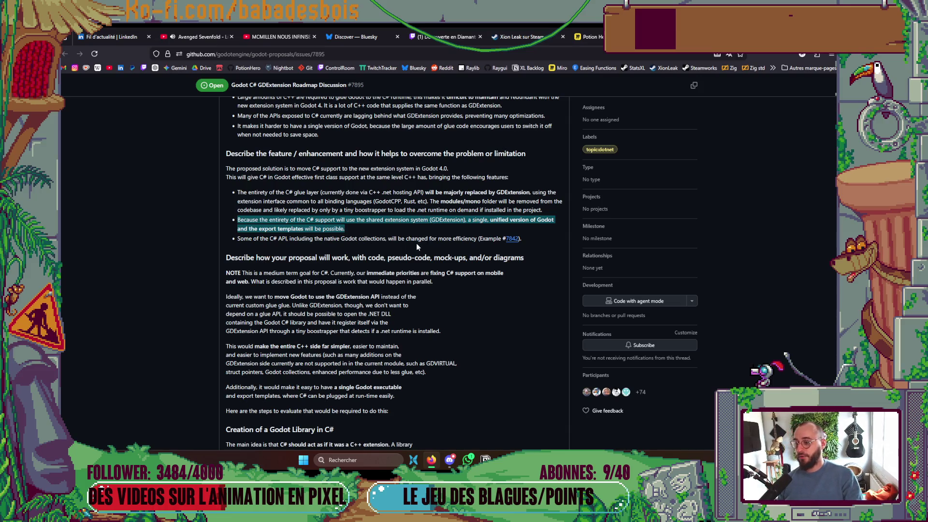
# - Read through the comments of the Godot C# GDExtension roadmap discussion
pyautogui.scroll(-12, 416, 242)
pyautogui.scroll(-5, 413, 211)
pyautogui.scroll(5, 417, 209)
pyautogui.scroll(-10, 420, 207)
pyautogui.scroll(-20, 422, 202)
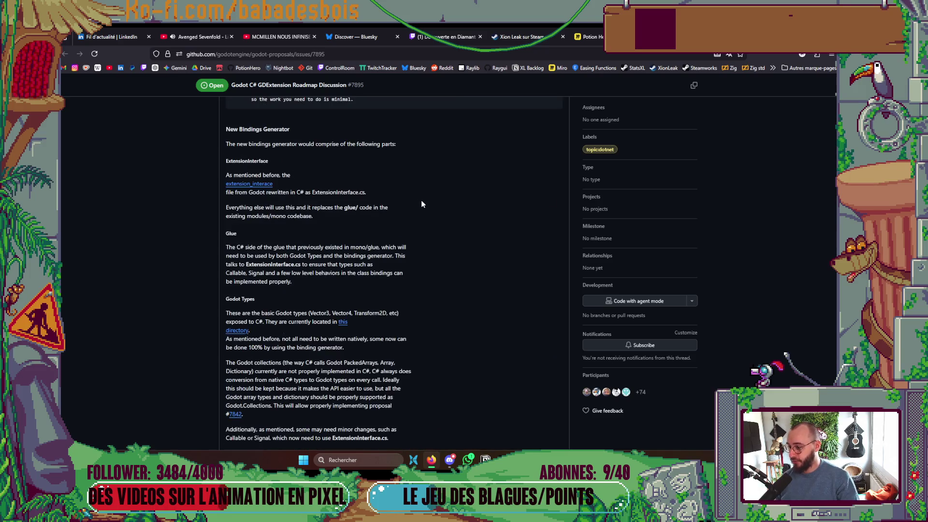
pyautogui.scroll(-20, 422, 206)
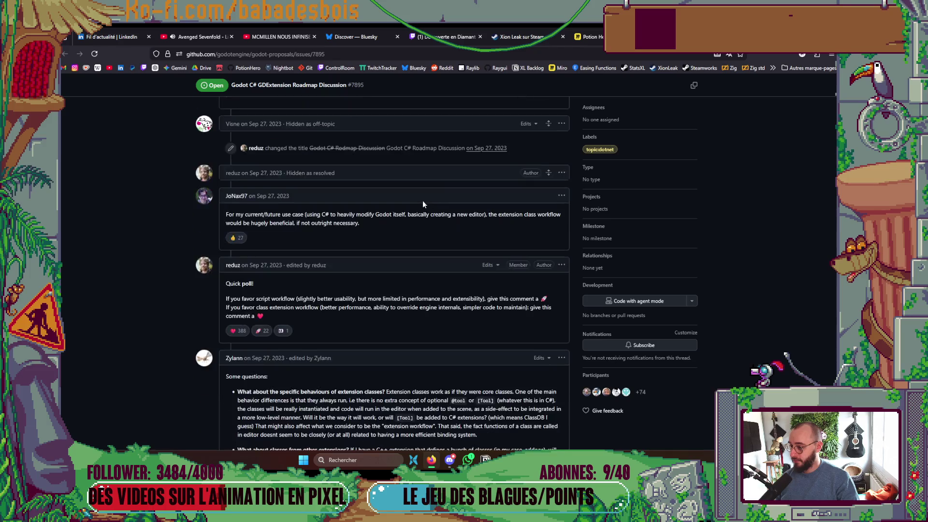
pyautogui.scroll(-10, 417, 196)
pyautogui.scroll(4, 415, 197)
pyautogui.scroll(-10, 411, 193)
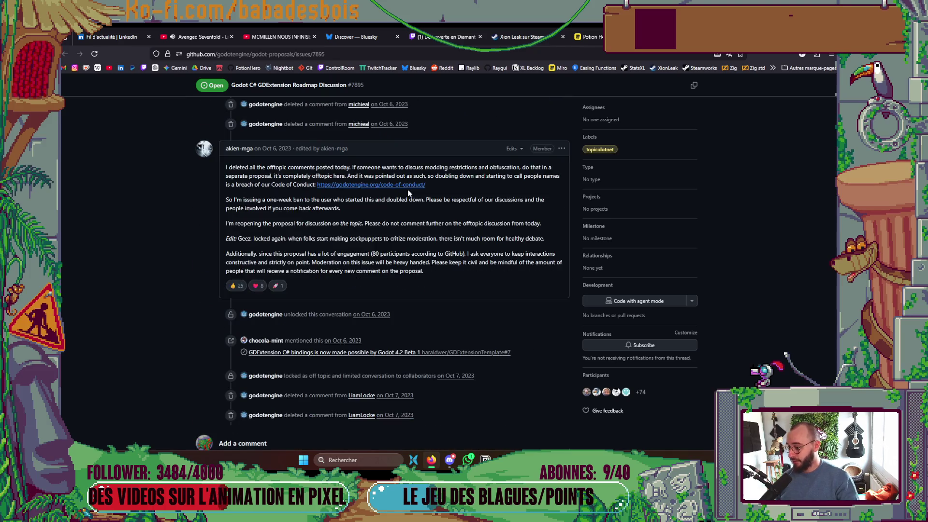
pyautogui.scroll(-3, 420, 208)
pyautogui.scroll(6, 497, 248)
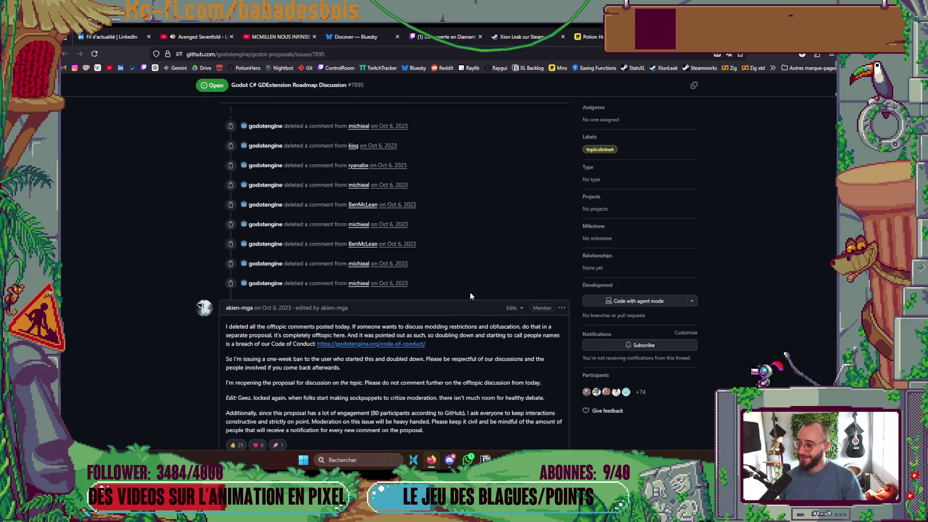
pyautogui.scroll(-2, 470, 295)
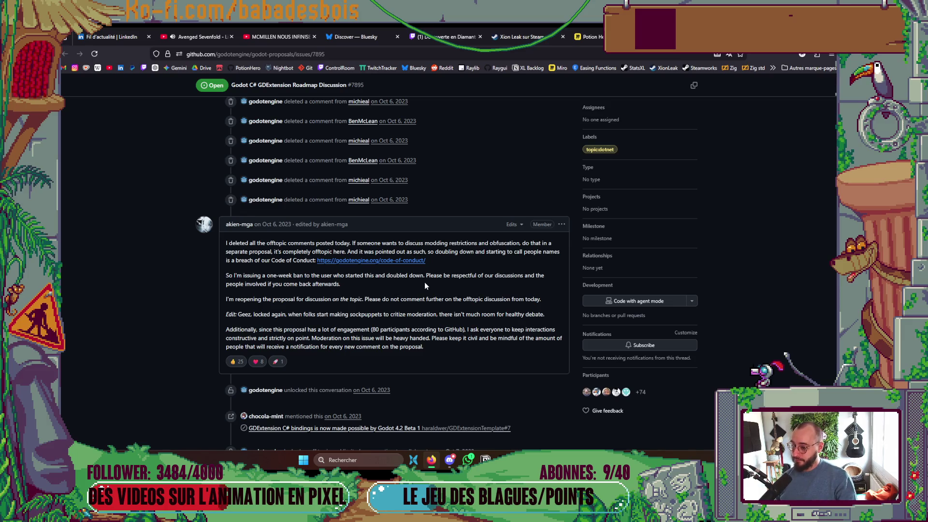
pyautogui.scroll(-3, 425, 284)
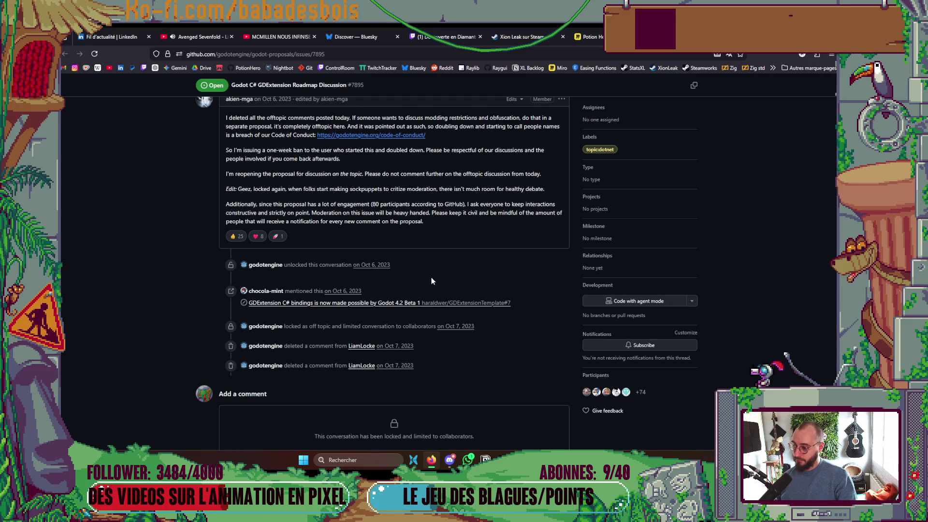
# - Skim the linked GDExtensionTemplate issue #7, then return to Aseprite
pyautogui.click(407, 303)
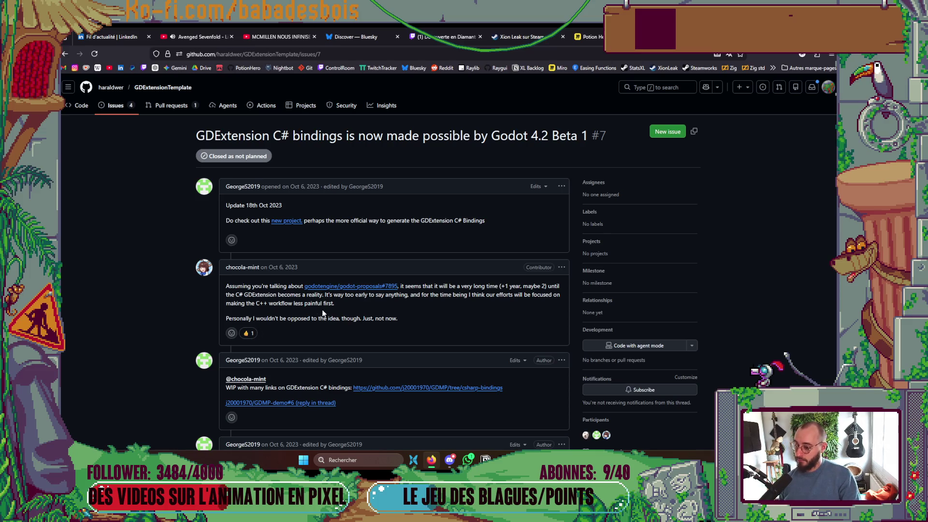
pyautogui.scroll(-5, 413, 293)
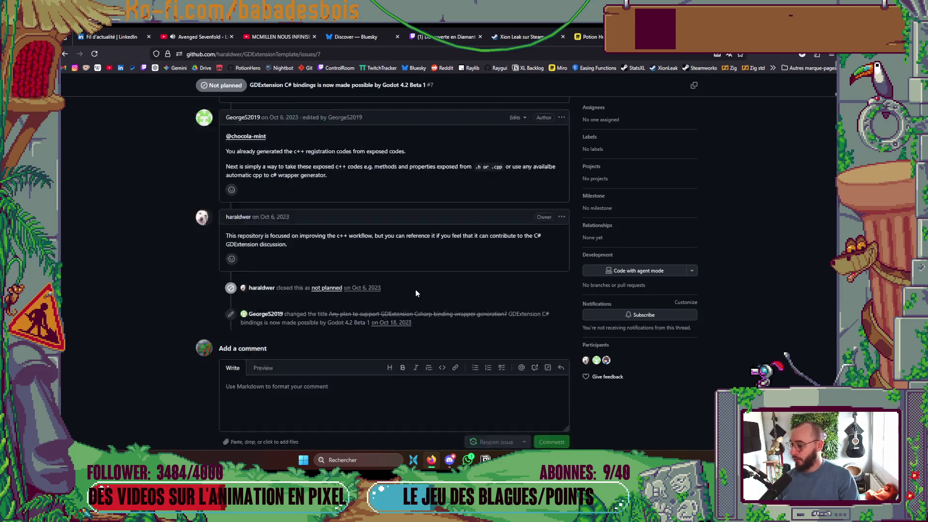
pyautogui.hotkey('alt', 'Tab')
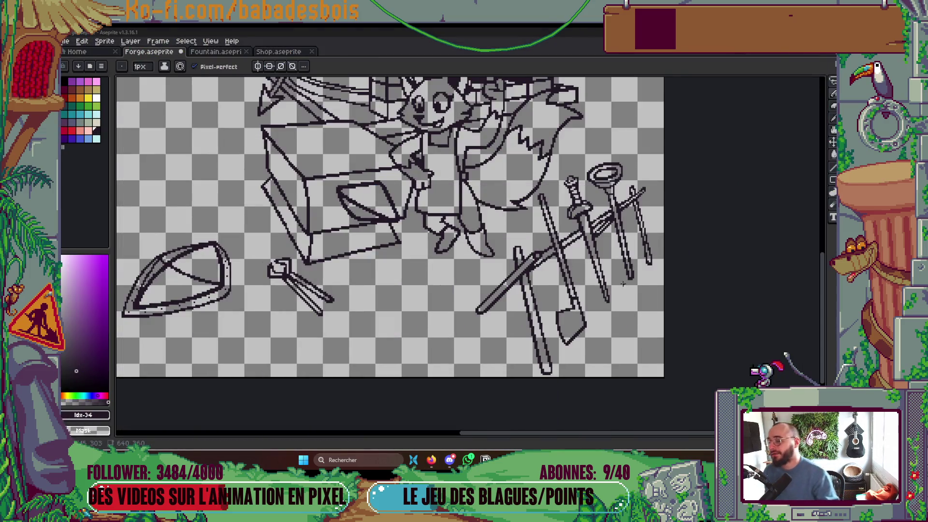
# - Zoom into the forge's brick arch and save Forge.aseprite
pyautogui.scroll(1, 558, 161)
pyautogui.scroll(3, 551, 242)
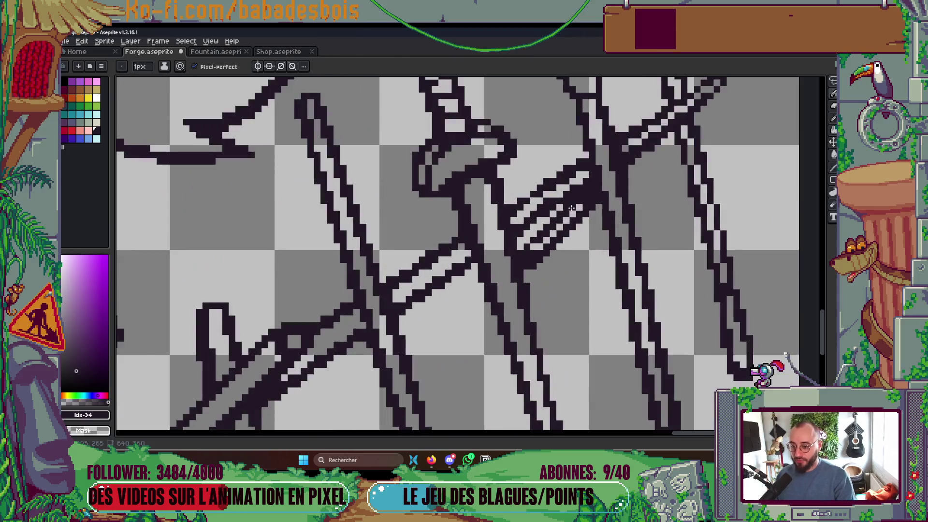
pyautogui.scroll(-2, 544, 179)
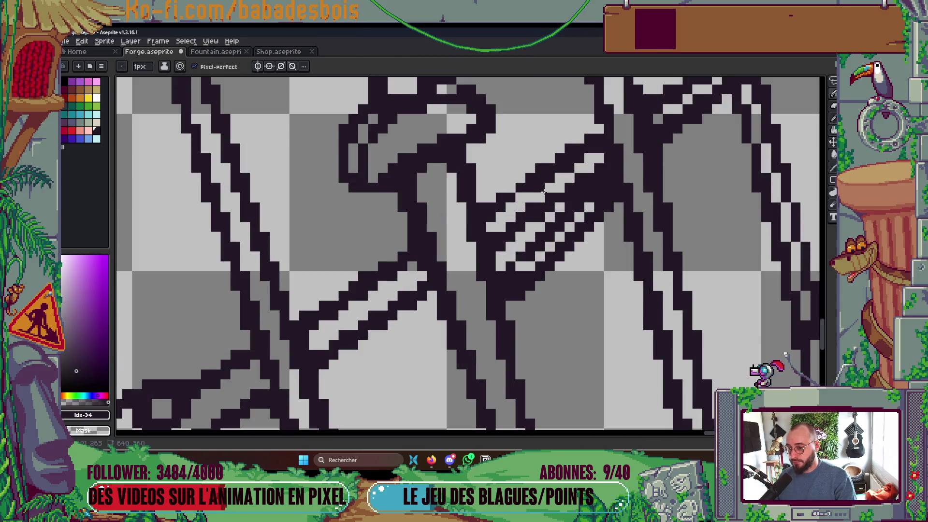
pyautogui.scroll(-1, 524, 176)
pyautogui.scroll(-1, 525, 176)
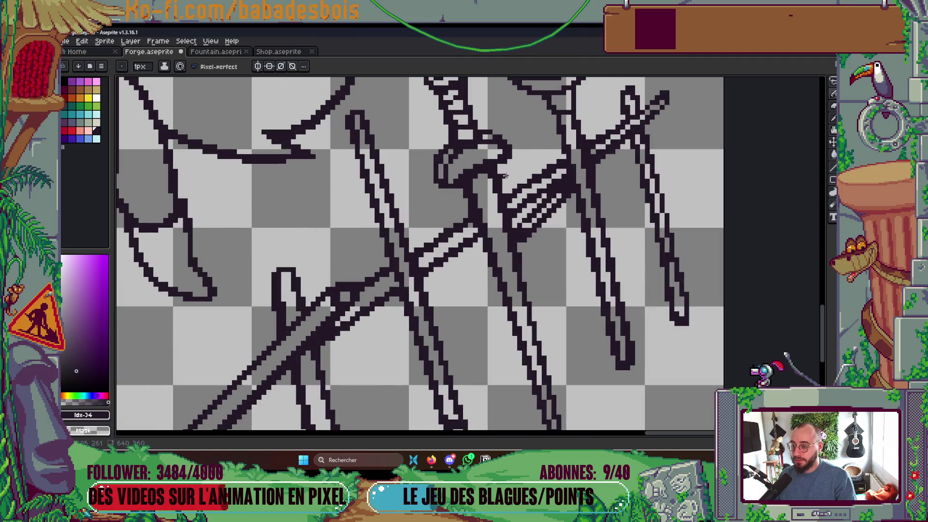
pyautogui.scroll(-2, 525, 177)
pyautogui.hotkey('ctrl', 's')
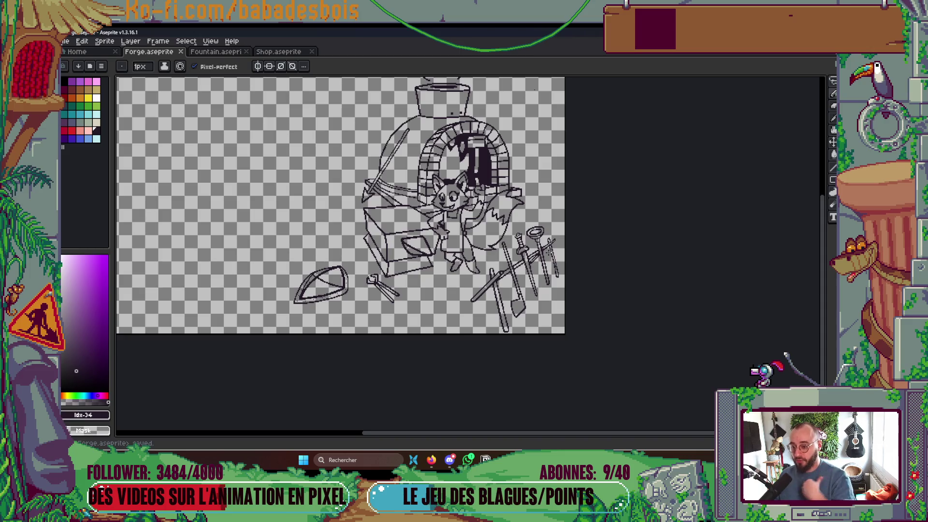
# - Touch up a few pixels on the sword crossguard and save again
pyautogui.scroll(6, 546, 250)
pyautogui.click(505, 241)
pyautogui.scroll(-3, 495, 234)
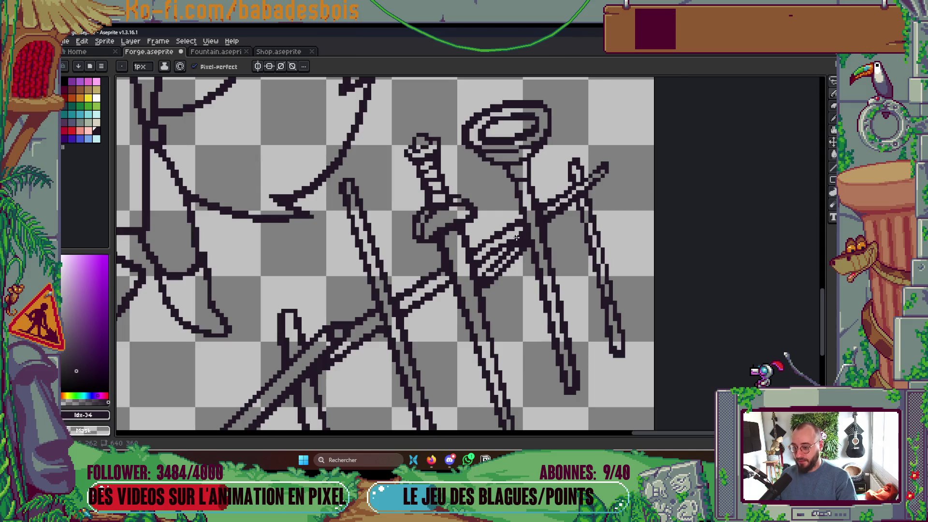
pyautogui.scroll(1, 503, 246)
pyautogui.scroll(2, 506, 257)
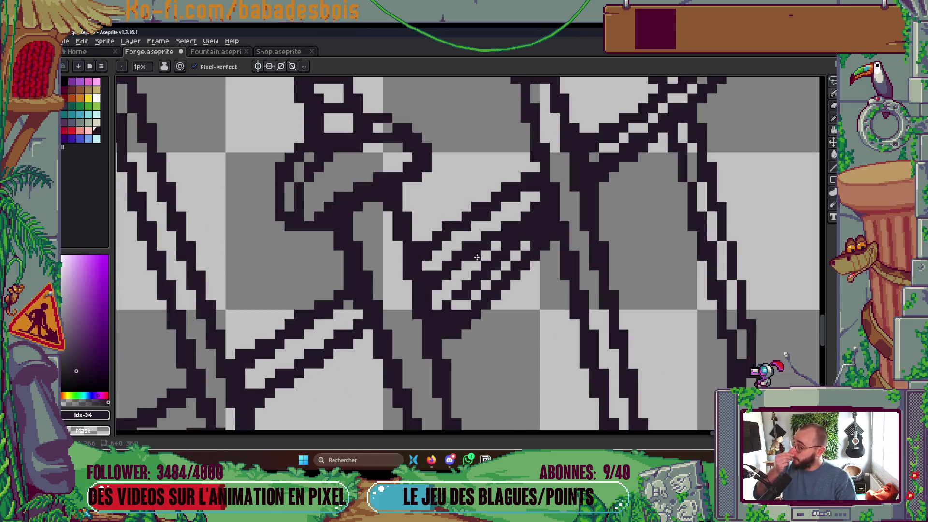
pyautogui.scroll(-5, 438, 255)
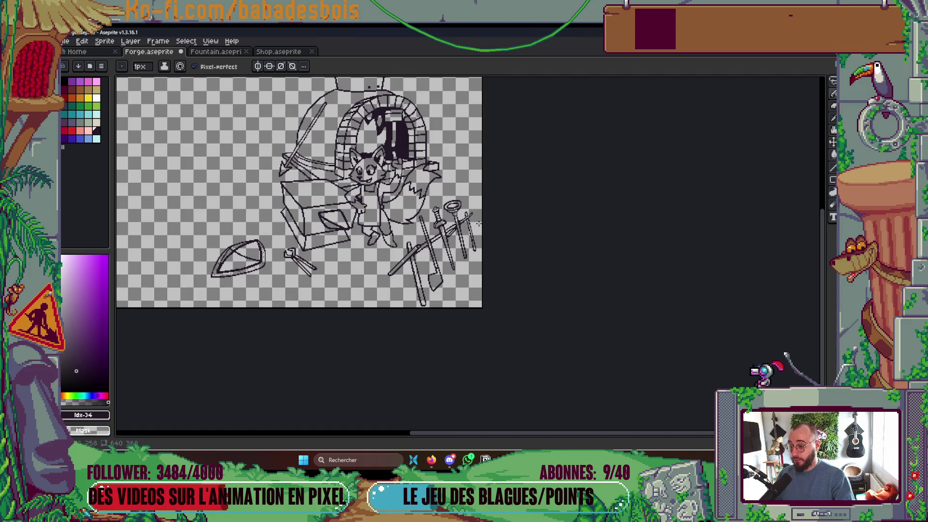
pyautogui.hotkey('ctrl', 's')
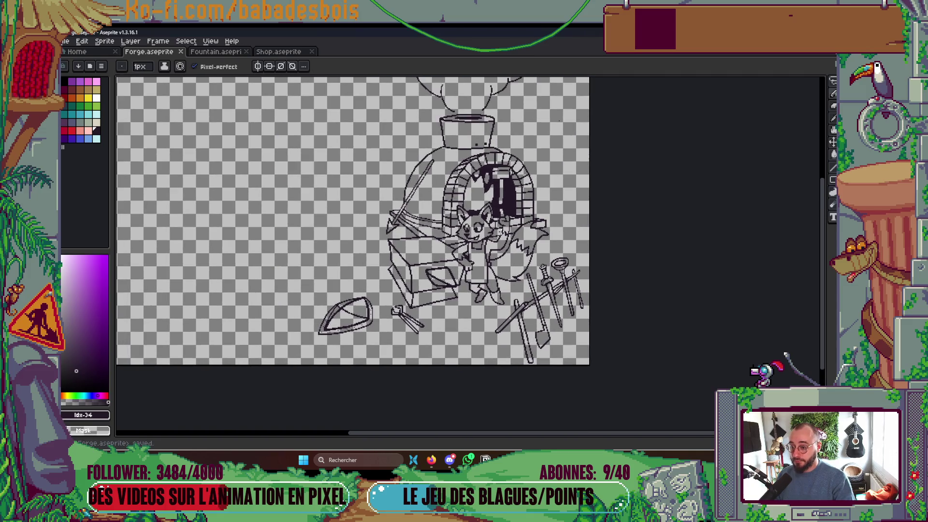
# - Look over the line art up close and save Forge.aseprite once more
pyautogui.scroll(3, 478, 238)
pyautogui.scroll(-1, 515, 243)
pyautogui.scroll(1, 515, 244)
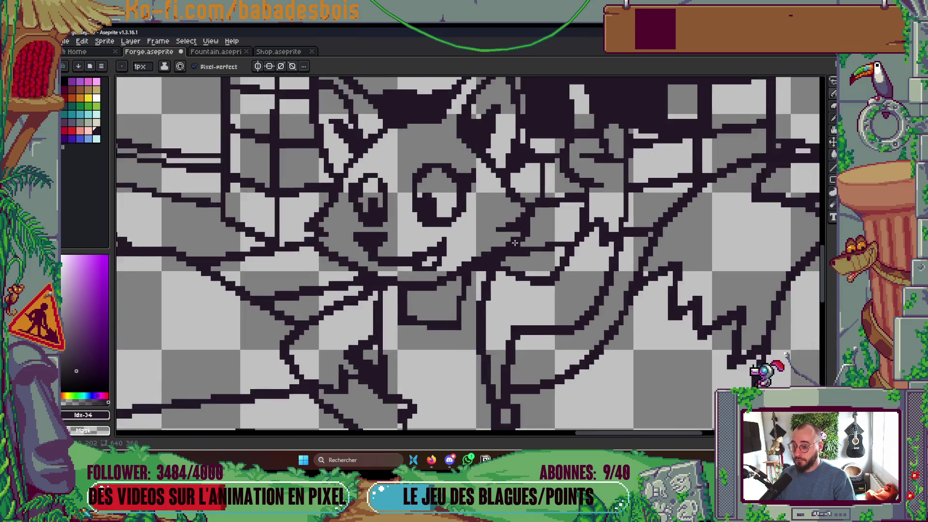
pyautogui.scroll(1, 515, 243)
pyautogui.scroll(-4, 503, 261)
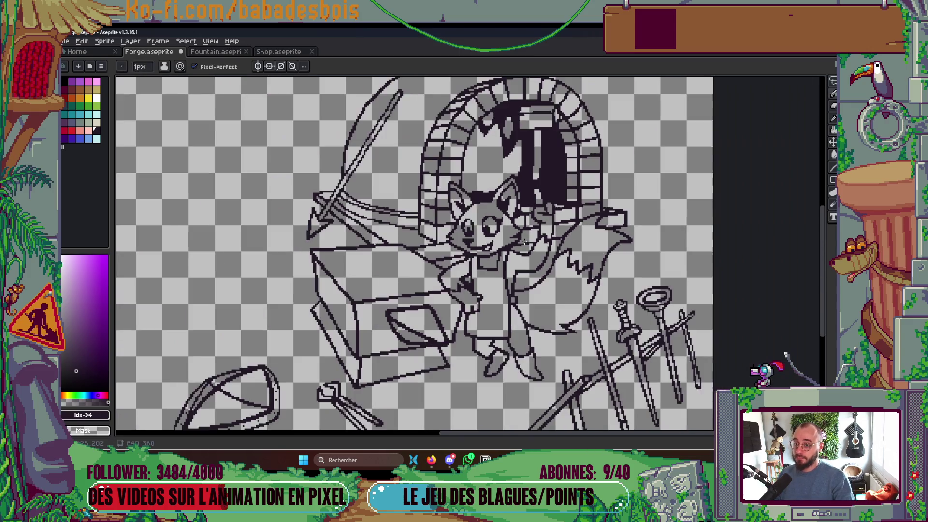
pyautogui.scroll(3, 443, 175)
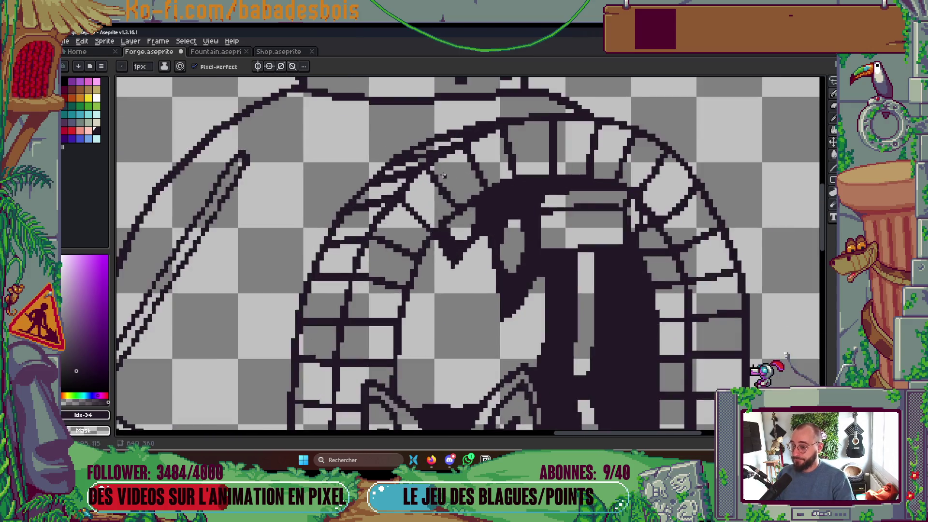
pyautogui.scroll(2, 444, 175)
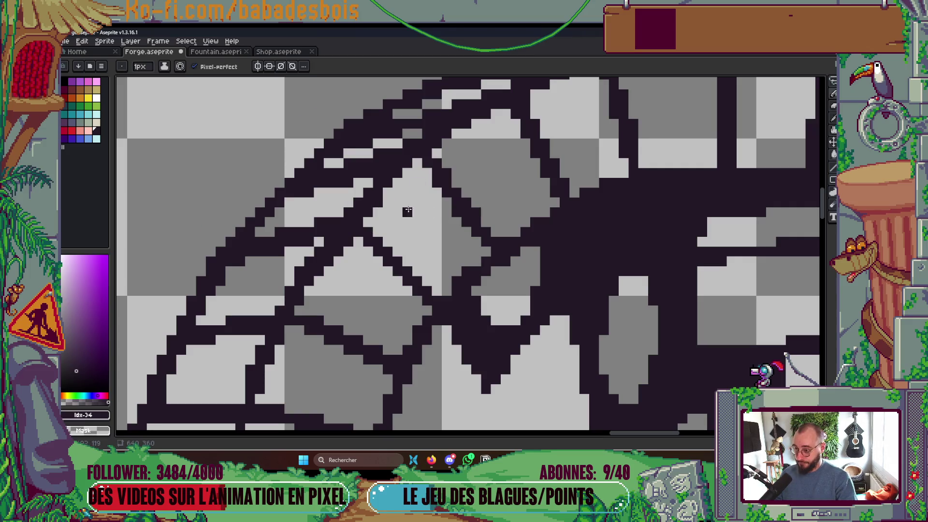
pyautogui.hotkey('ctrl', 's')
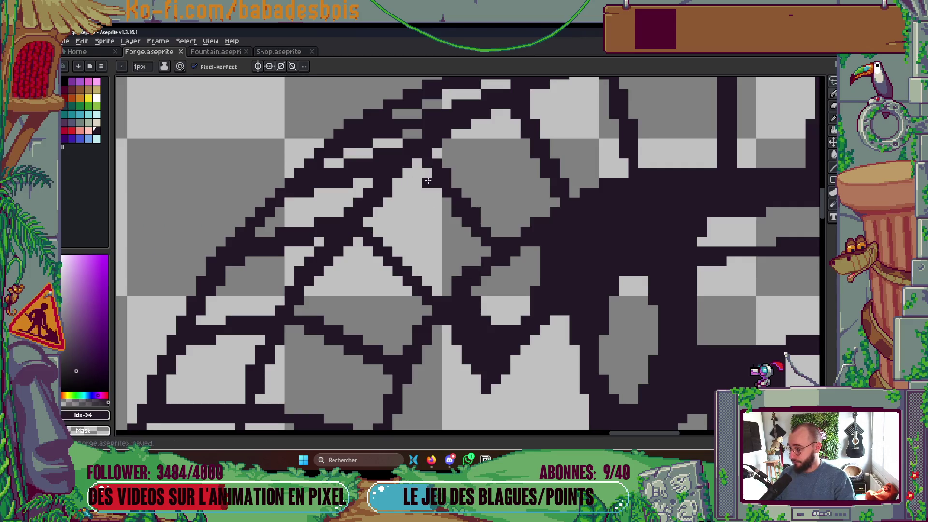
# - Switch to the Move tool (V) and back to the Pencil (B), then save
pyautogui.scroll(-3, 406, 183)
pyautogui.press('v')
pyautogui.press('b')
pyautogui.scroll(1, 440, 181)
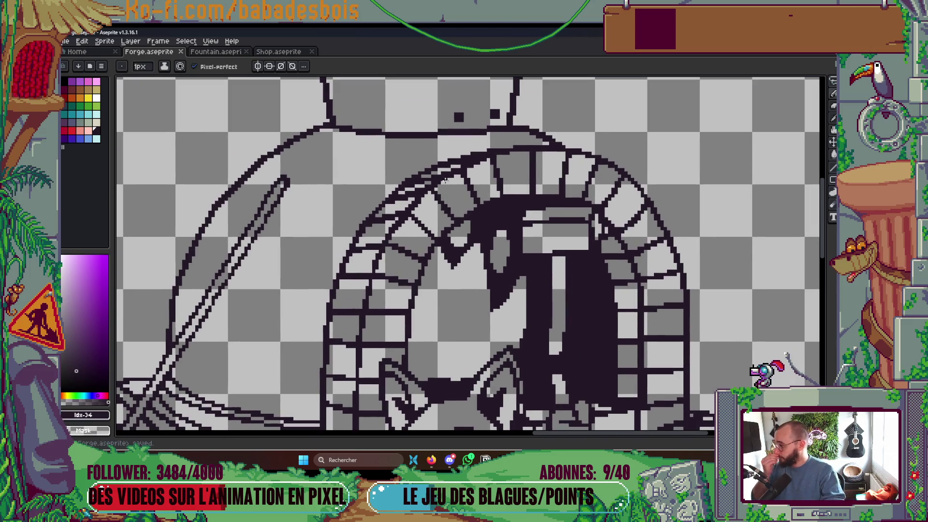
pyautogui.scroll(-3, 434, 190)
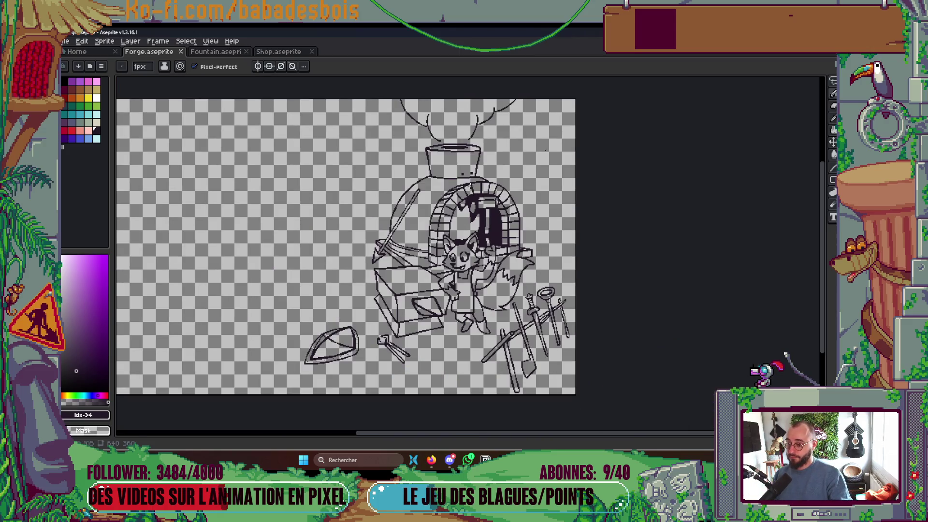
pyautogui.hotkey('ctrl', 's')
pyautogui.scroll(3, 430, 264)
pyautogui.scroll(1, 430, 263)
# - Fix the stray pixels beside the fox's left eye and save
pyautogui.click(412, 247)
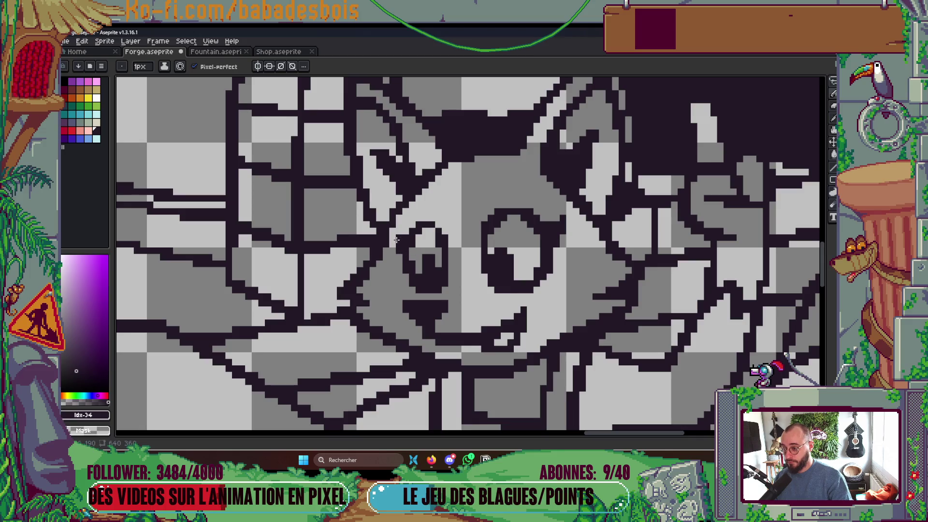
pyautogui.scroll(-3, 386, 245)
pyautogui.scroll(4, 387, 211)
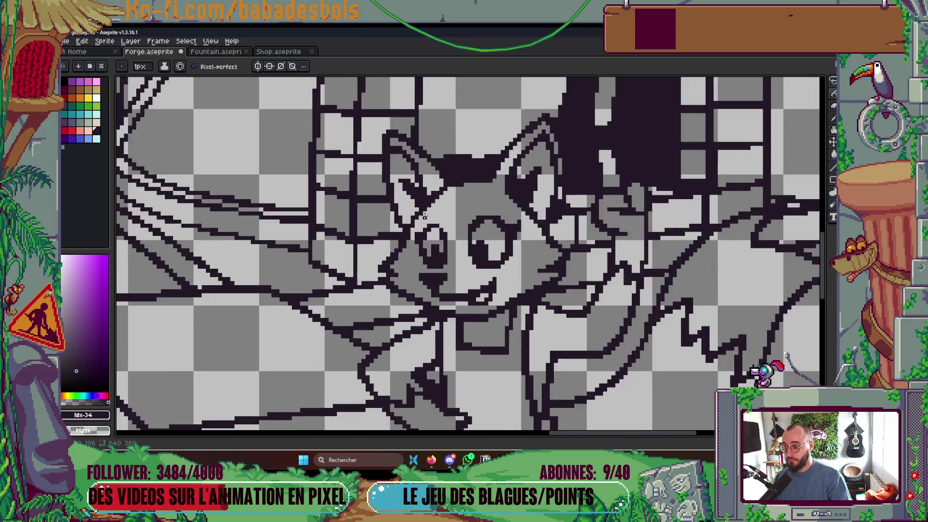
pyautogui.scroll(-3, 469, 200)
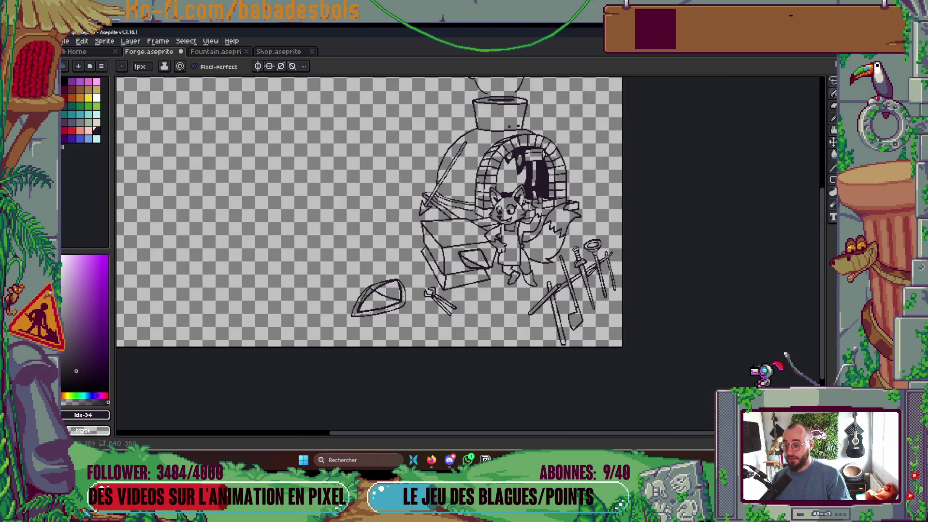
pyautogui.scroll(3, 562, 234)
pyautogui.hotkey('ctrl', 's')
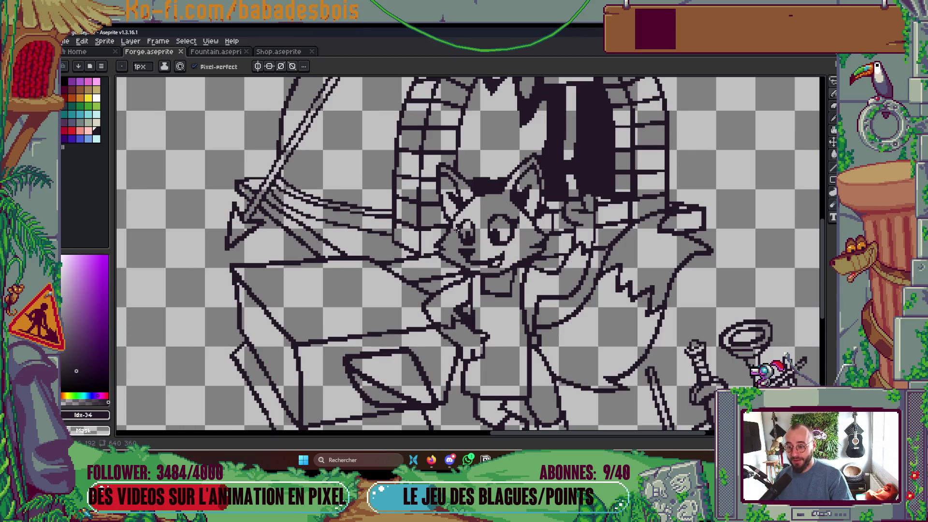
# - Save Forge.aseprite again and shift the view down toward the sword hilt
pyautogui.scroll(3, 459, 225)
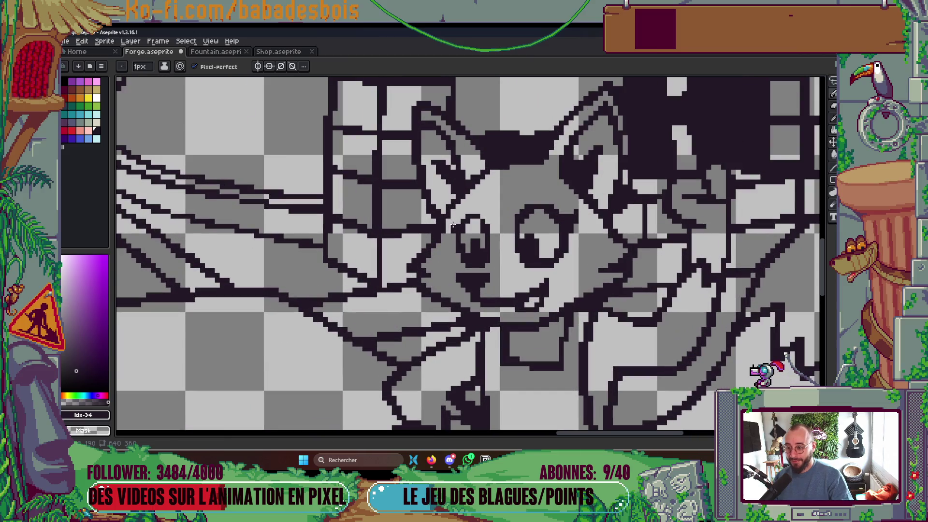
pyautogui.scroll(-5, 453, 231)
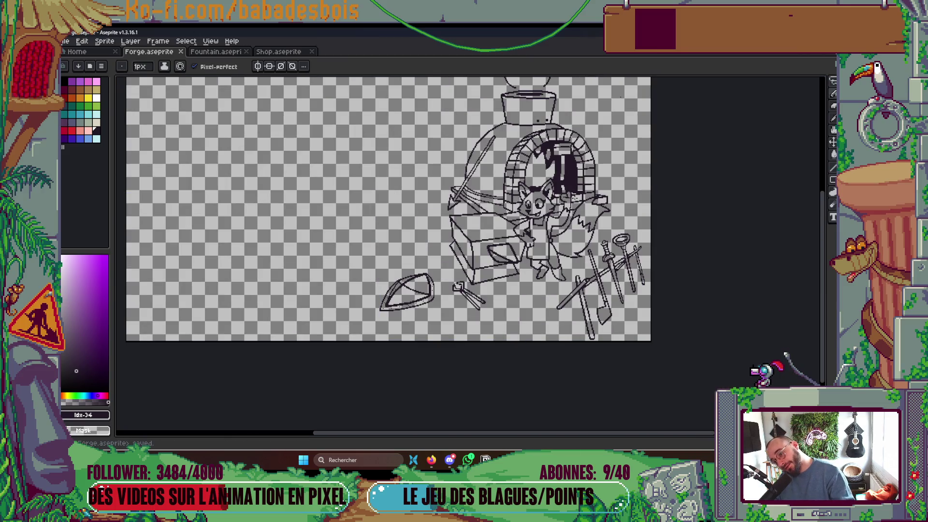
pyautogui.hotkey('ctrl', 's')
pyautogui.moveTo(575, 199); pyautogui.dragTo(505, 227)
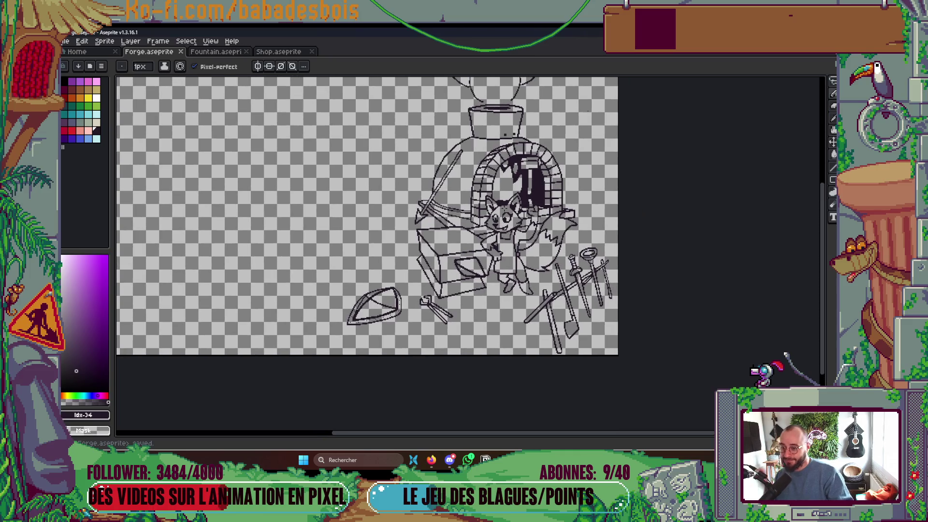
pyautogui.moveTo(565, 230); pyautogui.dragTo(563, 237)
pyautogui.scroll(3, 583, 179)
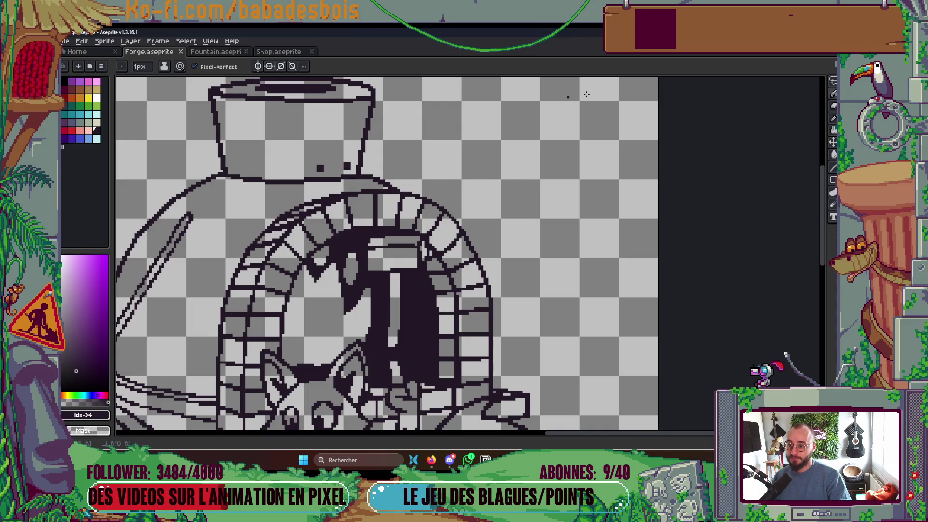
pyautogui.scroll(-3, 578, 137)
pyautogui.hotkey('ctrl', 's')
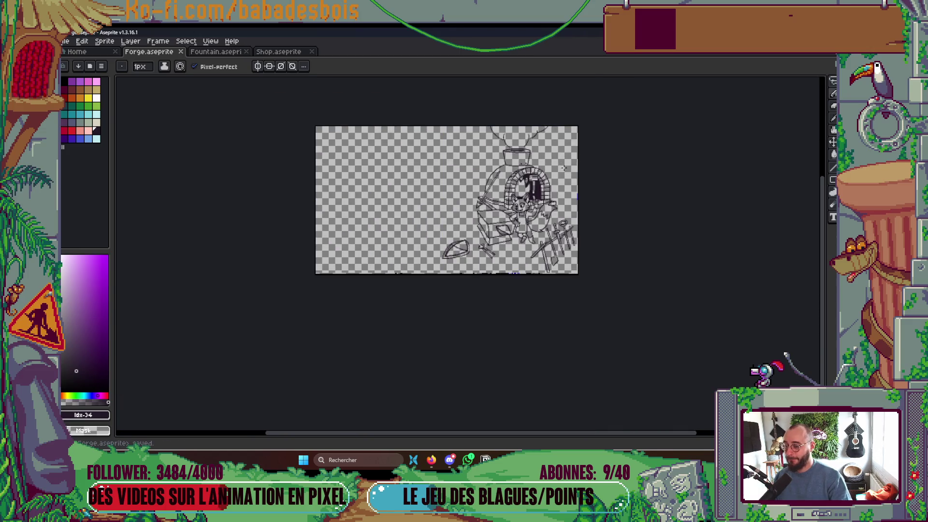
# - Add dark pixels to the sword hilt outline and save the fixes
pyautogui.scroll(1, 560, 174)
pyautogui.scroll(5, 403, 227)
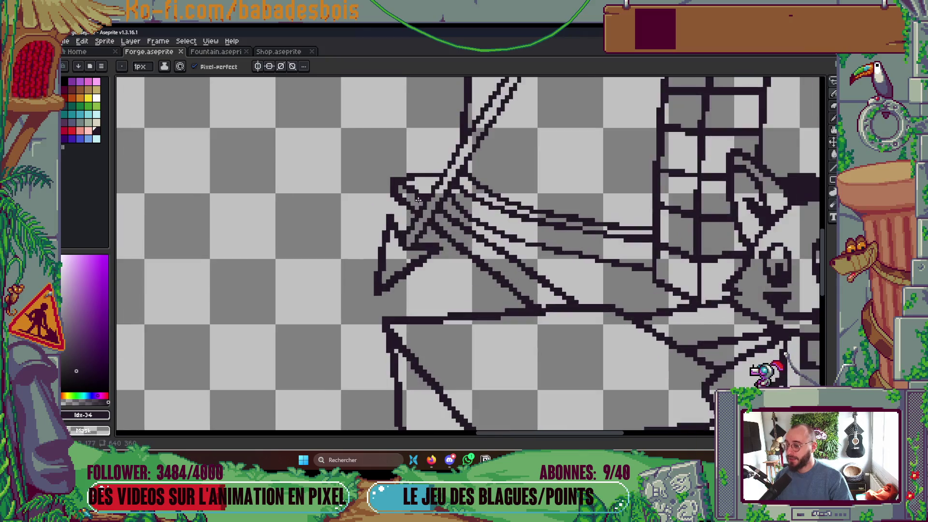
pyautogui.click(416, 180)
pyautogui.click(401, 172)
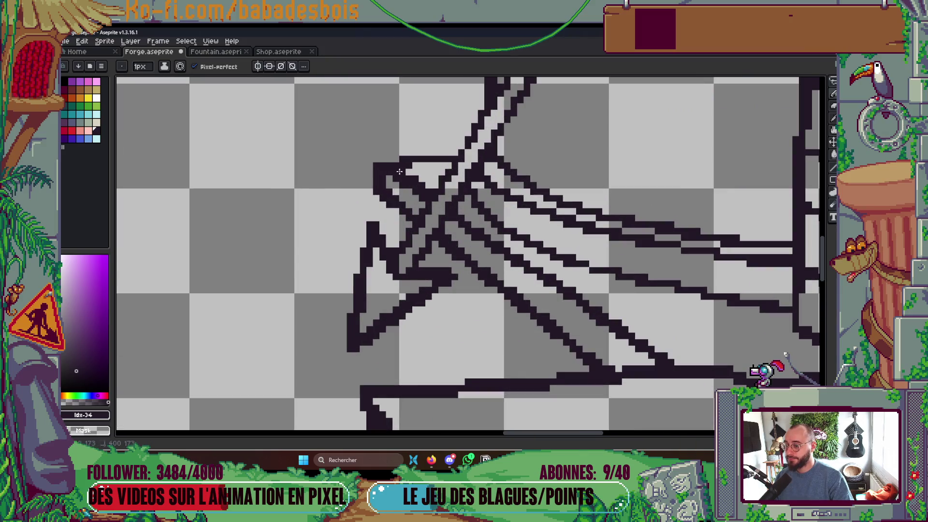
pyautogui.scroll(-3, 406, 210)
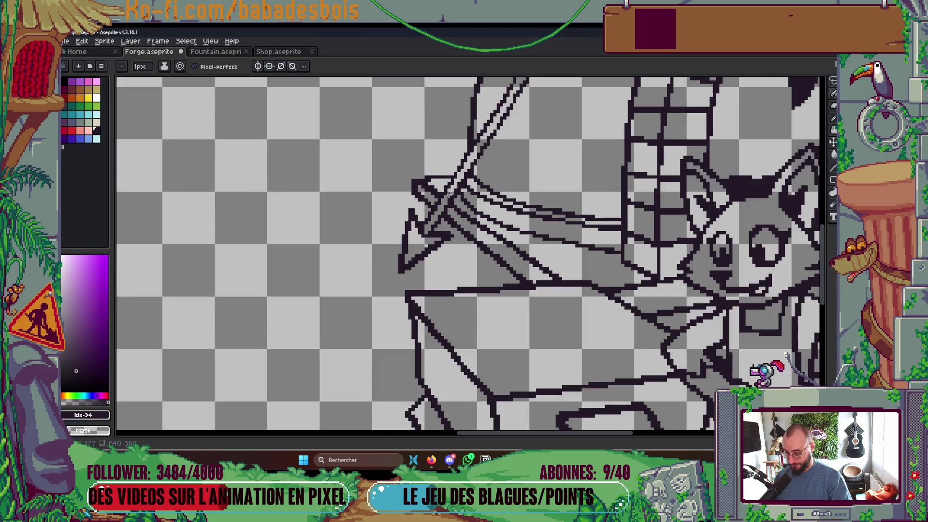
pyautogui.scroll(3, 561, 237)
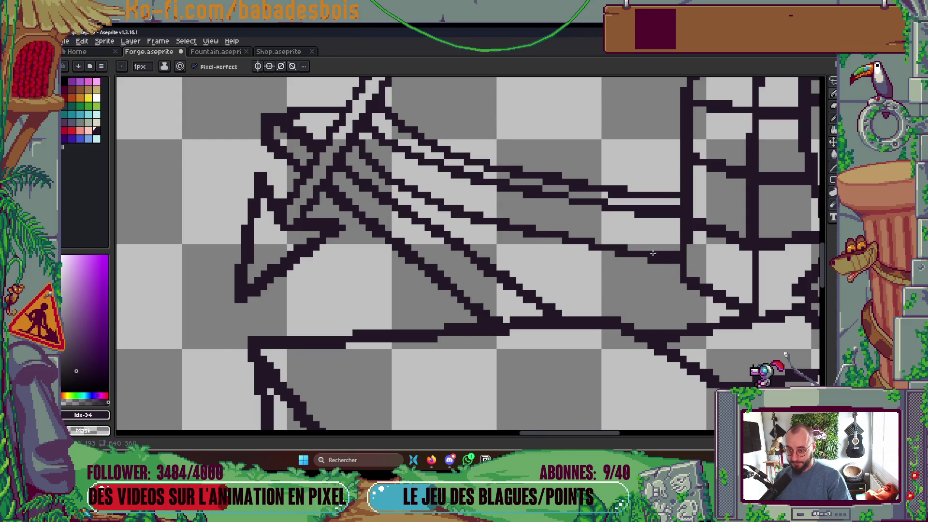
pyautogui.scroll(-5, 676, 256)
pyautogui.scroll(5, 672, 230)
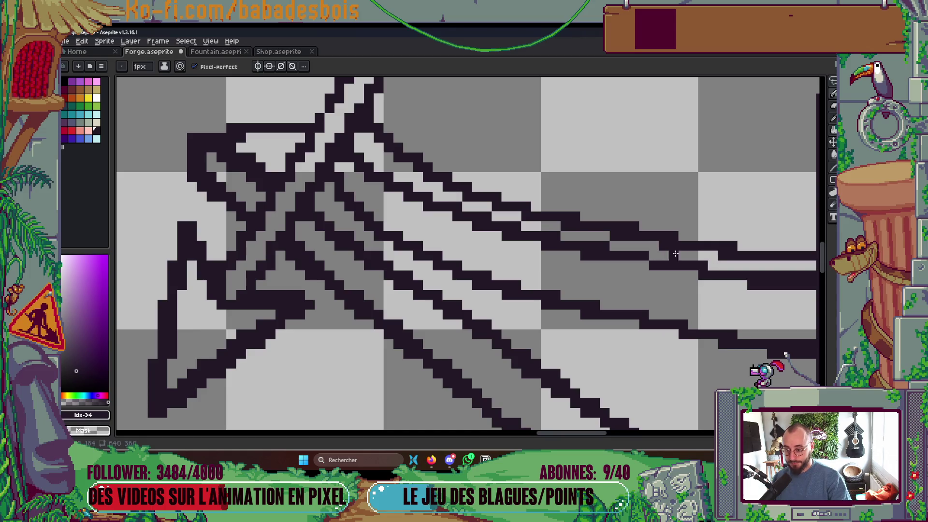
pyautogui.scroll(-5, 556, 227)
pyautogui.hotkey('ctrl', 's')
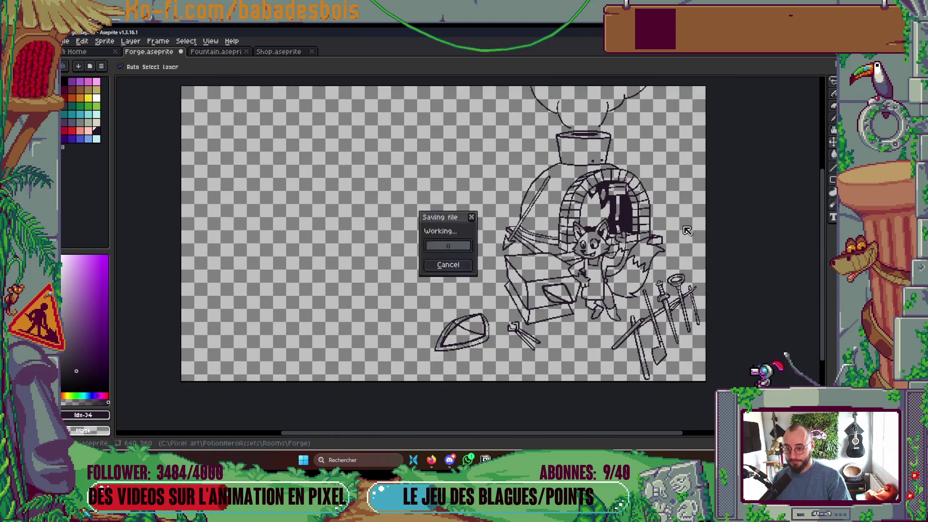
# - Inspect the forge arch up close and save Forge.aseprite
pyautogui.scroll(5, 626, 248)
pyautogui.scroll(-5, 626, 248)
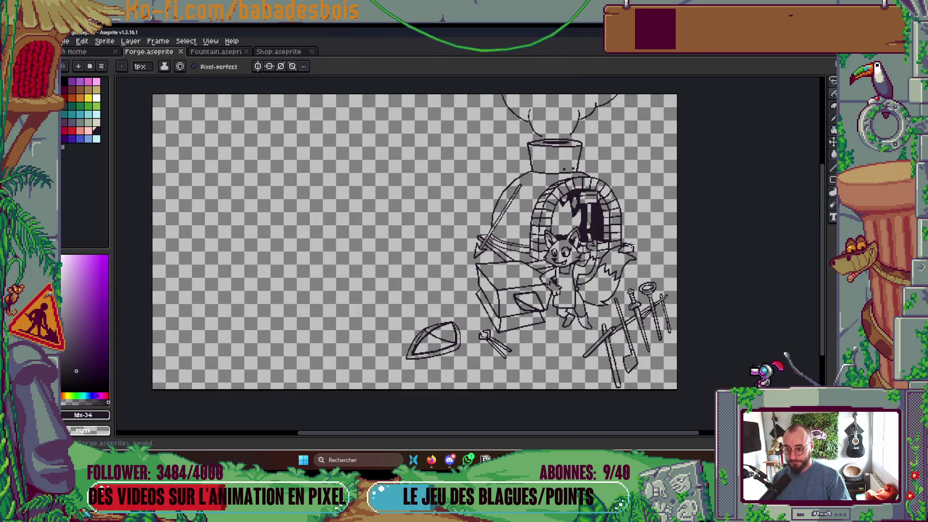
pyautogui.scroll(4, 561, 266)
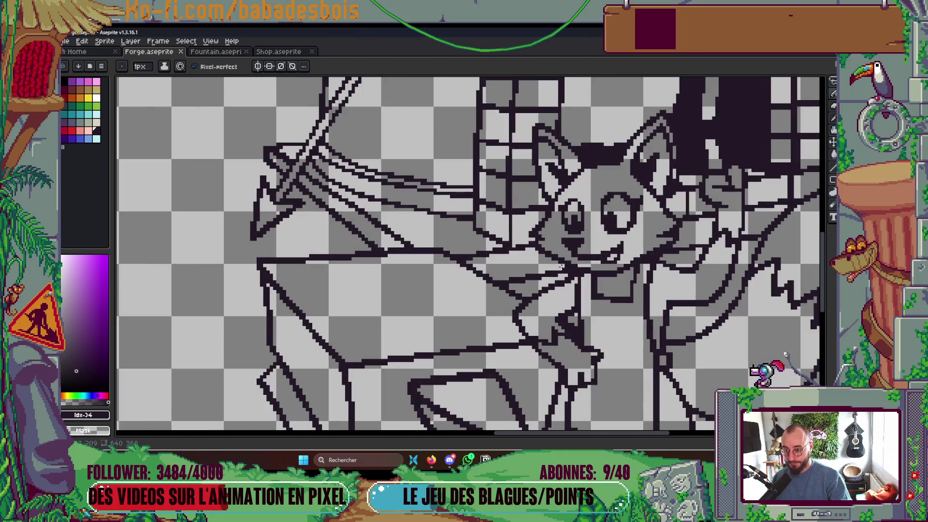
pyautogui.scroll(-2, 562, 266)
pyautogui.scroll(-1, 475, 251)
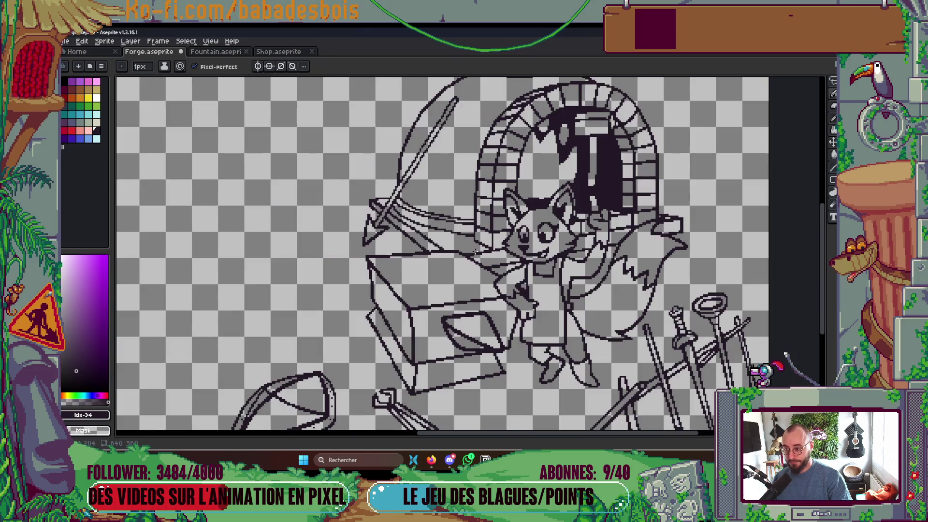
pyautogui.scroll(2, 429, 245)
pyautogui.scroll(1, 429, 259)
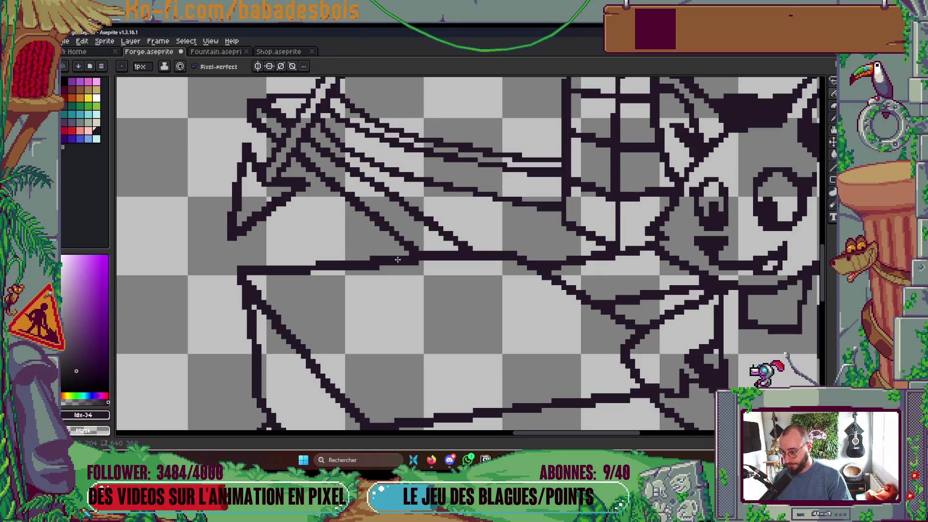
pyautogui.scroll(-3, 414, 252)
pyautogui.scroll(1, 420, 257)
pyautogui.scroll(3, 419, 257)
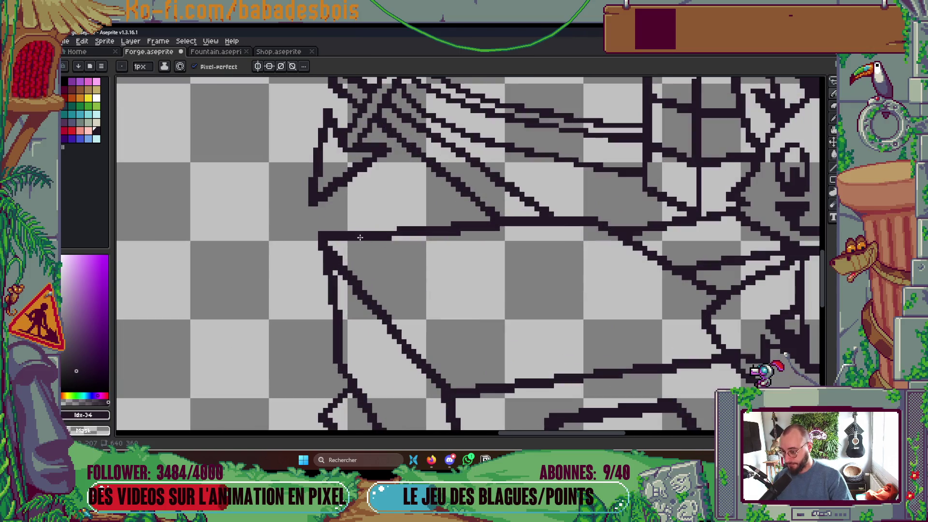
pyautogui.scroll(-1, 343, 240)
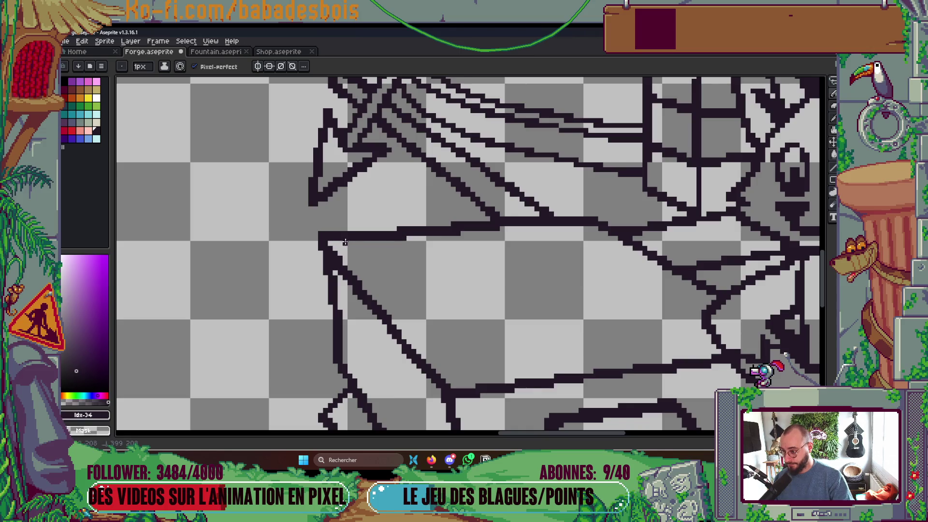
pyautogui.scroll(-4, 371, 204)
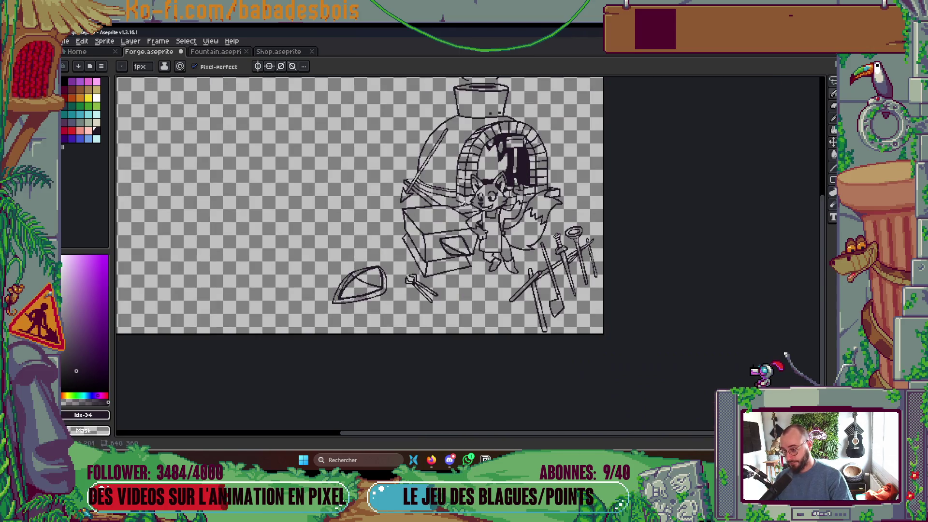
pyautogui.hotkey('ctrl', 's')
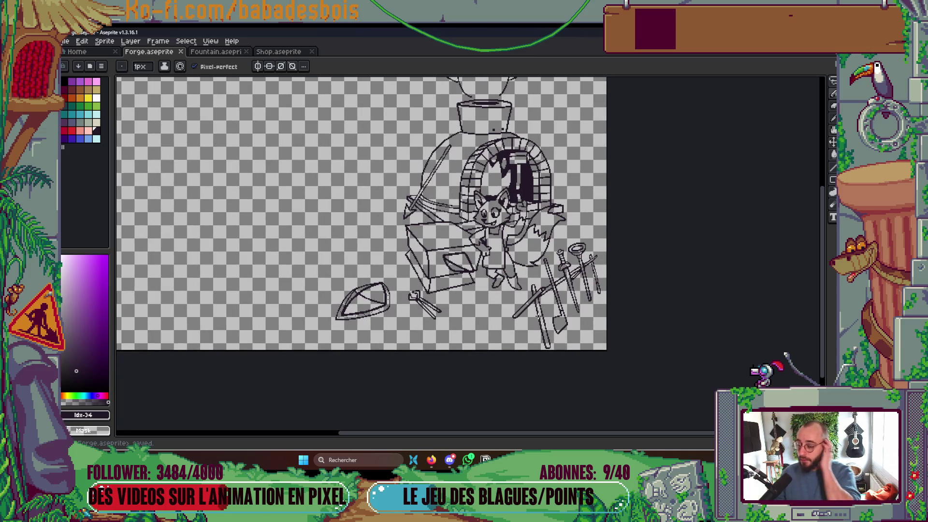
# - Add a dark pixel in the arch's doorway and save the sprite
pyautogui.scroll(1, 552, 281)
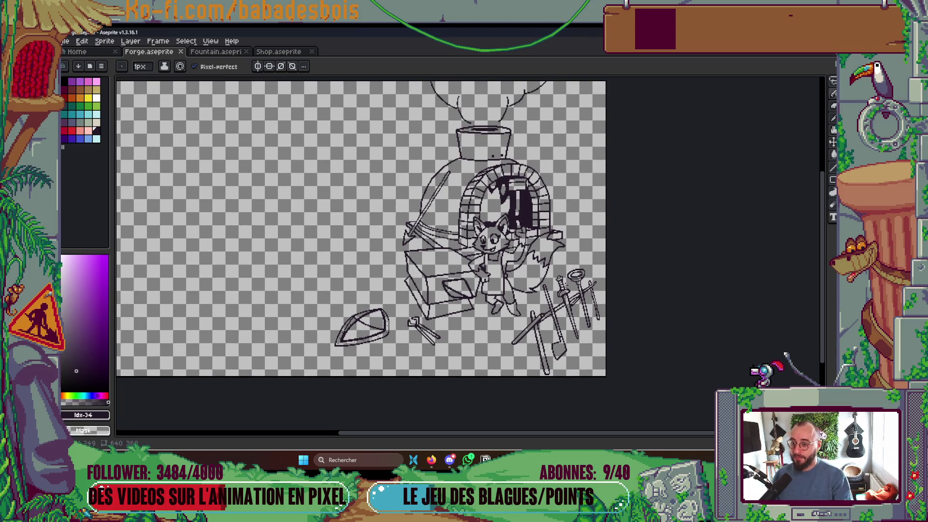
pyautogui.scroll(2, 539, 195)
pyautogui.scroll(1, 539, 196)
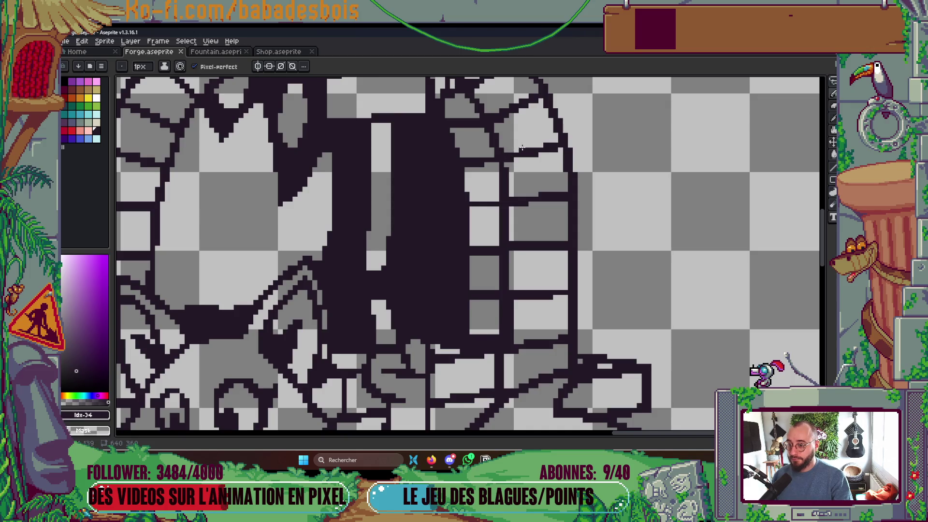
pyautogui.scroll(-4, 532, 181)
pyautogui.scroll(5, 532, 181)
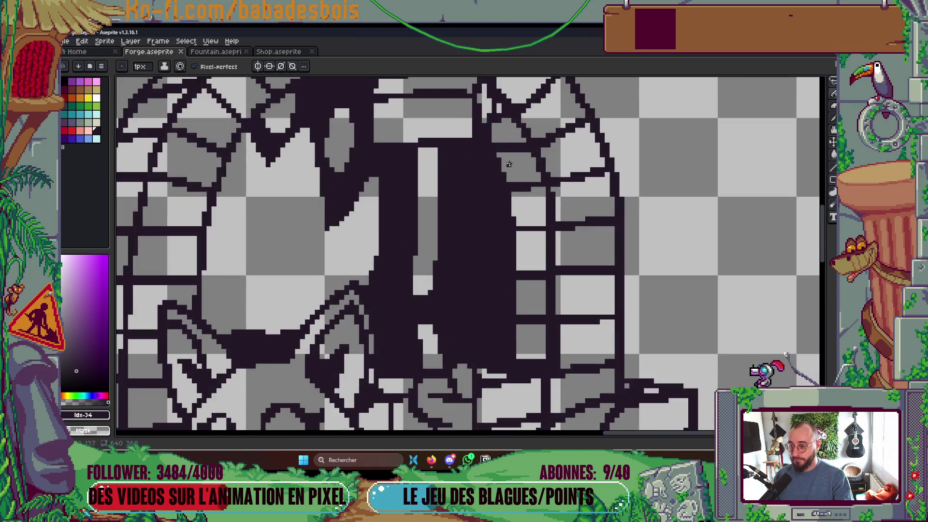
pyautogui.click(501, 165)
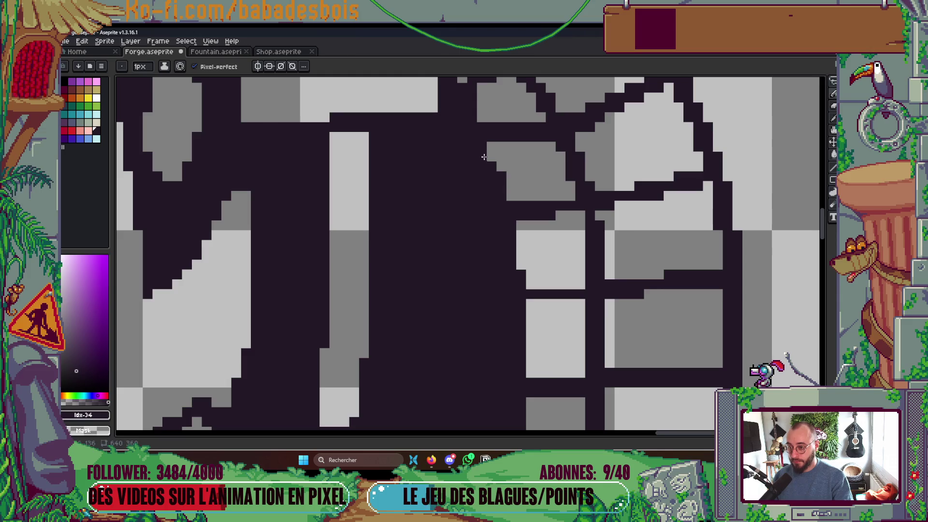
pyautogui.scroll(-3, 484, 171)
pyautogui.scroll(1, 484, 171)
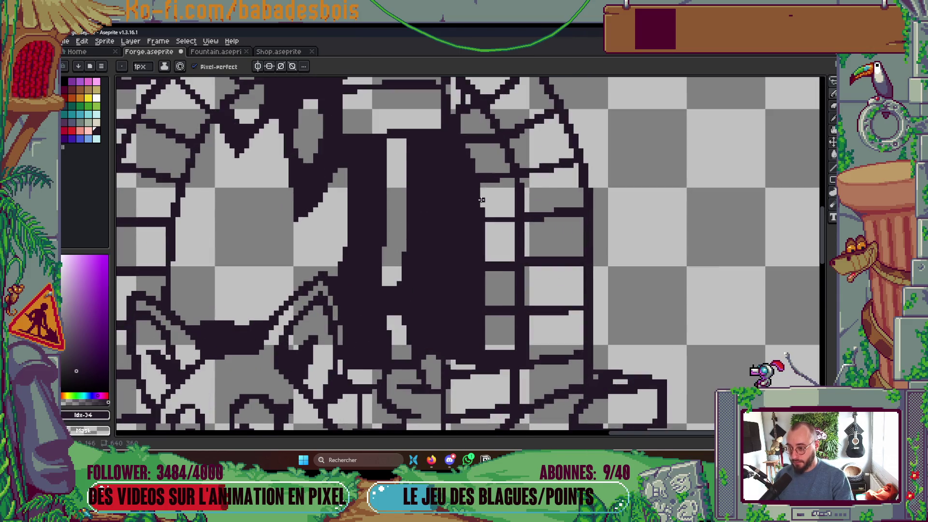
pyautogui.scroll(1, 481, 217)
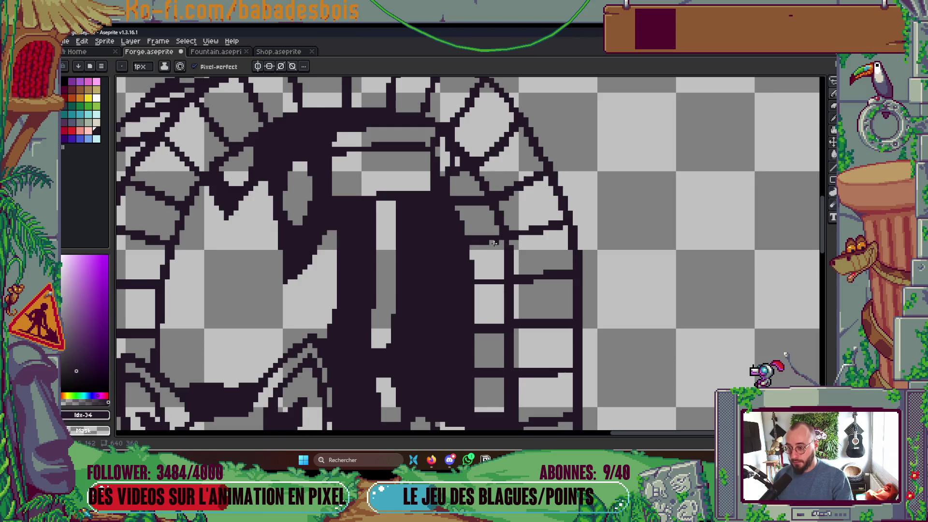
pyautogui.scroll(-3, 480, 237)
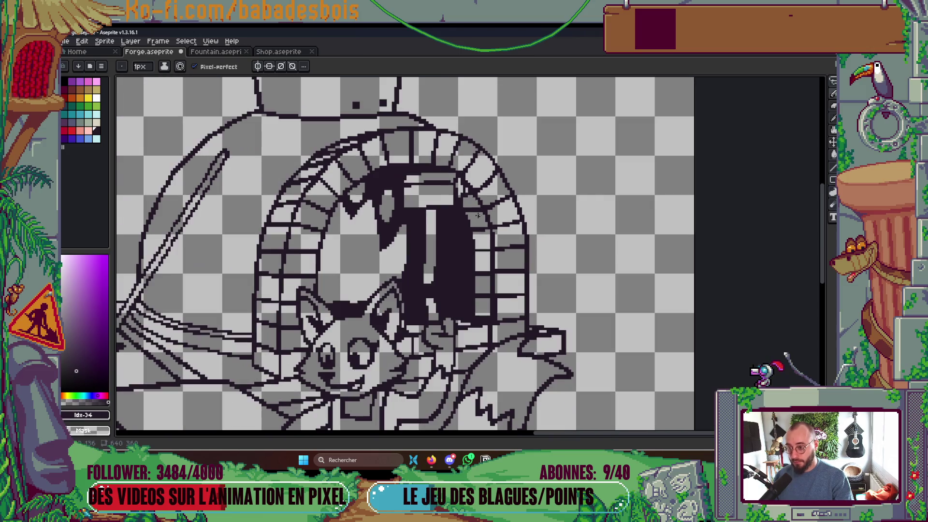
pyautogui.scroll(3, 495, 189)
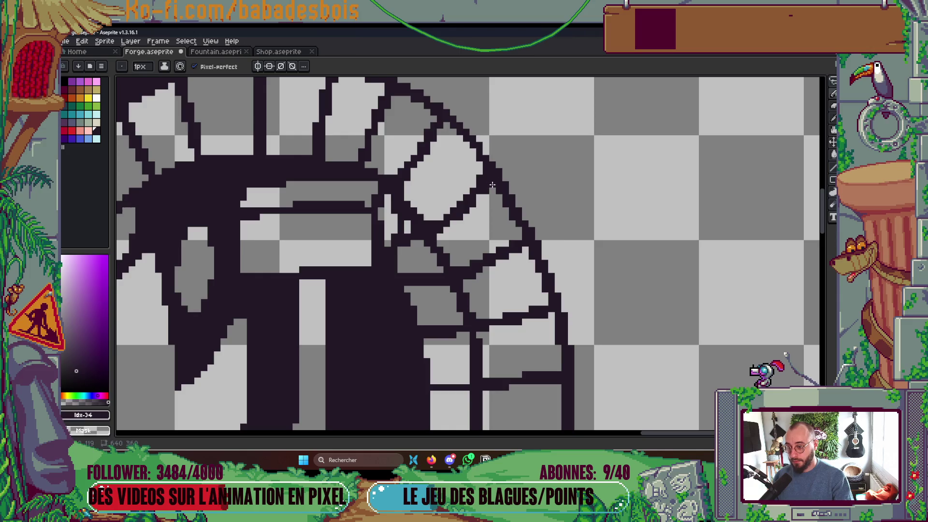
pyautogui.scroll(-3, 453, 221)
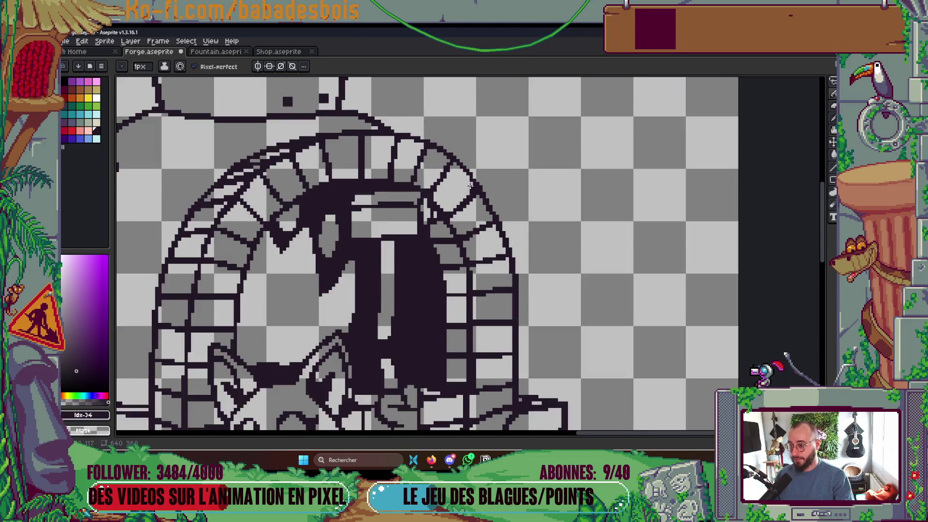
pyautogui.hotkey('ctrl', 's')
# - Save the Forge sprite once more after a final zoom check
pyautogui.scroll(3, 451, 163)
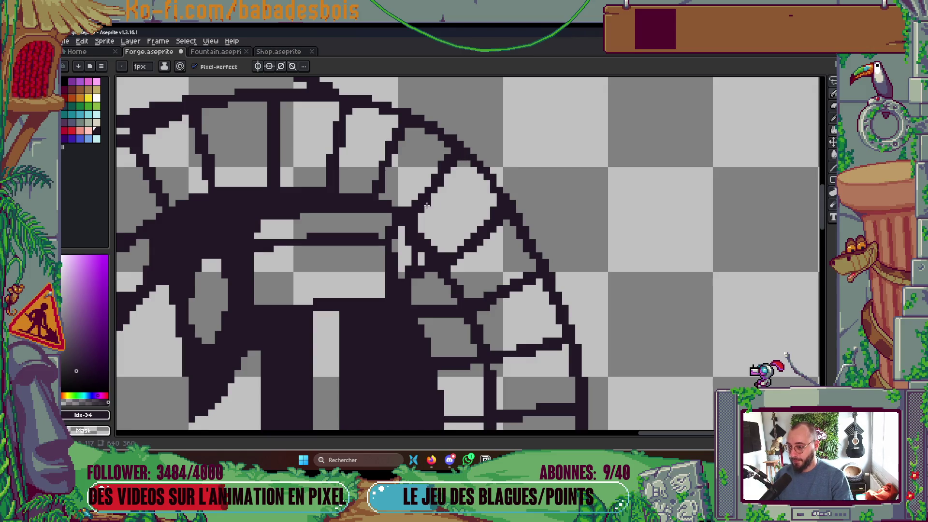
pyautogui.scroll(-3, 417, 218)
pyautogui.hotkey('ctrl', 's')
pyautogui.scroll(-2, 392, 218)
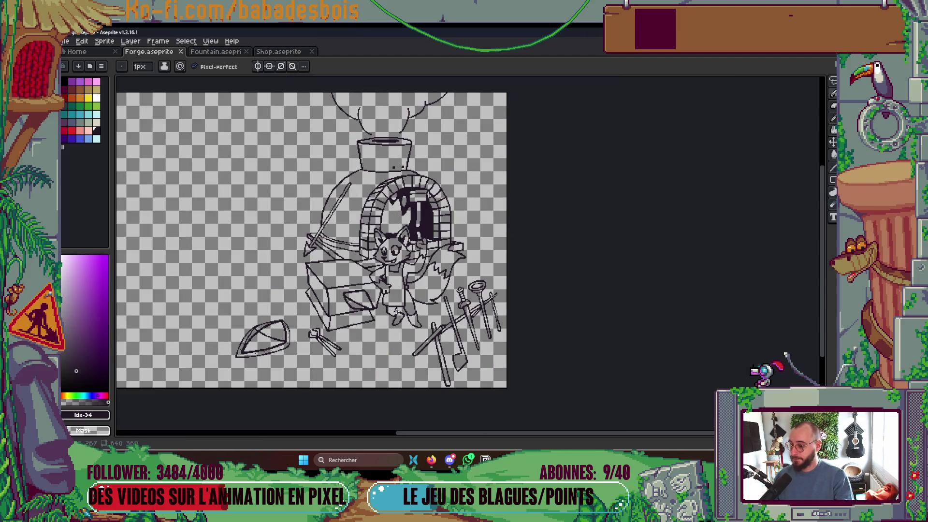
# - Zoom in on the fox's face and save Forge.aseprite twice
pyautogui.scroll(6, 405, 192)
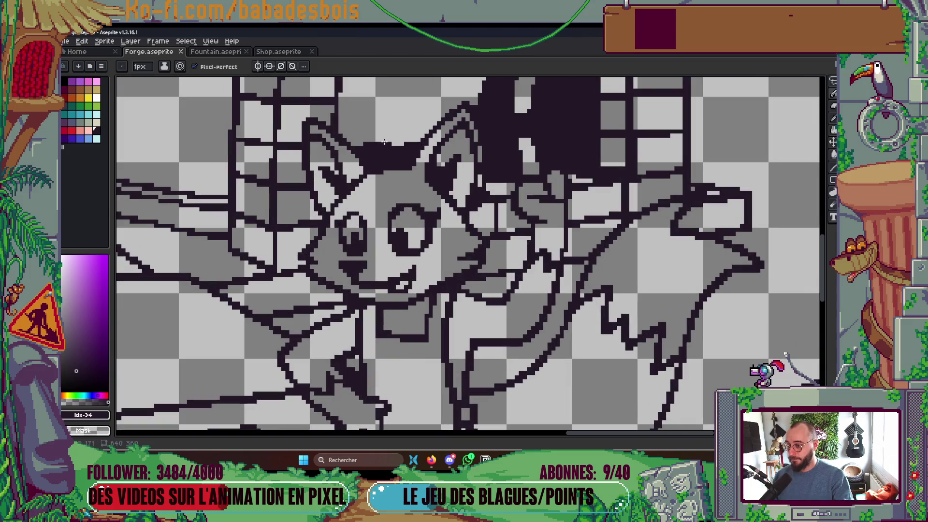
pyautogui.scroll(-2, 406, 143)
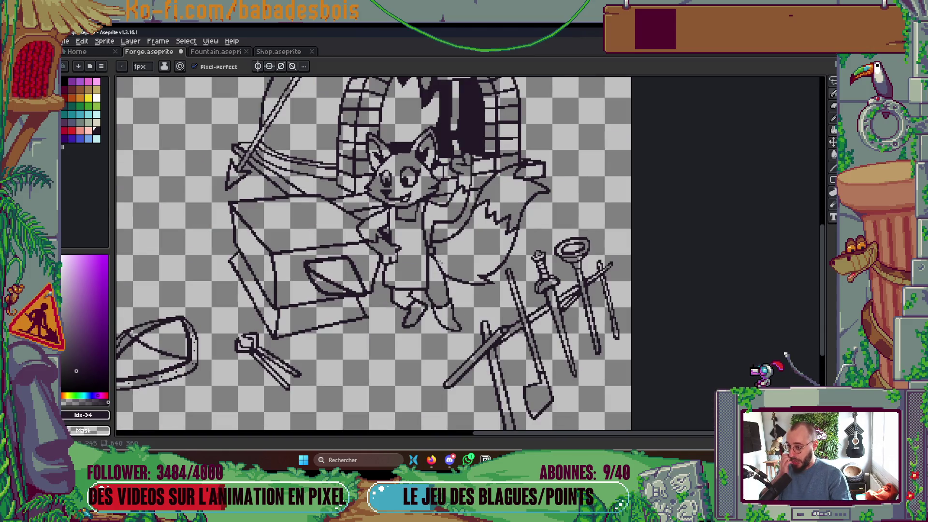
pyautogui.scroll(4, 436, 145)
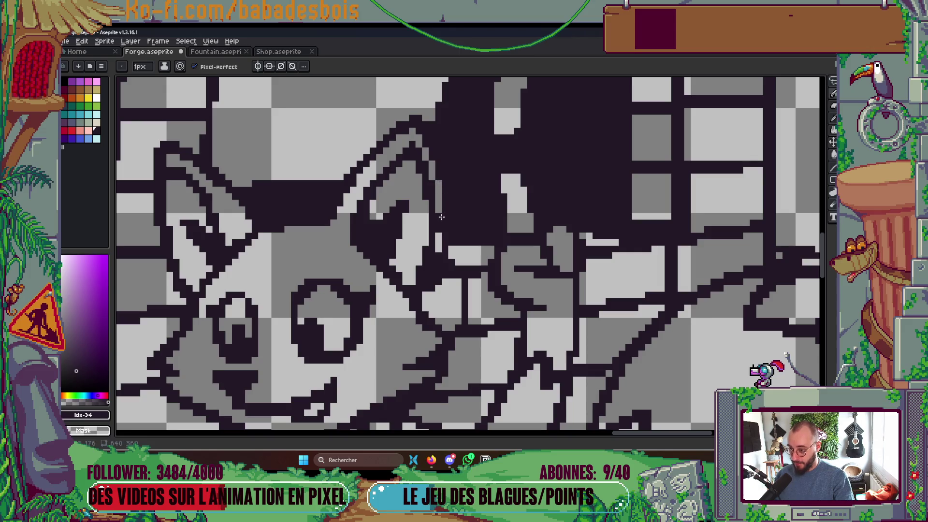
pyautogui.scroll(-5, 438, 217)
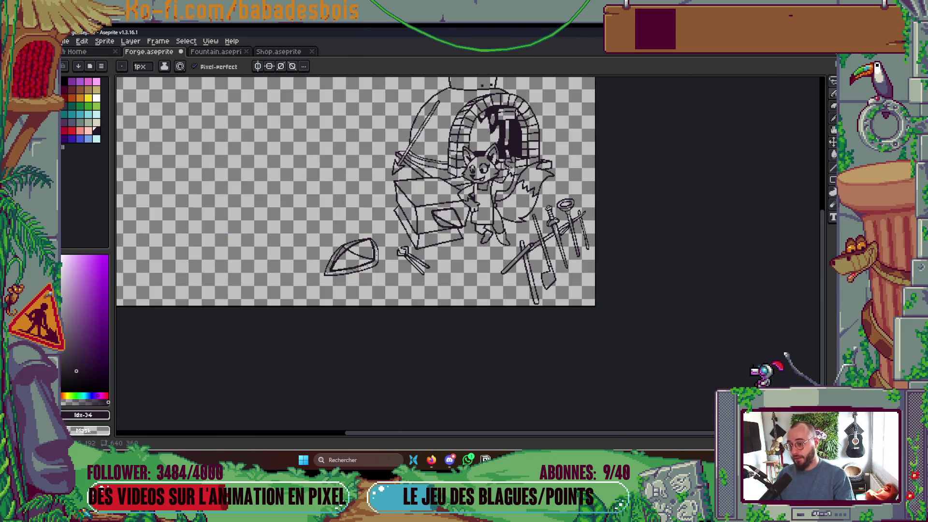
pyautogui.hotkey('ctrl', 's')
pyautogui.scroll(5, 490, 149)
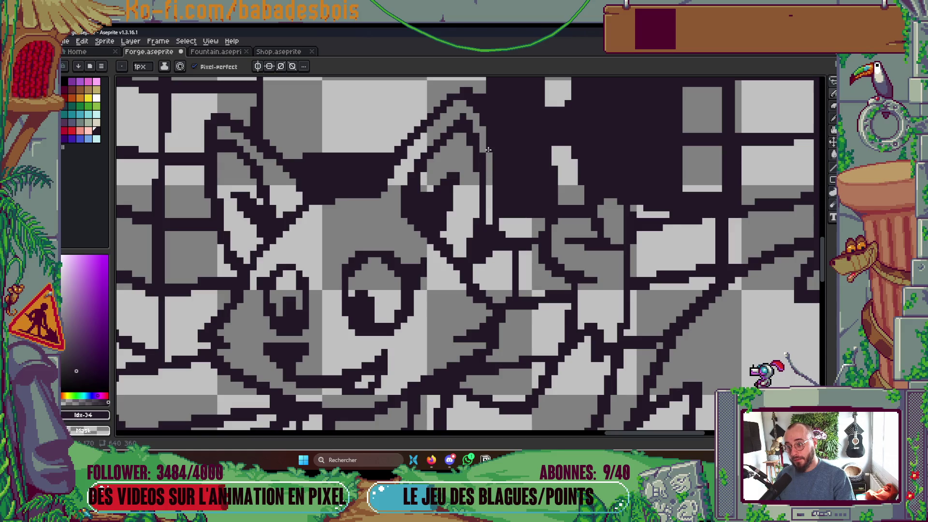
pyautogui.scroll(-3, 484, 173)
pyautogui.hotkey('ctrl', 's')
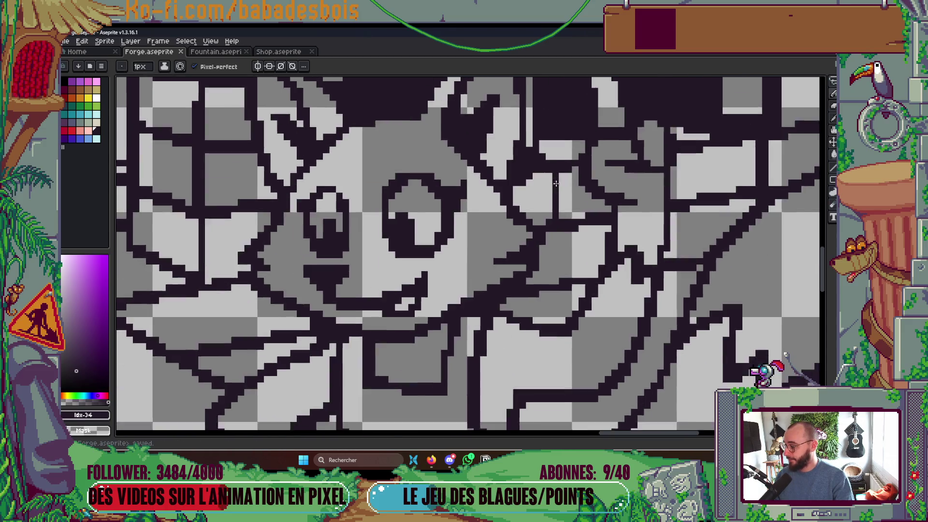
# - Paint a light-grey pixel beside the fox's ear and save
pyautogui.scroll(3, 541, 233)
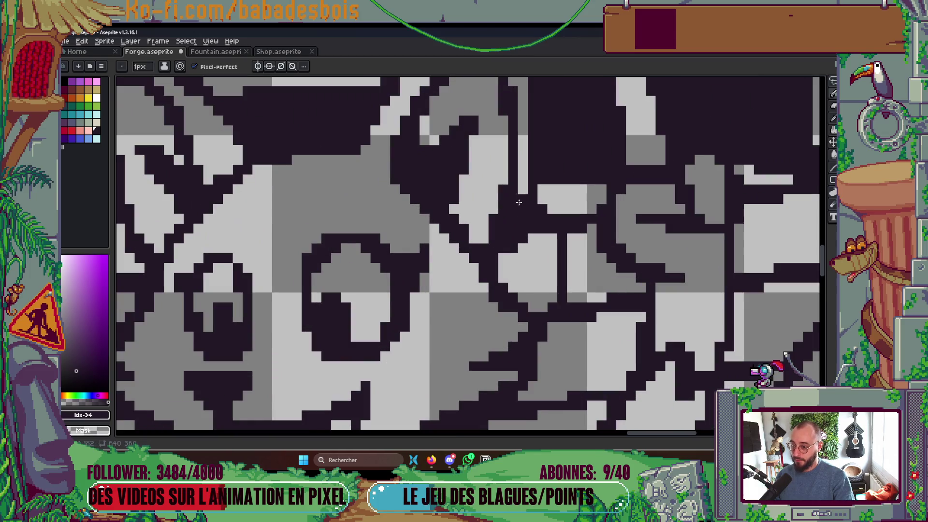
pyautogui.click(513, 213)
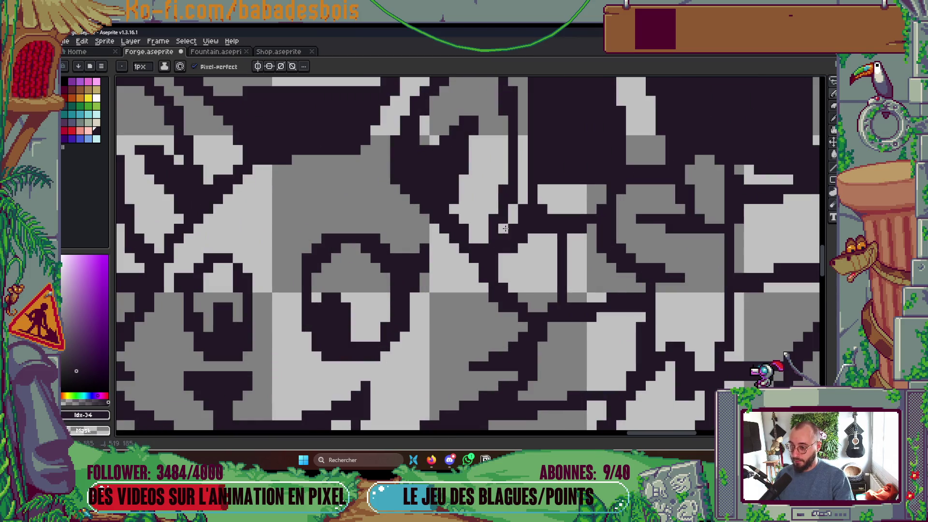
pyautogui.scroll(-5, 474, 237)
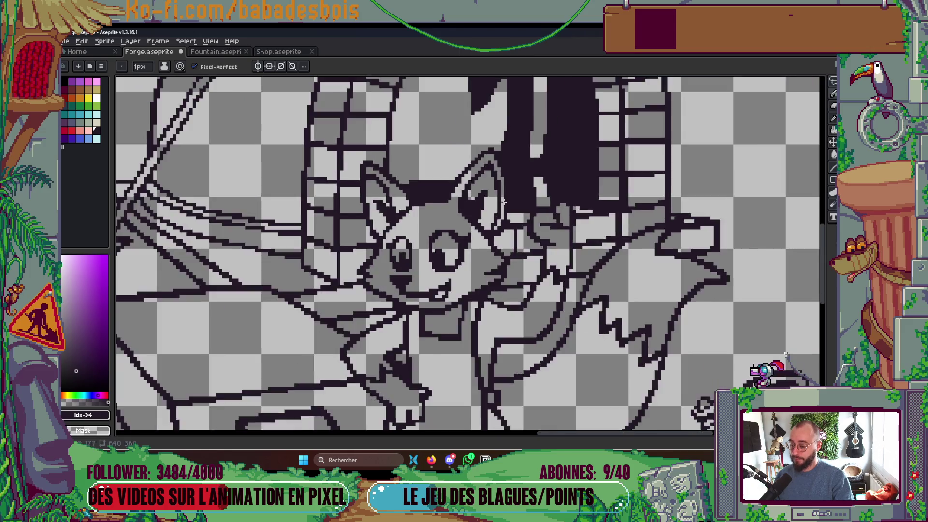
pyautogui.hotkey('ctrl', 's')
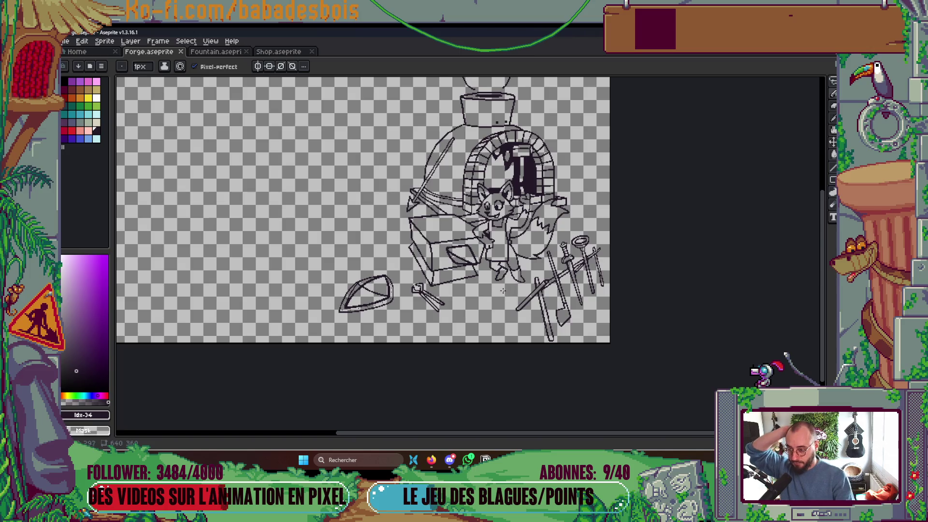
# - Look over the finished forge line art and save it again
pyautogui.scroll(2, 513, 292)
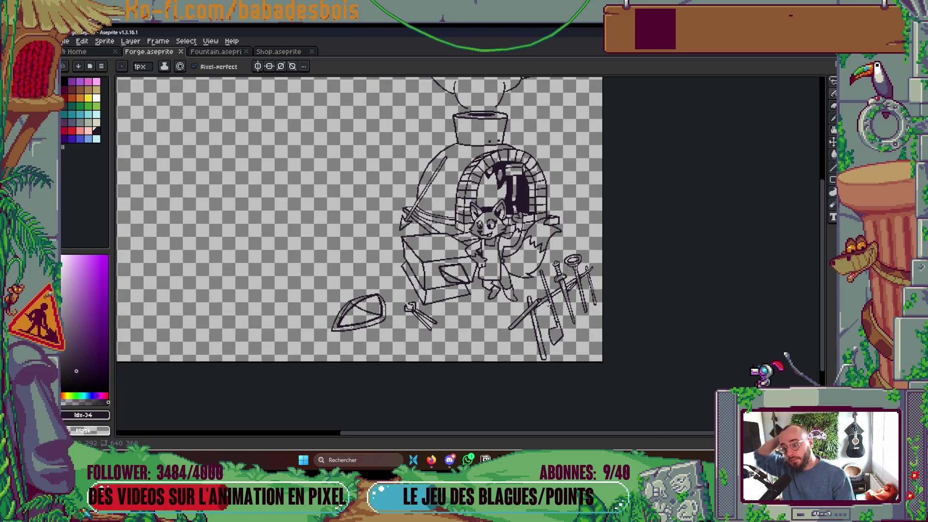
pyautogui.scroll(2, 508, 217)
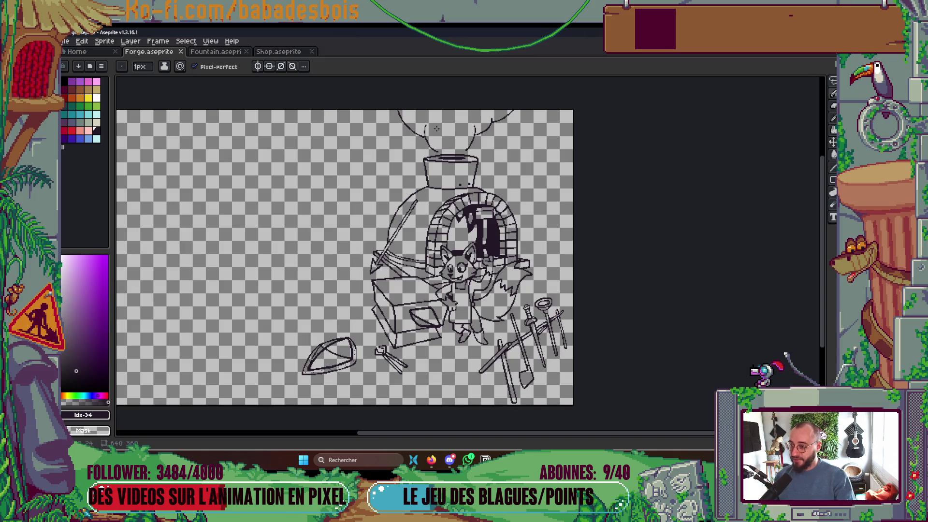
pyautogui.scroll(5, 425, 123)
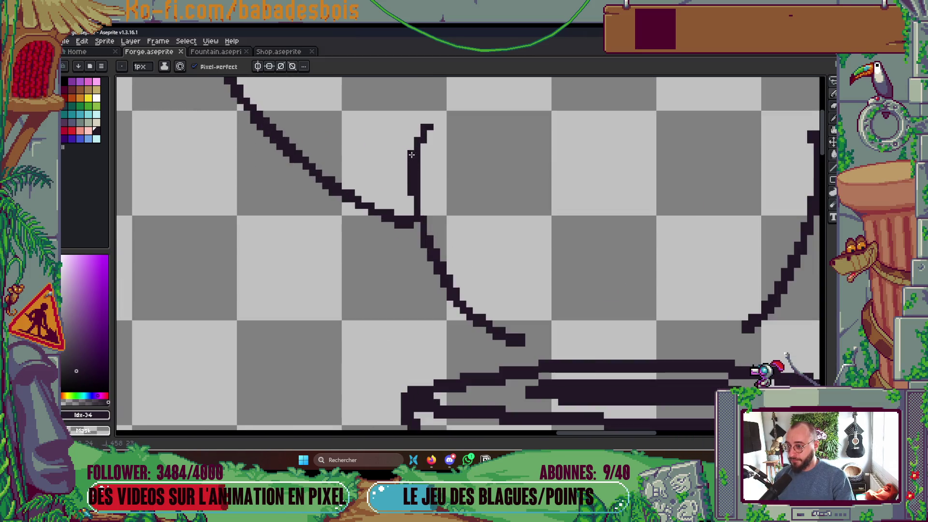
pyautogui.scroll(-5, 437, 211)
pyautogui.hotkey('ctrl', 's')
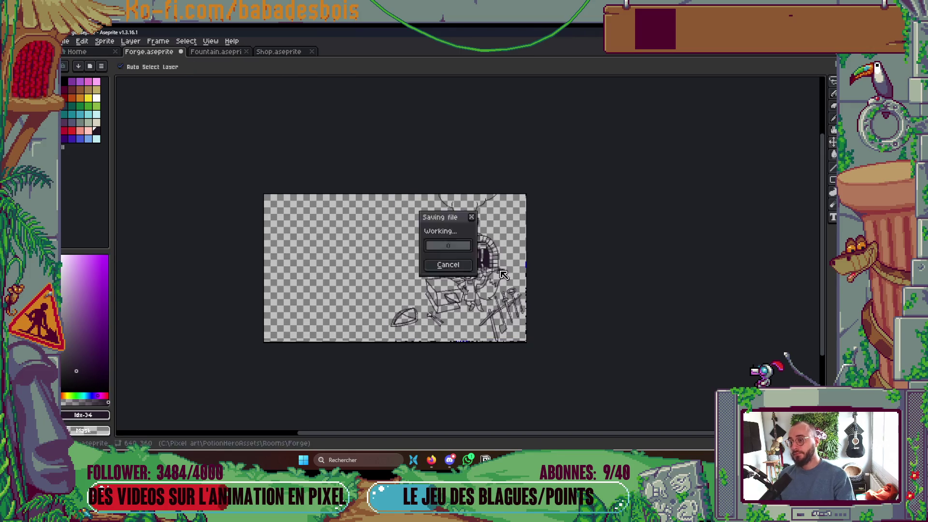
pyautogui.scroll(1, 436, 212)
pyautogui.moveTo(490, 236); pyautogui.dragTo(496, 231)
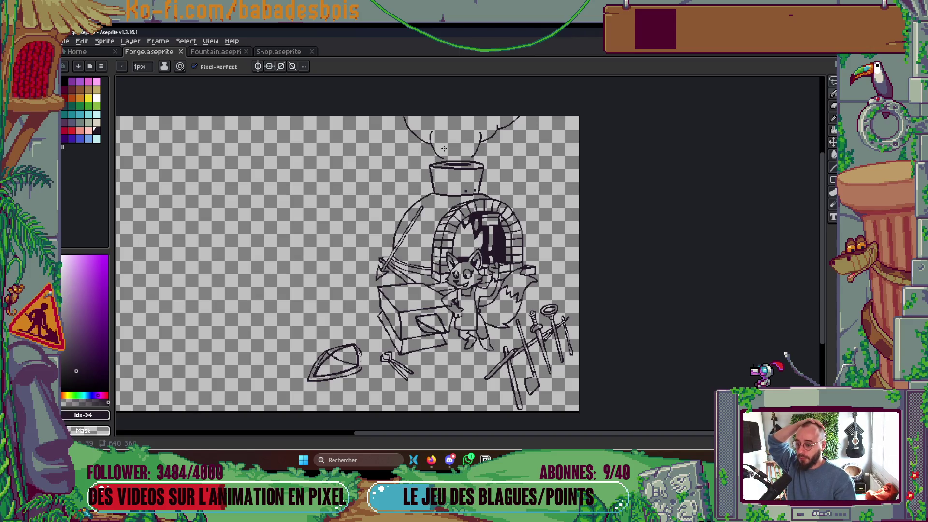
pyautogui.scroll(5, 478, 273)
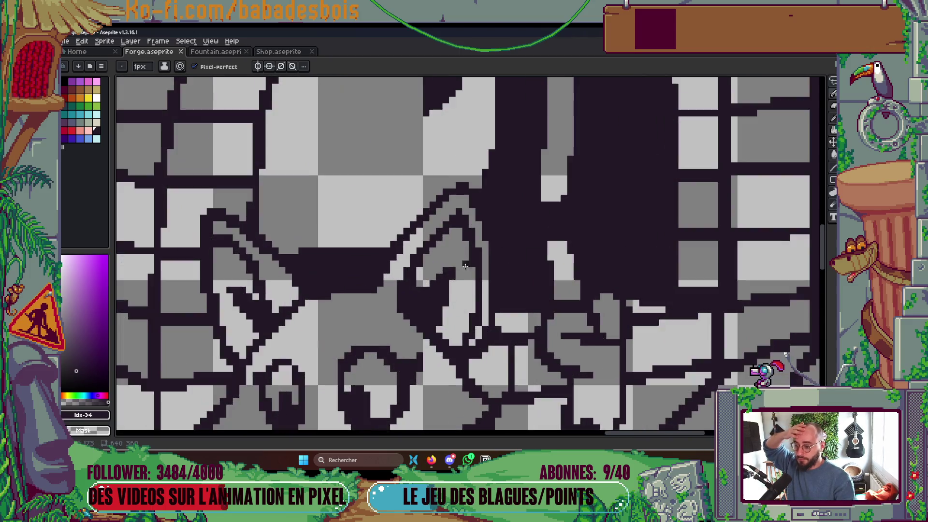
pyautogui.scroll(-3, 478, 273)
pyautogui.scroll(3, 333, 237)
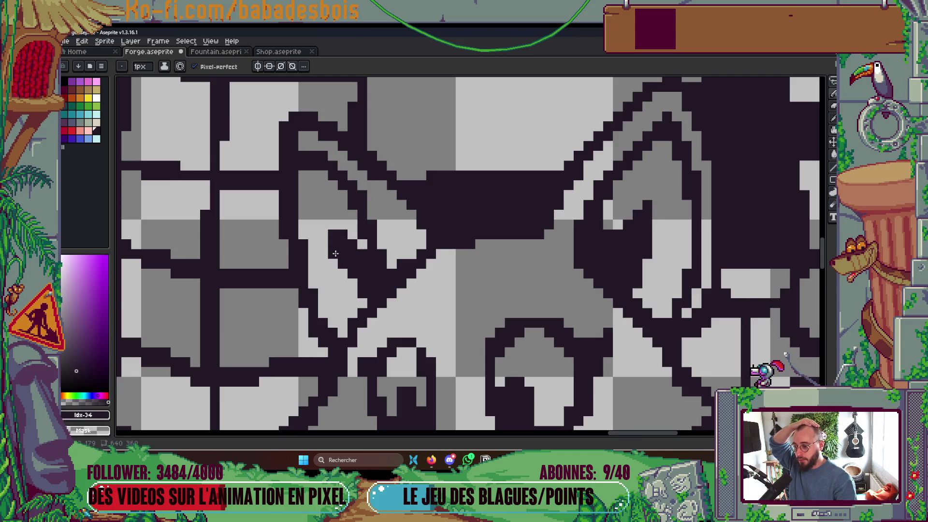
pyautogui.scroll(-5, 336, 253)
pyautogui.scroll(-3, 481, 280)
pyautogui.scroll(2, 481, 281)
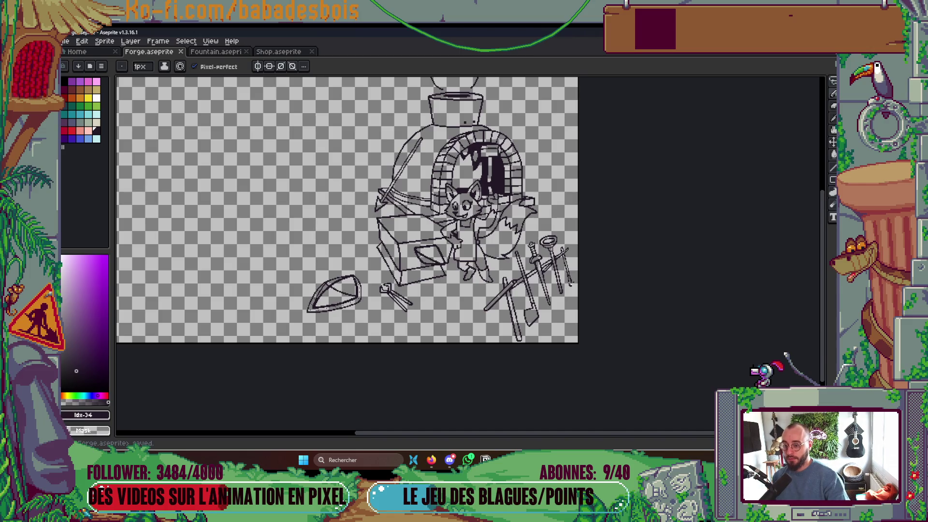
pyautogui.scroll(4, 562, 272)
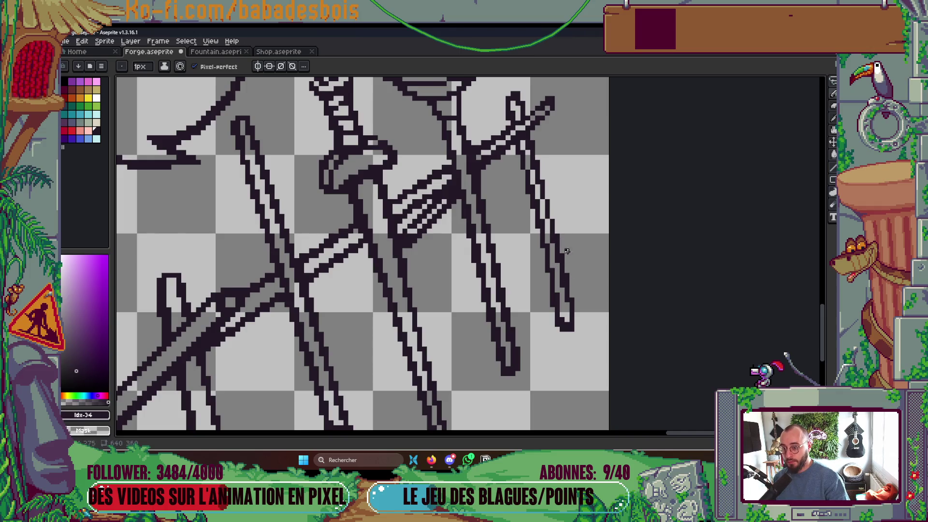
# - Save Forge.aseprite and add pixels to the weapon rack's sword tip
pyautogui.scroll(-4, 567, 251)
pyautogui.hotkey('ctrl', 's')
pyautogui.scroll(4, 556, 210)
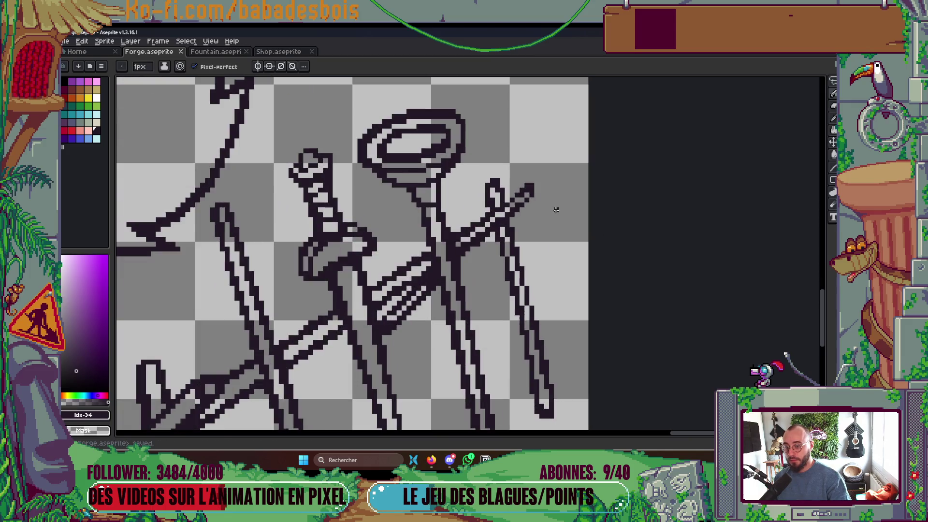
pyautogui.click(530, 199)
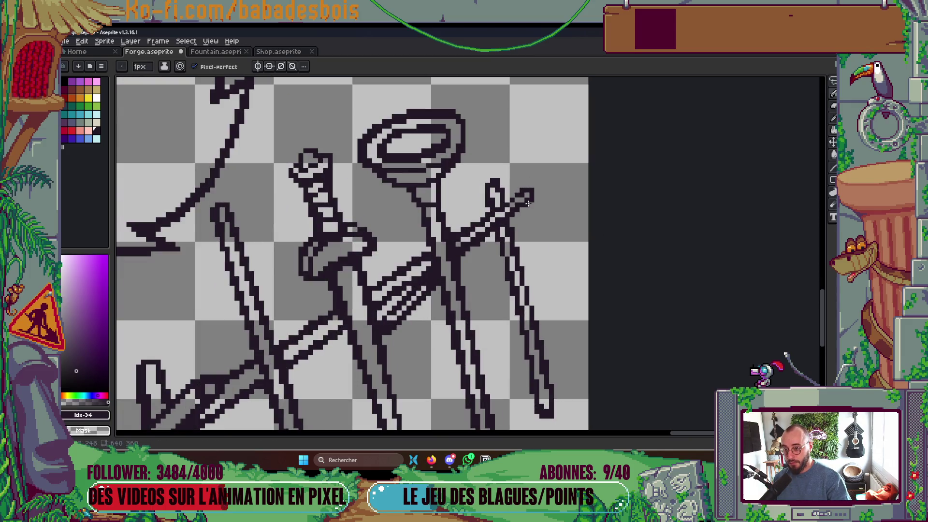
pyautogui.scroll(-4, 517, 214)
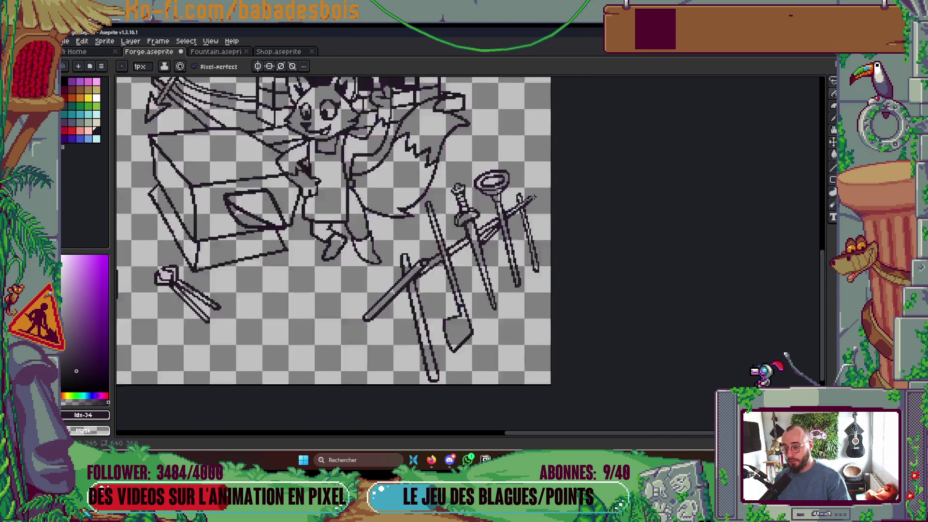
pyautogui.hotkey('ctrl', 's')
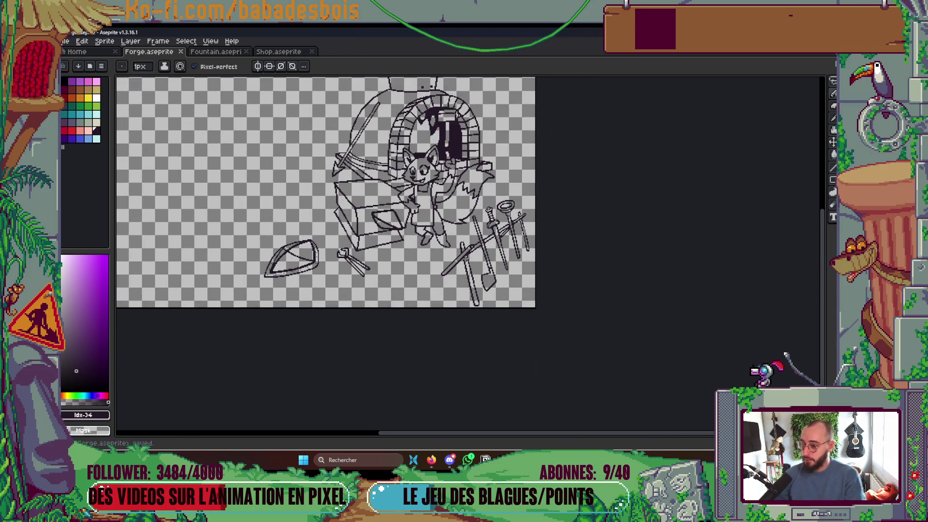
# - Save again, then undo to remove the shield, tongs and weapon rack
pyautogui.scroll(5, 464, 198)
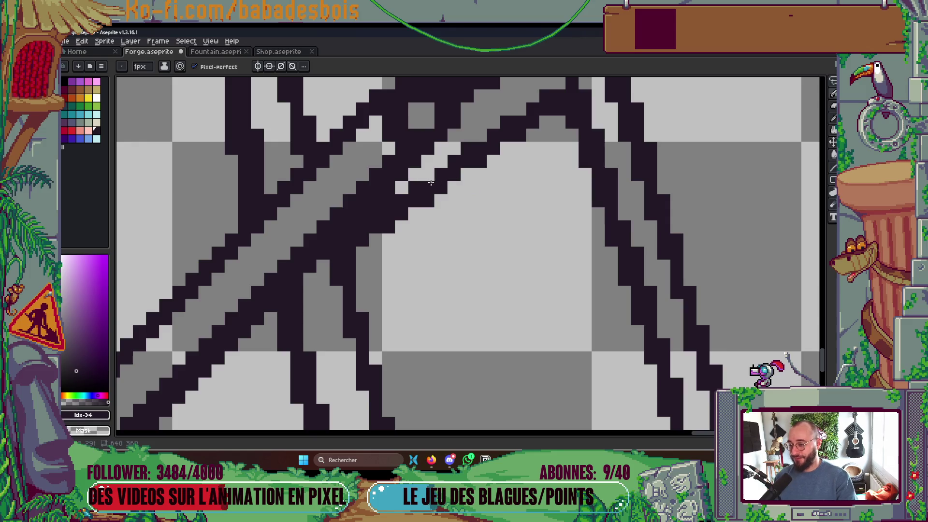
pyautogui.scroll(-5, 433, 175)
pyautogui.hotkey('ctrl', 's')
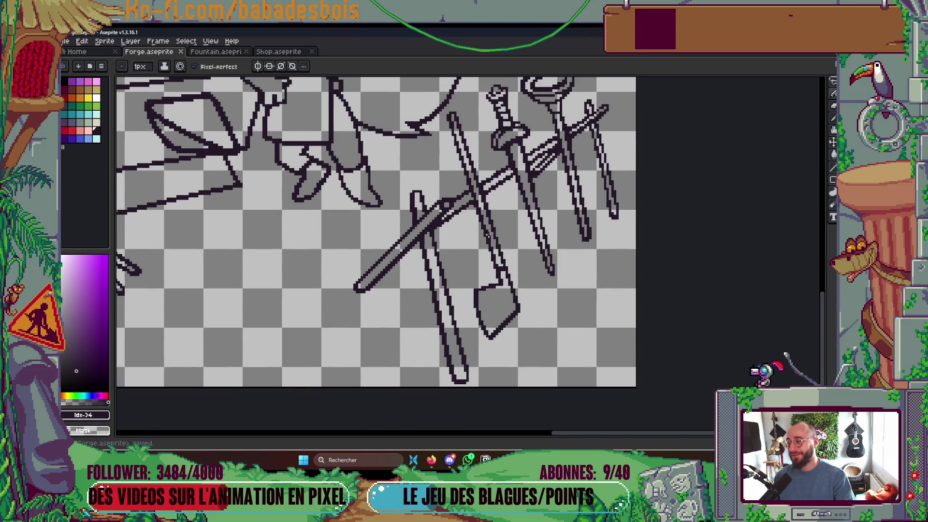
pyautogui.scroll(2, 517, 230)
pyautogui.scroll(-2, 599, 235)
pyautogui.hotkey('ctrl', 'z')
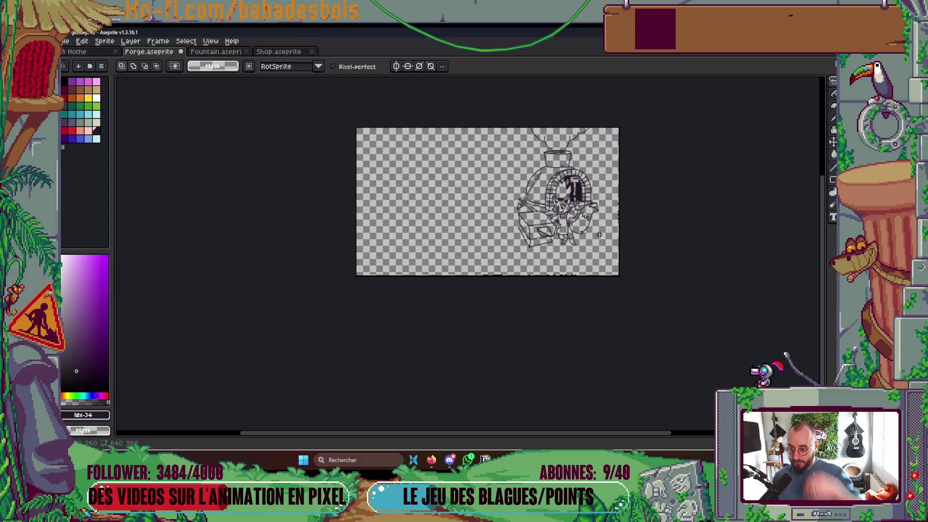
# - Start the anvil selection with marquee rectangles over its top edge and body
pyautogui.scroll(4, 600, 235)
pyautogui.scroll(-1, 551, 319)
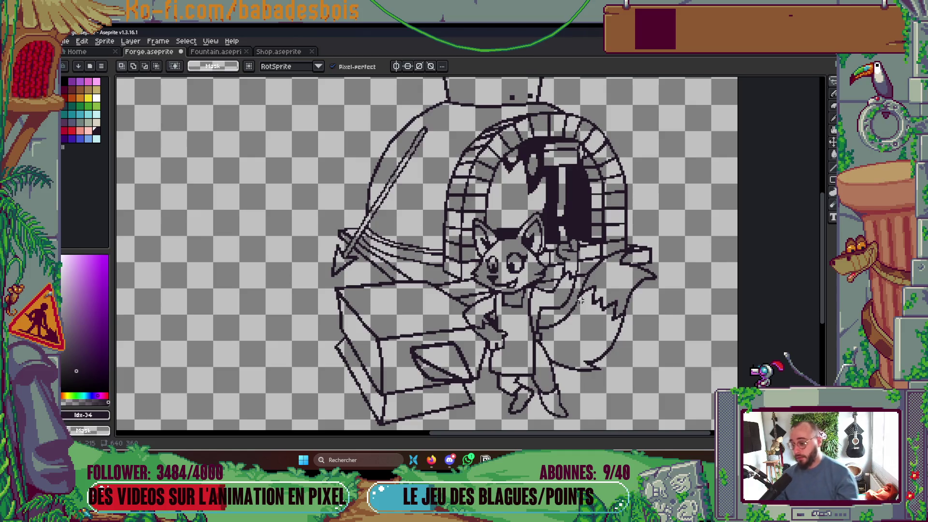
pyautogui.scroll(2, 463, 285)
pyautogui.scroll(1, 421, 224)
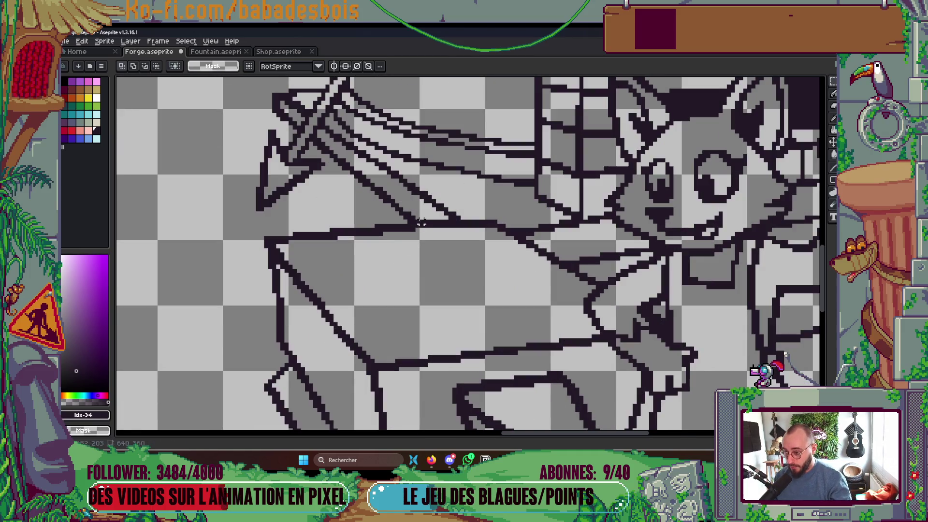
pyautogui.moveTo(408, 221); pyautogui.dragTo(509, 245)
pyautogui.scroll(-3, 387, 203)
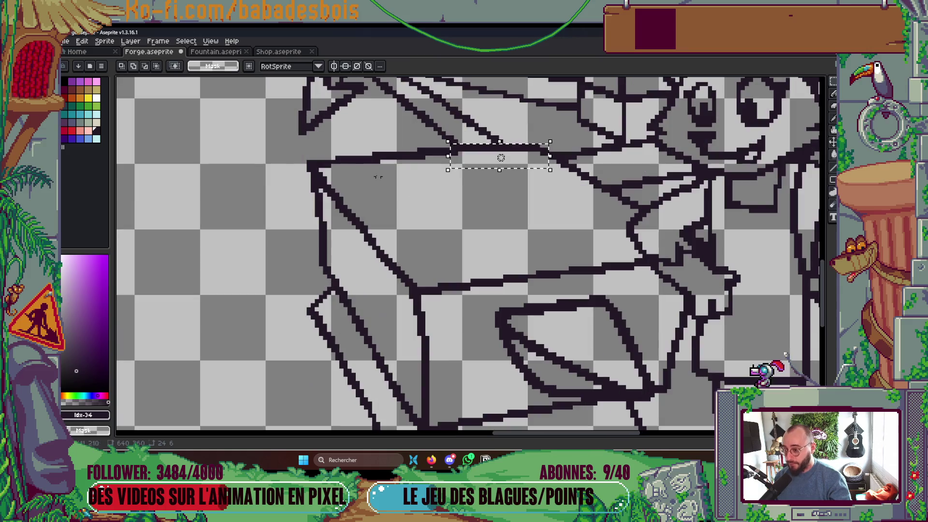
pyautogui.moveTo(277, 151)
pyautogui.mouseDown()
pyautogui.moveTo(425, 428)
pyautogui.moveTo(445, 428)
pyautogui.moveTo(467, 344)
pyautogui.mouseUp()
pyautogui.moveTo(345, 275)
pyautogui.mouseDown()
pyautogui.moveTo(460, 373)
pyautogui.moveTo(639, 429)
pyautogui.moveTo(578, 382)
pyautogui.mouseUp()
pyautogui.moveTo(402, 185); pyautogui.dragTo(290, 261)
pyautogui.scroll(2, 285, 263)
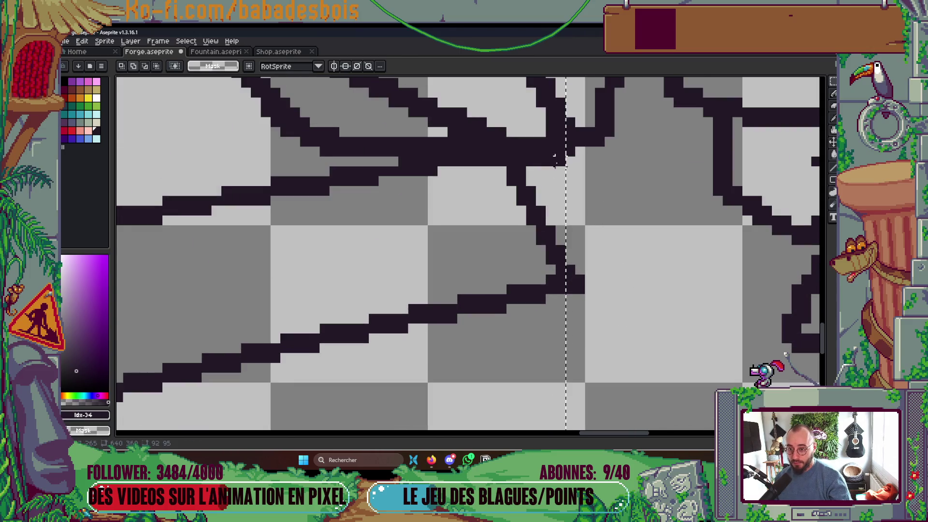
pyautogui.moveTo(457, 230); pyautogui.dragTo(493, 327)
pyautogui.scroll(2, 496, 242)
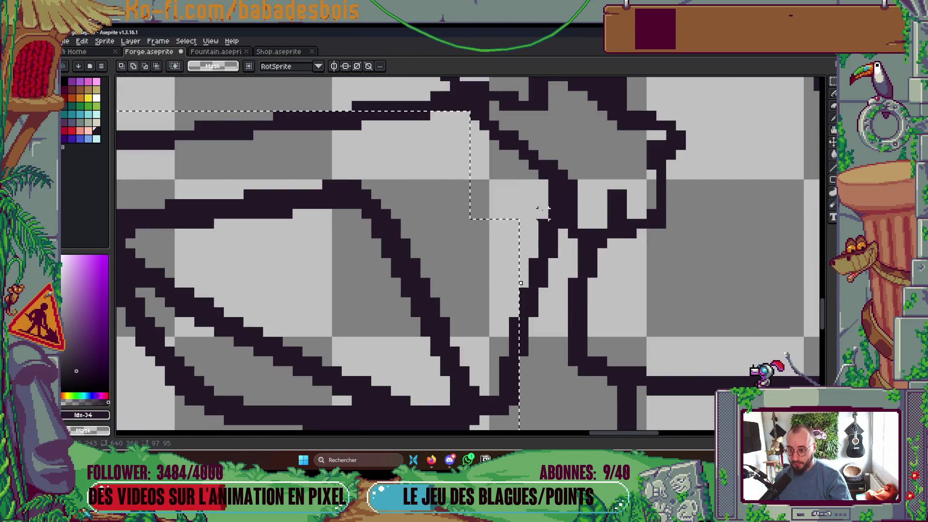
pyautogui.moveTo(520, 199)
pyautogui.mouseDown()
pyautogui.moveTo(560, 291)
pyautogui.moveTo(560, 181)
pyautogui.moveTo(560, 283)
pyautogui.mouseUp()
# - Add the anvil's upper-left area and lid line to the selection, then cut it out
pyautogui.scroll(-2, 559, 283)
pyautogui.scroll(1, 227, 364)
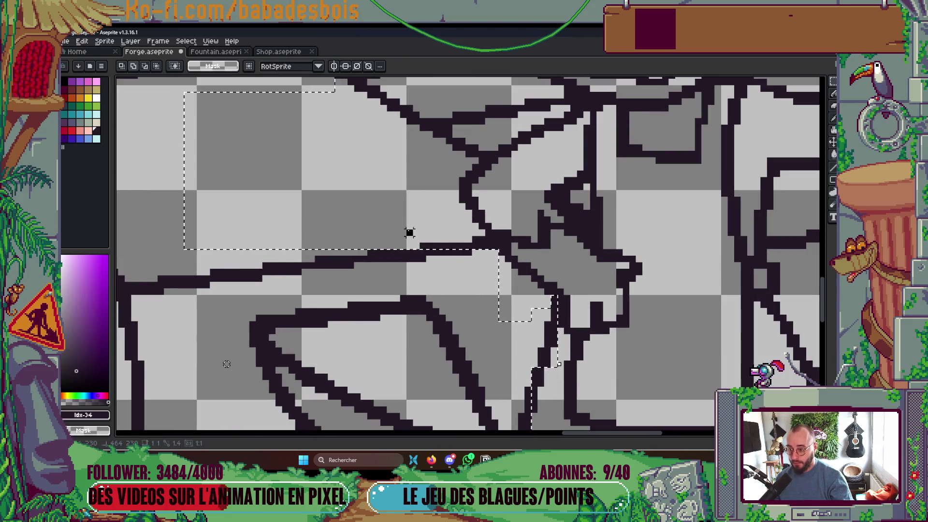
pyautogui.moveTo(227, 364); pyautogui.dragTo(230, 386)
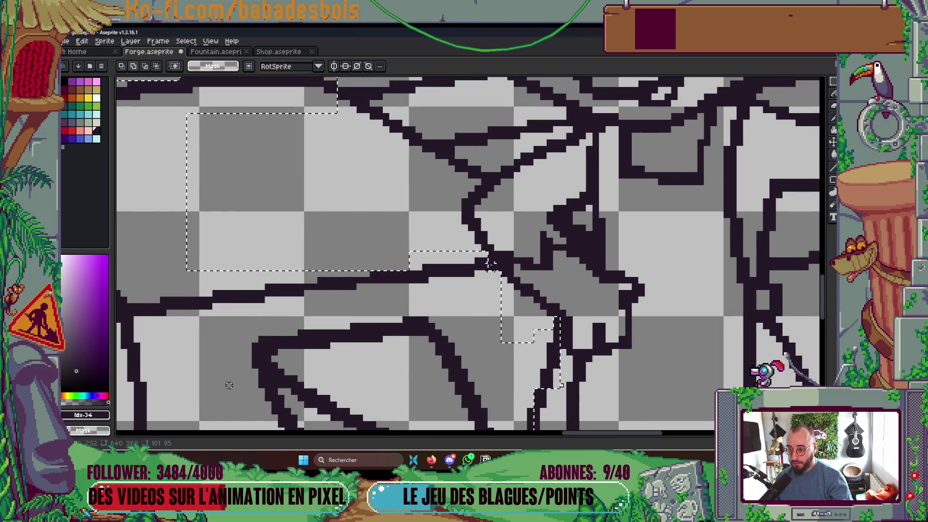
pyautogui.moveTo(451, 163)
pyautogui.mouseDown()
pyautogui.moveTo(515, 259)
pyautogui.moveTo(559, 274)
pyautogui.mouseUp()
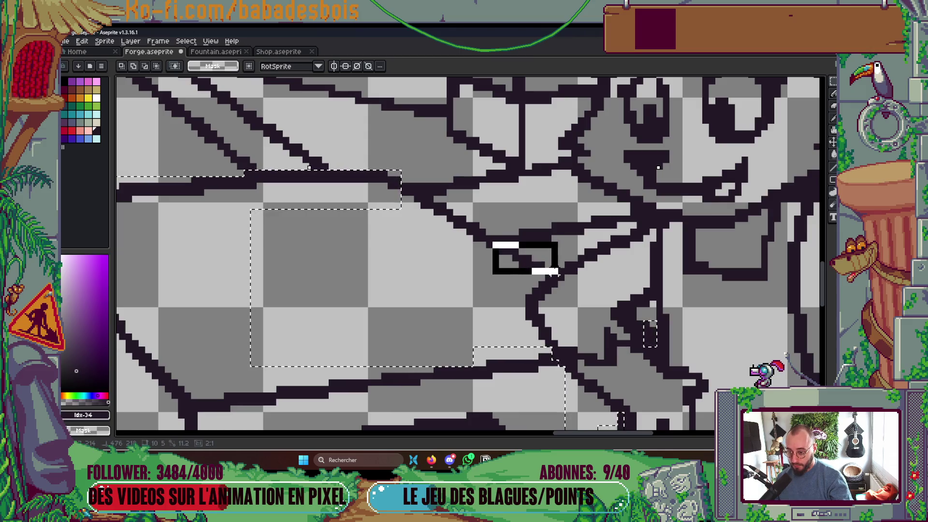
pyautogui.moveTo(414, 197); pyautogui.dragTo(492, 248)
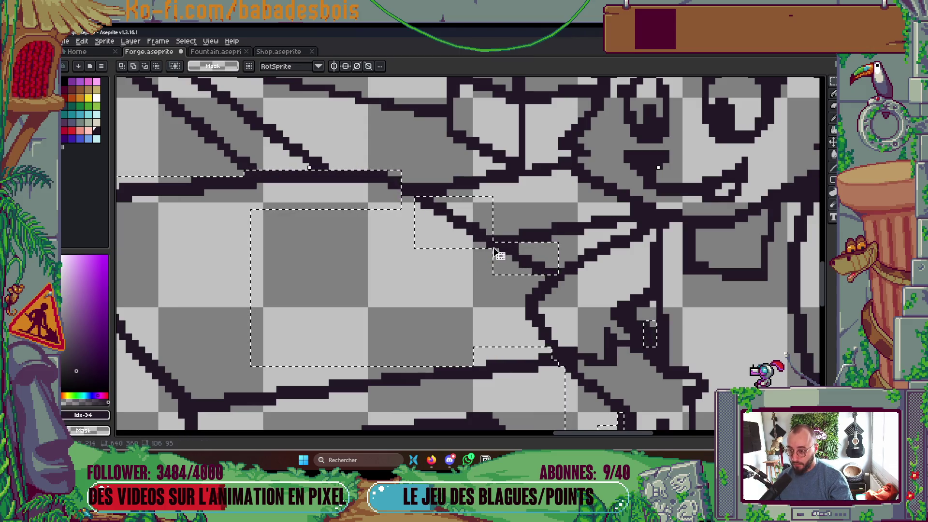
pyautogui.moveTo(424, 274); pyautogui.dragTo(458, 308)
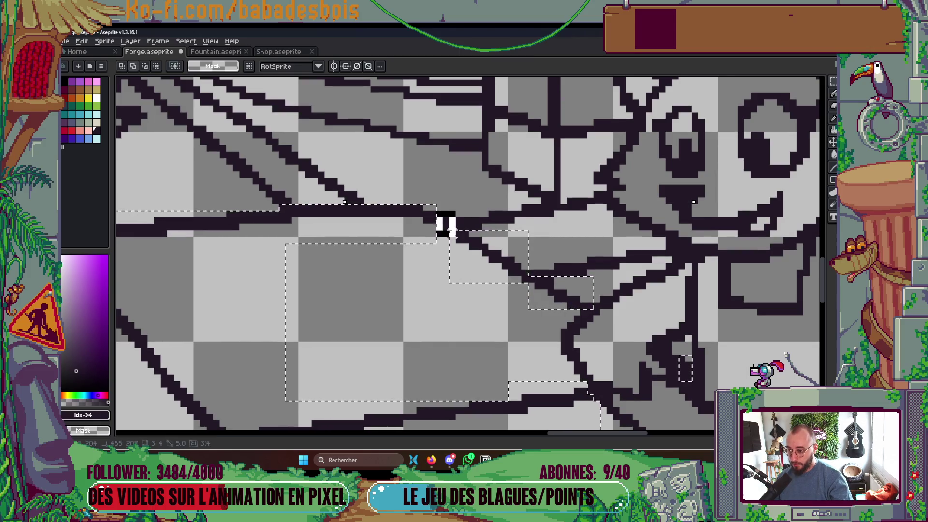
pyautogui.moveTo(437, 213); pyautogui.dragTo(454, 229)
pyautogui.scroll(-2, 535, 257)
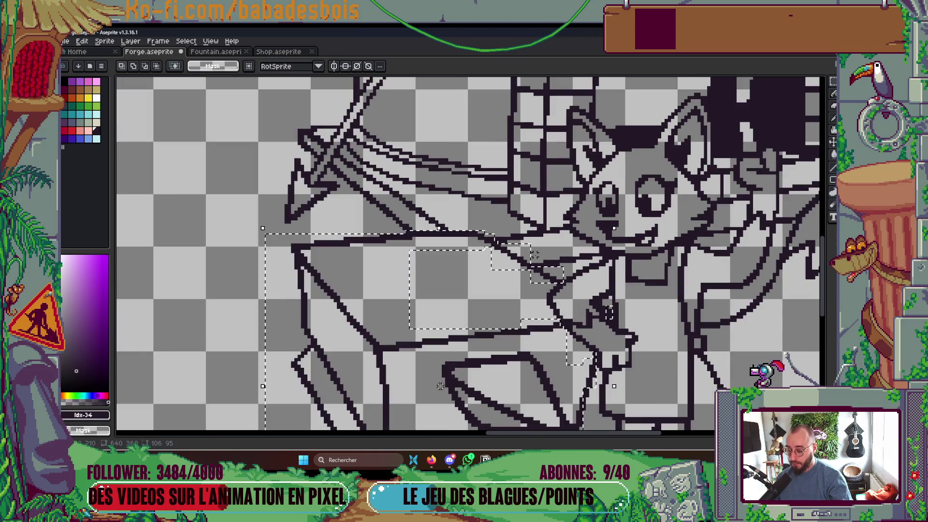
pyautogui.scroll(-3, 571, 271)
pyautogui.scroll(2, 590, 249)
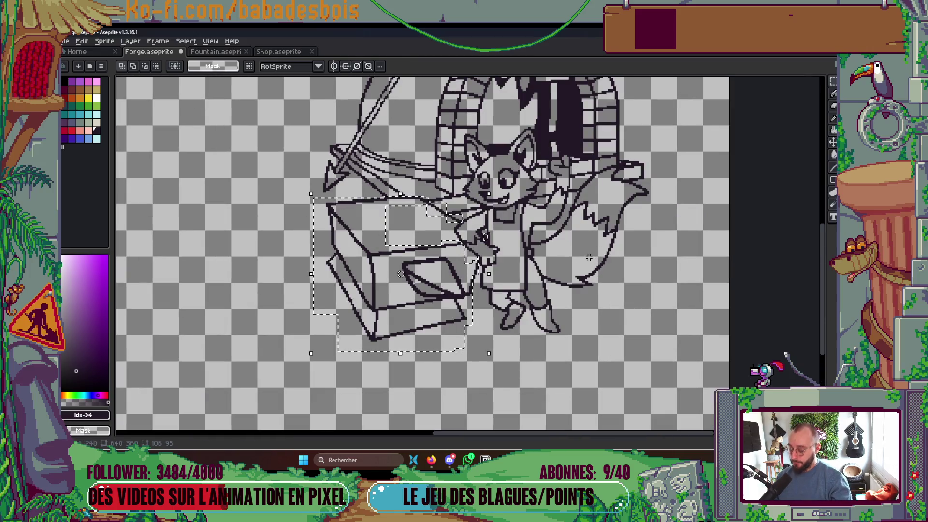
pyautogui.scroll(2, 532, 268)
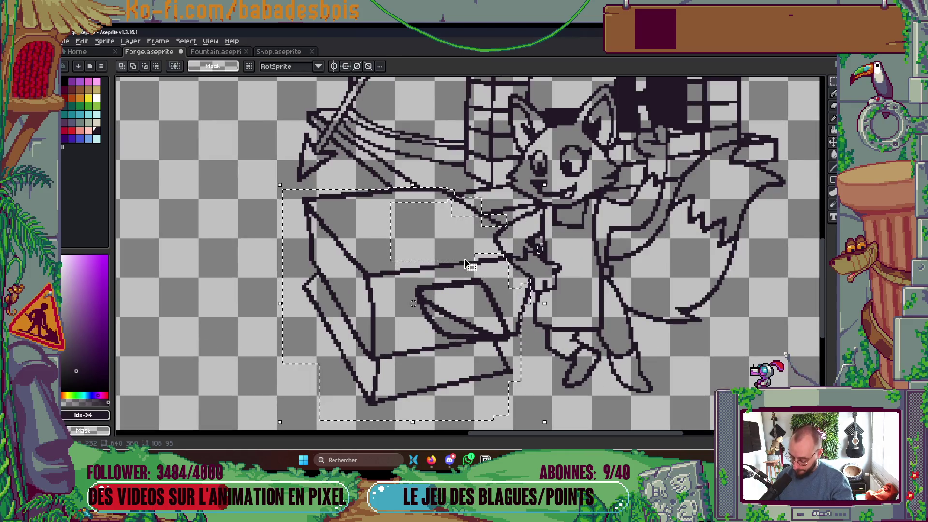
pyautogui.press('ctrl')
pyautogui.press('Tab')
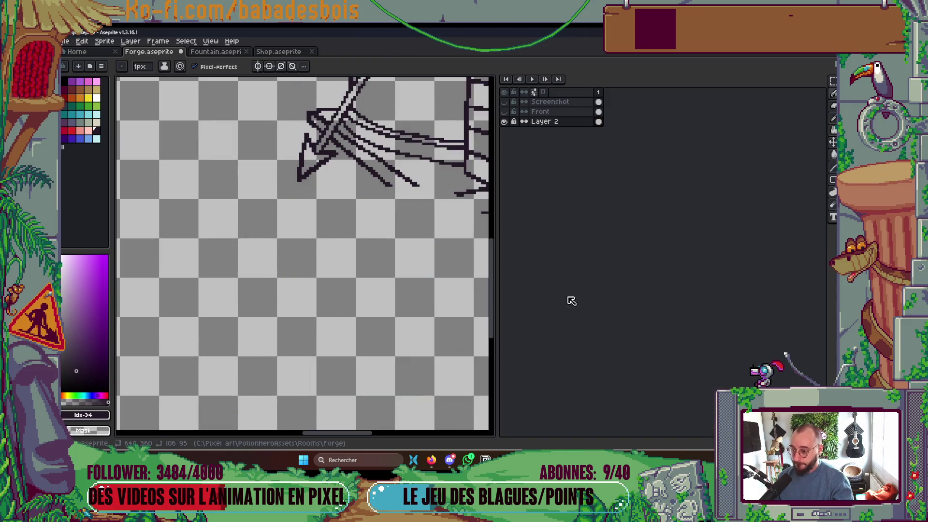
# - Add a new layer above Layer 2 and name it Anvil
pyautogui.rightClick(563, 124)
pyautogui.moveTo(612, 147)
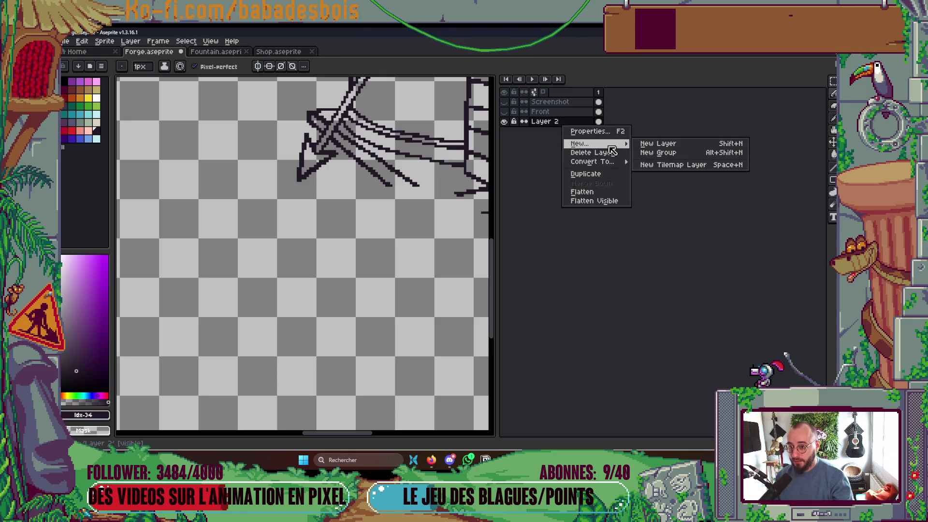
pyautogui.click(653, 148)
pyautogui.doubleClick(551, 121)
pyautogui.write('An')
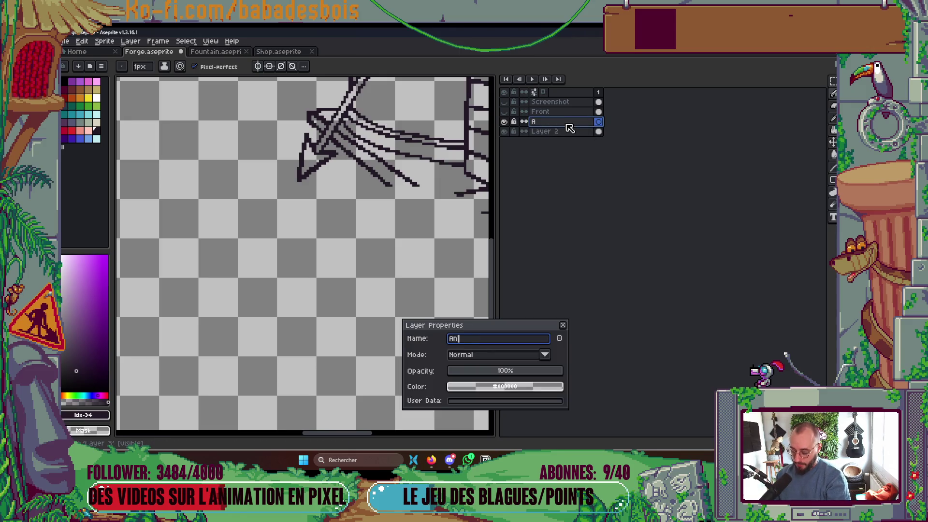
pyautogui.press('Return')
# - Paste the cut anvil onto the Anvil layer in place
pyautogui.press('Tab')
pyautogui.hotkey('ctrl', 'v')
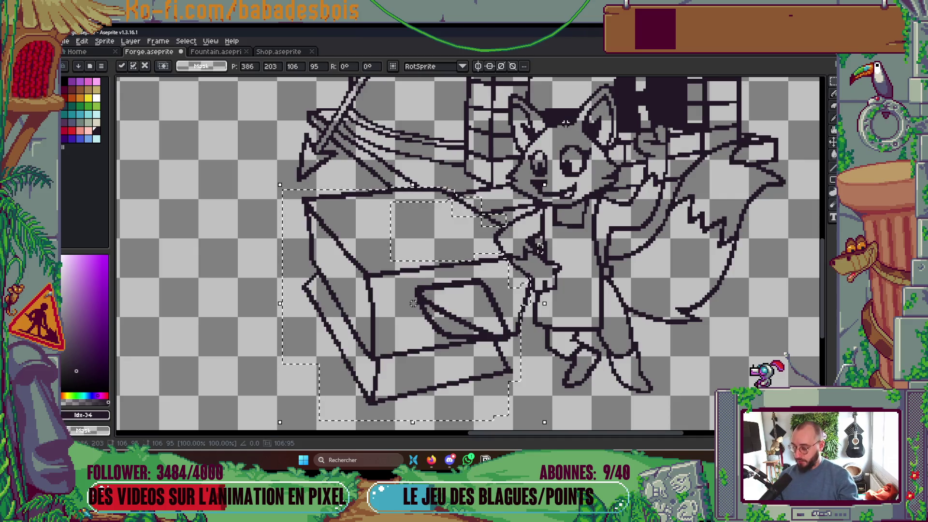
pyautogui.press('Return')
pyautogui.press('Tab')
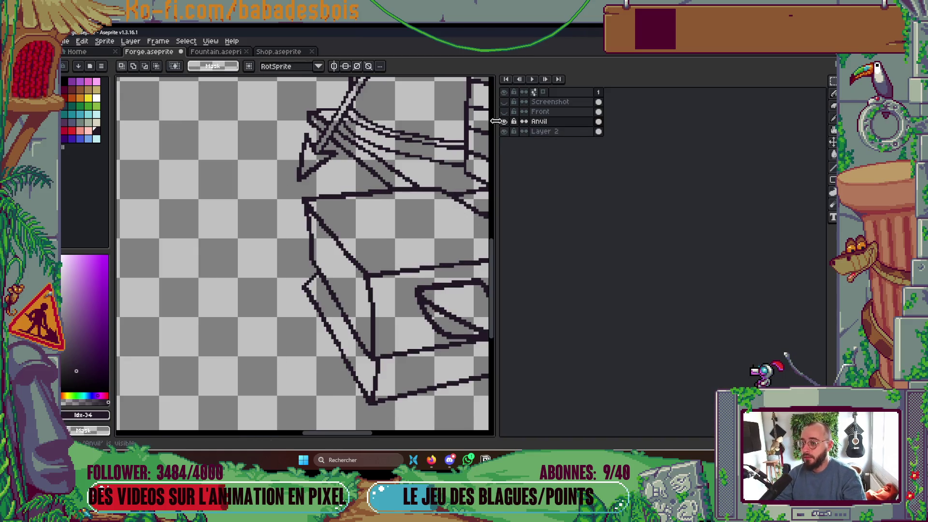
# - Hide the Anvil layer to check the anvil is split from the scene
pyautogui.click(506, 122)
pyautogui.press('Tab')
pyautogui.scroll(1, 508, 249)
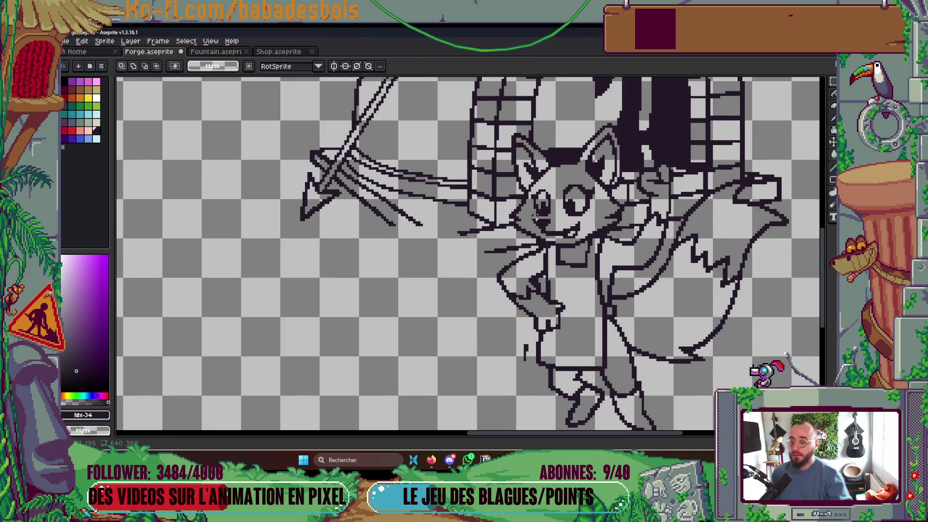
pyautogui.press('Tab')
pyautogui.press('Tab')
pyautogui.scroll(1, 537, 262)
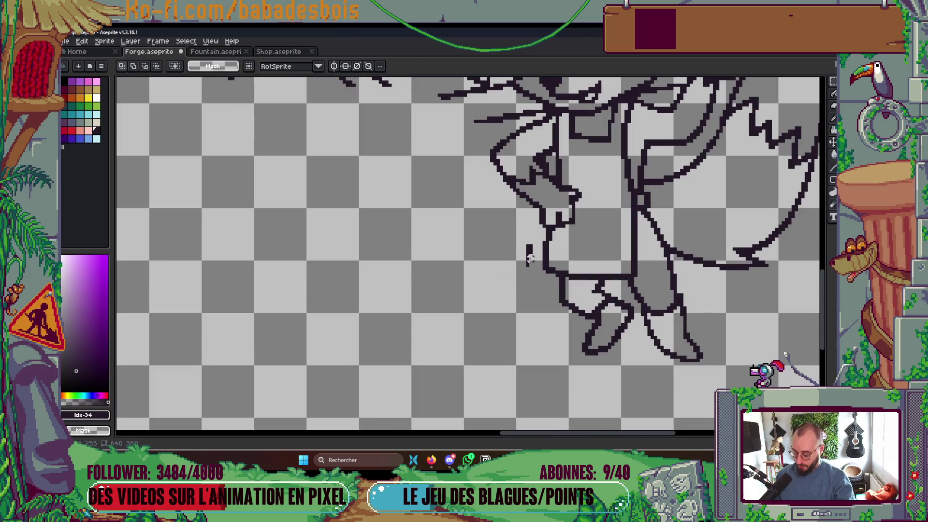
# - Select the stray stroke left of the fox's leg and commit it on the Anvil layer
pyautogui.moveTo(514, 242); pyautogui.dragTo(541, 289)
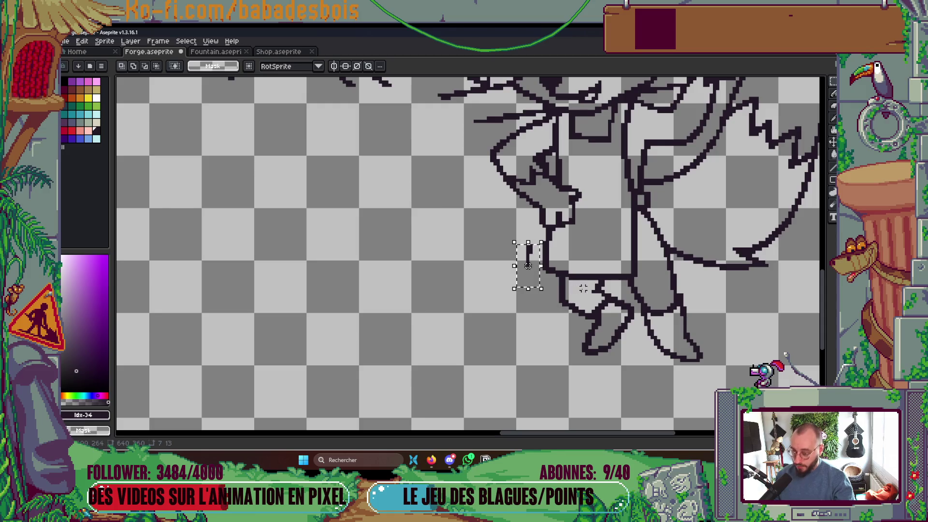
pyautogui.scroll(1, 583, 289)
pyautogui.press('v')
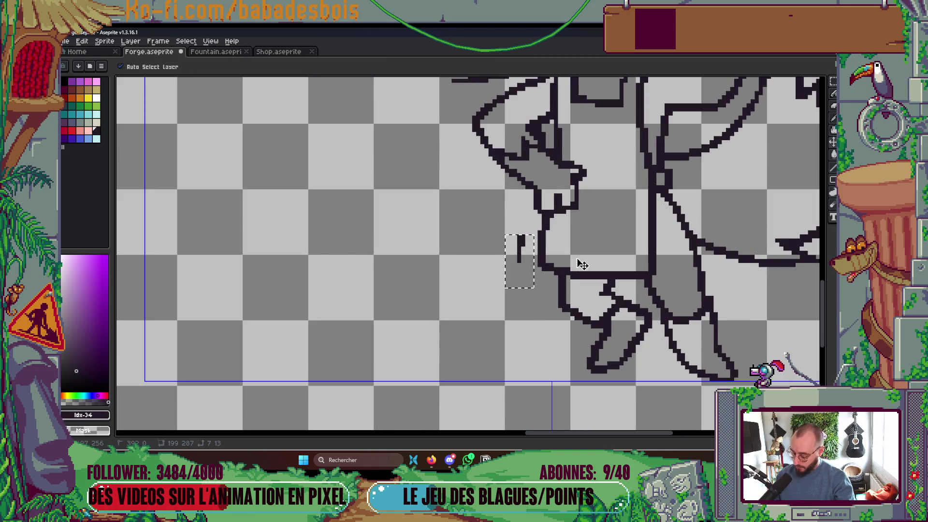
pyautogui.press('b')
pyautogui.press('Tab')
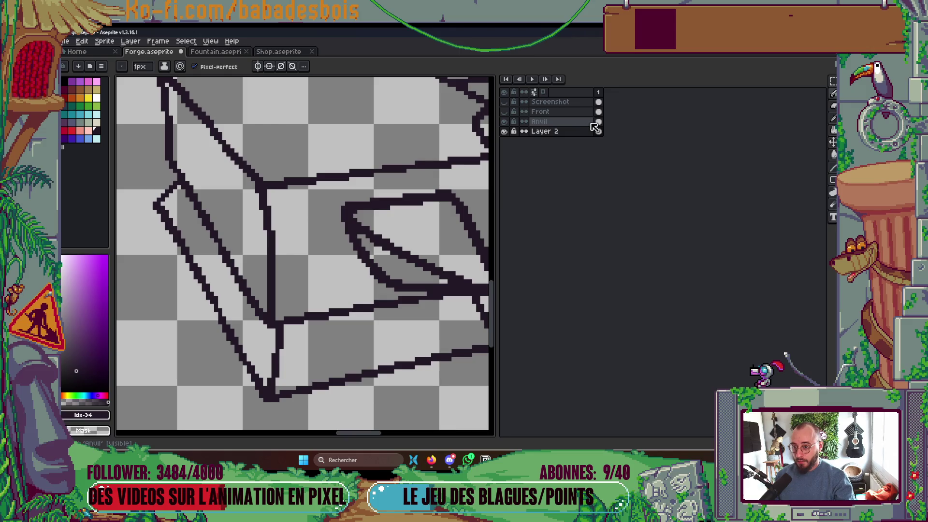
pyautogui.press('Tab')
pyautogui.press('Tab')
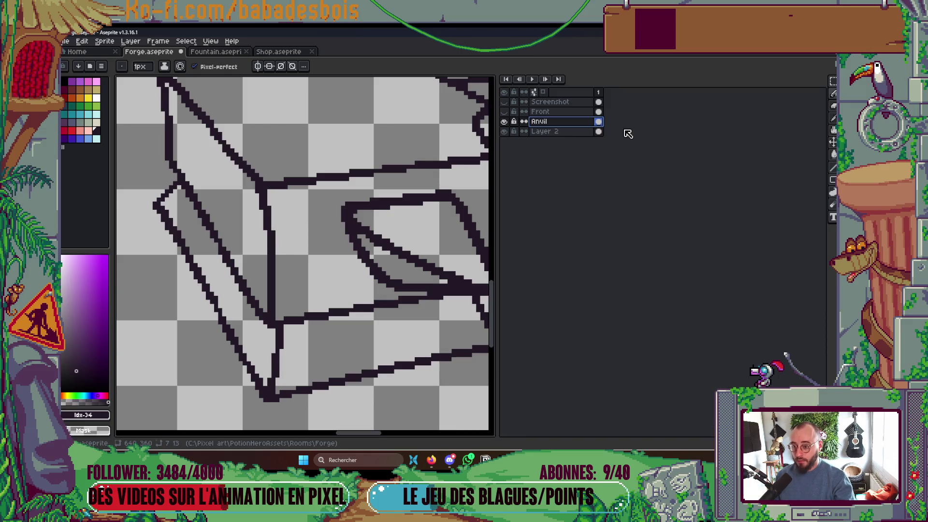
pyautogui.keyDown('ctrl'); pyautogui.click(601, 124); pyautogui.keyUp('ctrl')
pyautogui.press('Tab')
pyautogui.press('Return')
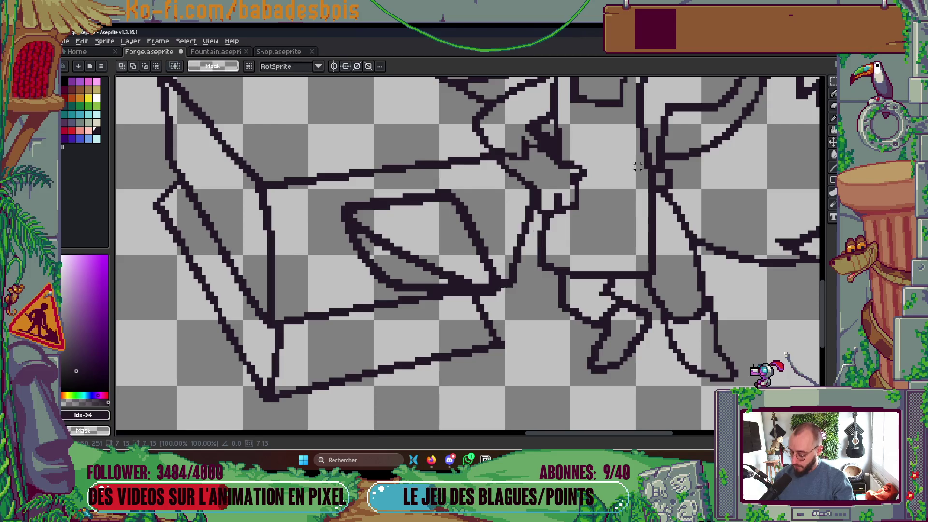
# - Hide the Anvil layer again and view the canvas without the layer list
pyautogui.press('Tab')
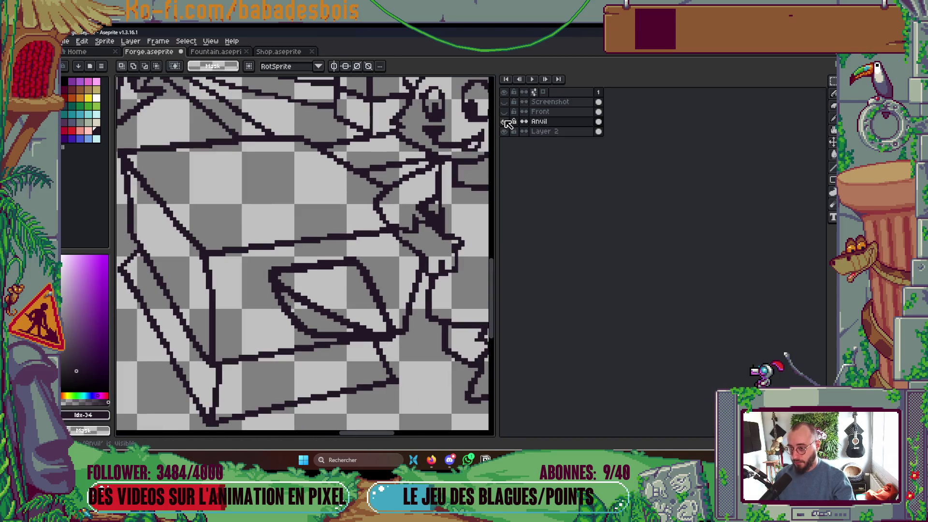
pyautogui.click(504, 121)
pyautogui.press('Tab')
pyautogui.scroll(-2, 460, 272)
pyautogui.scroll(1, 459, 272)
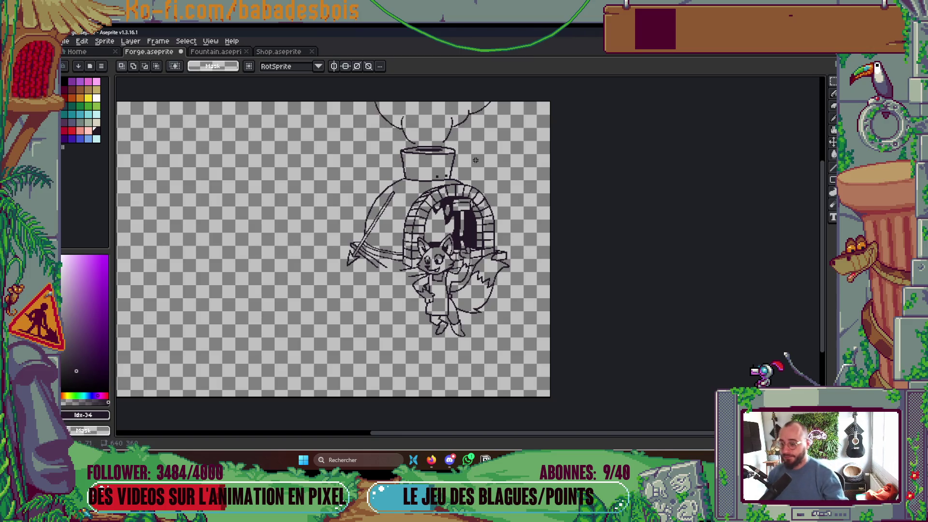
# - Make Layer 2 active and select a rectangle around the fox's body
pyautogui.scroll(3, 469, 317)
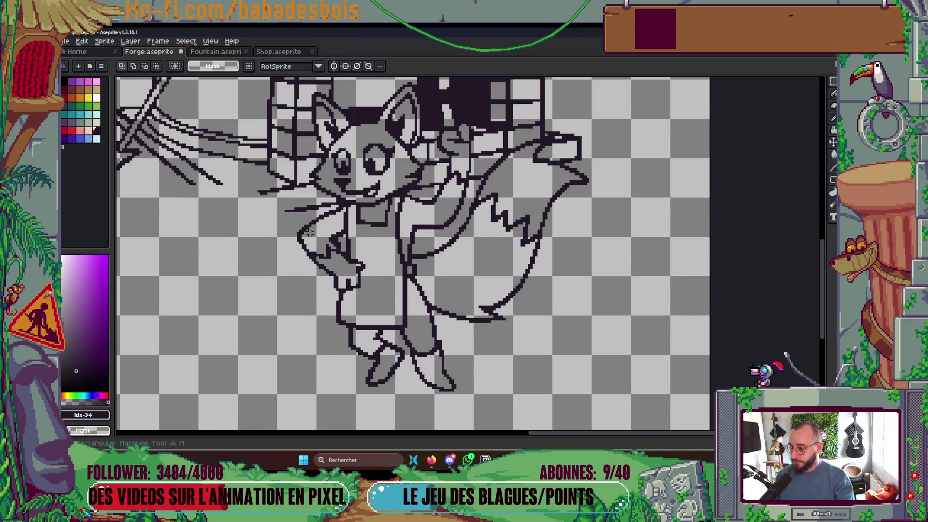
pyautogui.press('Tab')
pyautogui.click(542, 132)
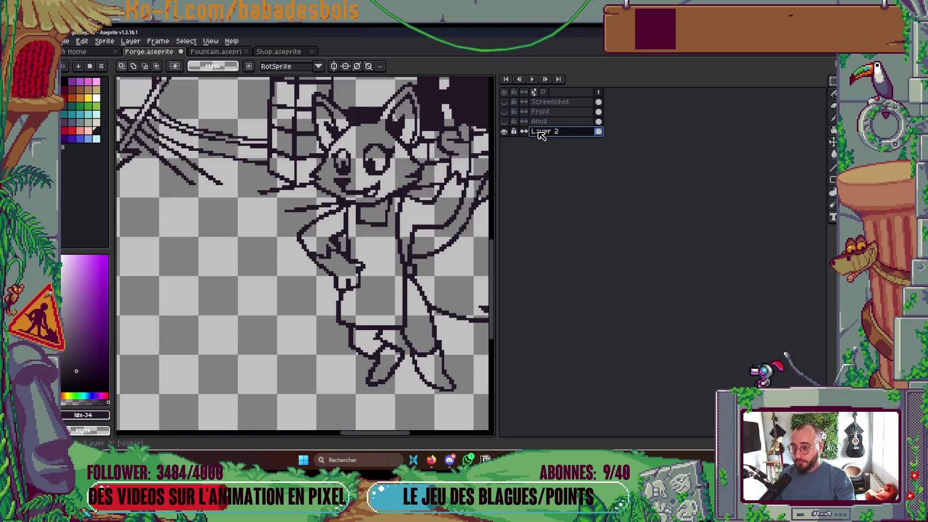
pyautogui.press('Tab')
pyautogui.moveTo(296, 216); pyautogui.dragTo(540, 401)
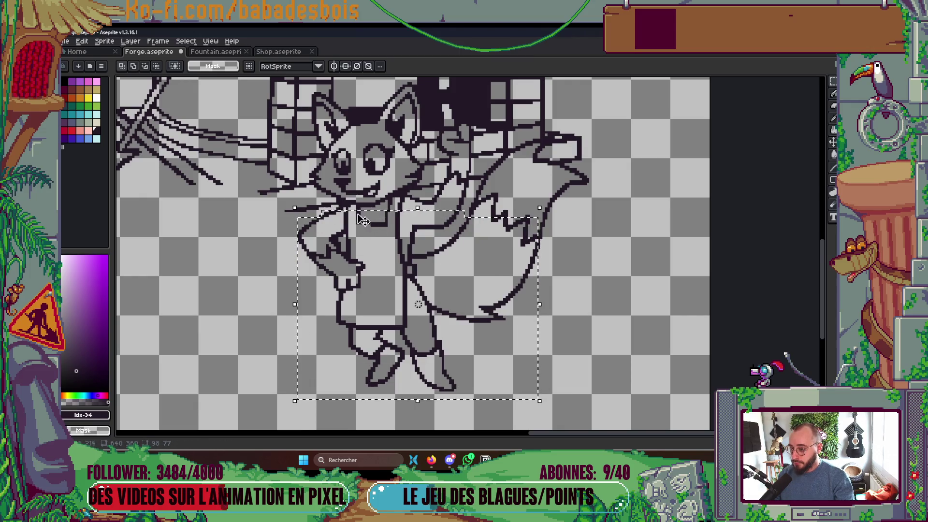
# - Add rectangles covering the fox's face and nearby areas to the selection
pyautogui.scroll(2, 418, 309)
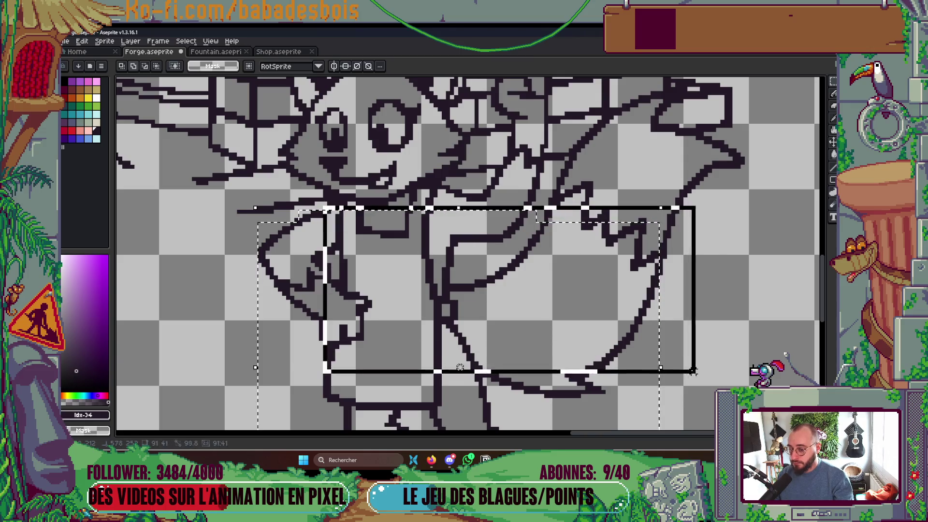
pyautogui.scroll(-1, 559, 341)
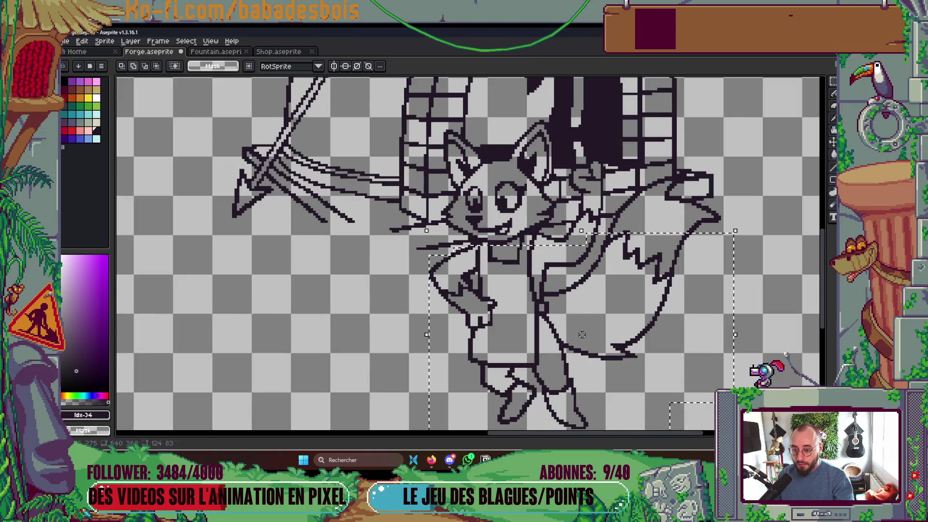
pyautogui.scroll(2, 498, 242)
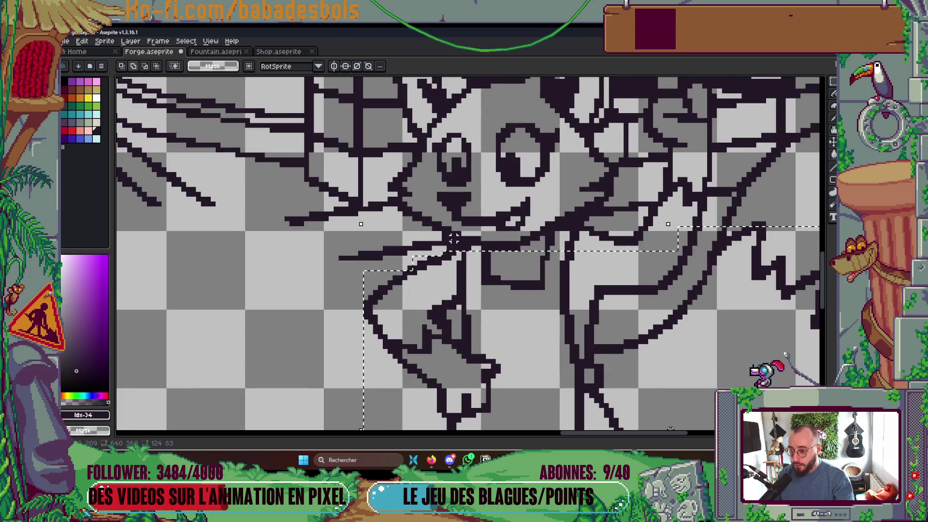
pyautogui.scroll(-3, 624, 353)
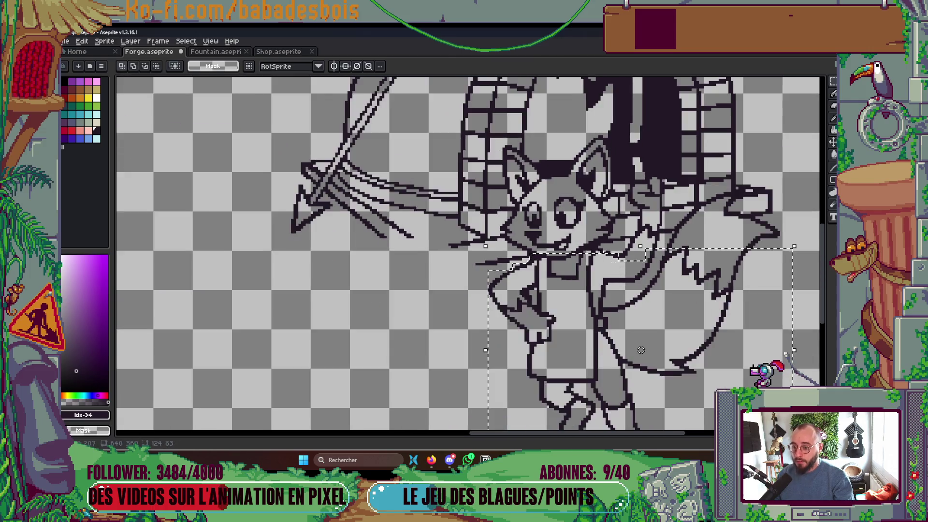
pyautogui.scroll(2, 624, 353)
pyautogui.moveTo(551, 224); pyautogui.dragTo(605, 304)
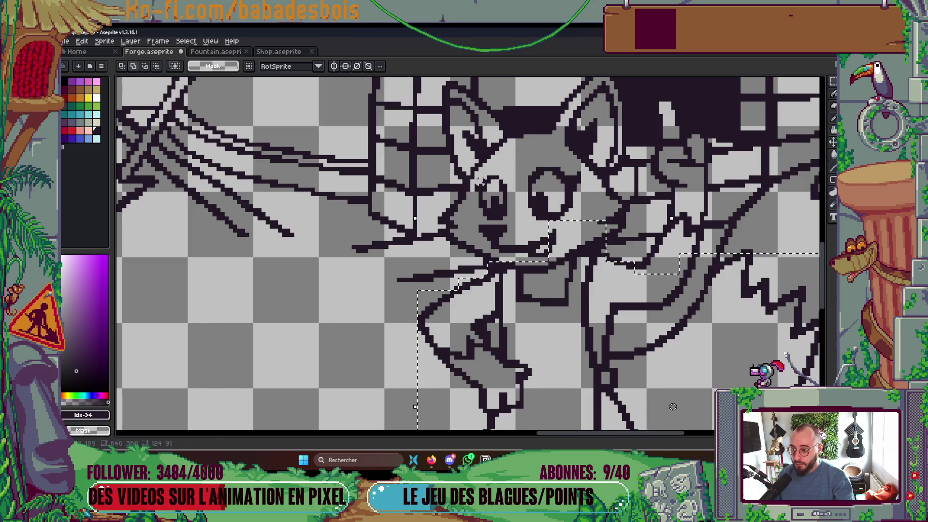
pyautogui.moveTo(478, 176)
pyautogui.mouseDown()
pyautogui.moveTo(570, 268)
pyautogui.moveTo(600, 278)
pyautogui.moveTo(586, 265)
pyautogui.mouseUp()
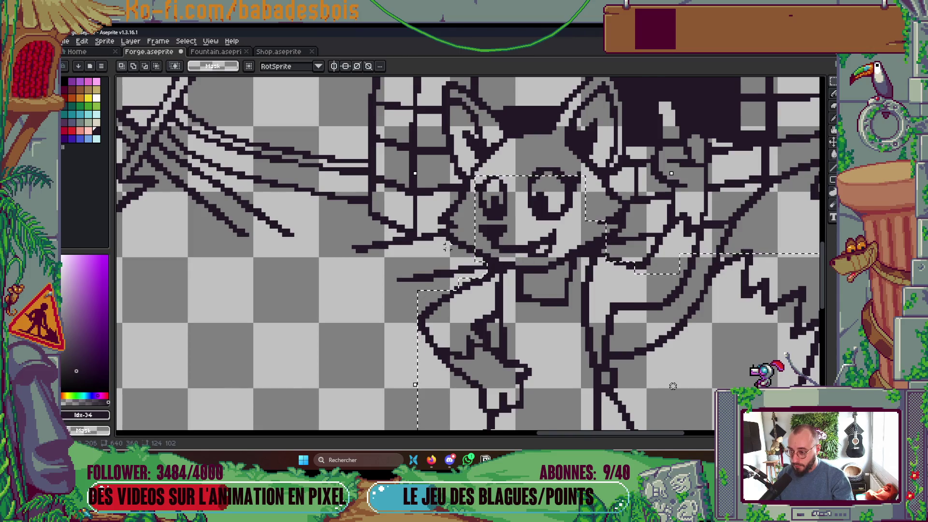
pyautogui.scroll(1, 439, 246)
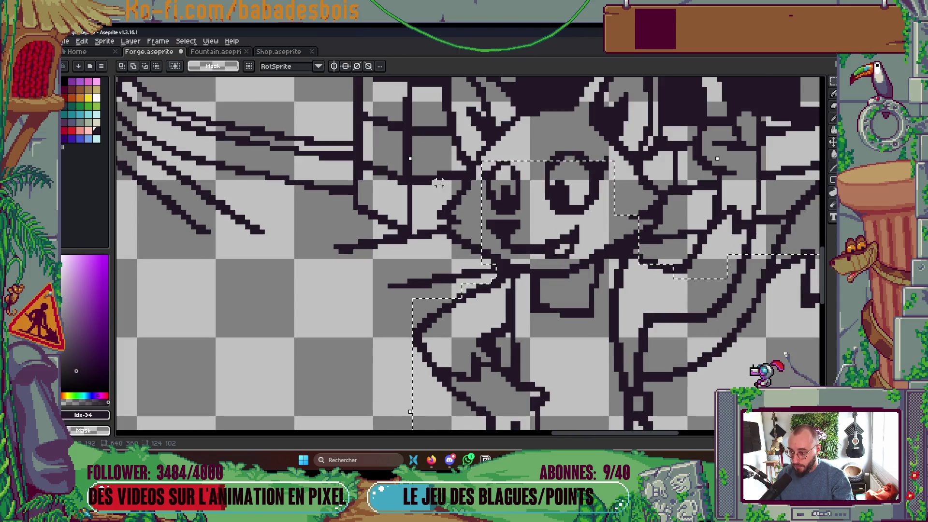
pyautogui.moveTo(438, 182); pyautogui.dragTo(492, 256)
pyautogui.scroll(2, 435, 203)
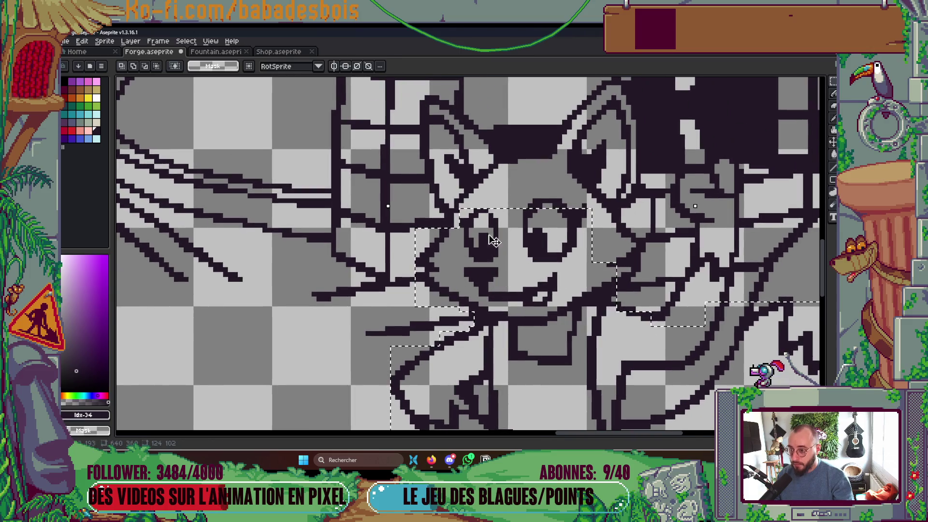
pyautogui.moveTo(435, 201); pyautogui.dragTo(467, 232)
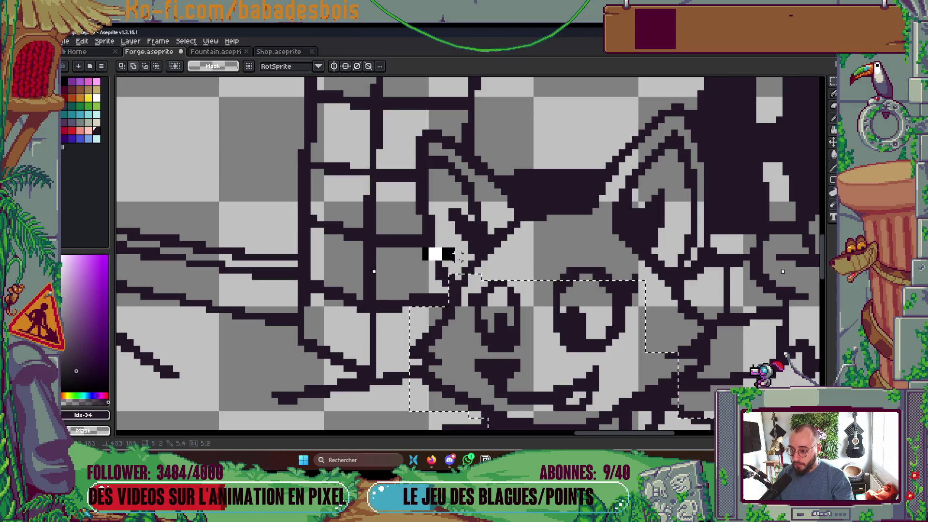
pyautogui.moveTo(426, 249)
pyautogui.mouseDown()
pyautogui.moveTo(578, 276)
pyautogui.moveTo(585, 313)
pyautogui.mouseUp()
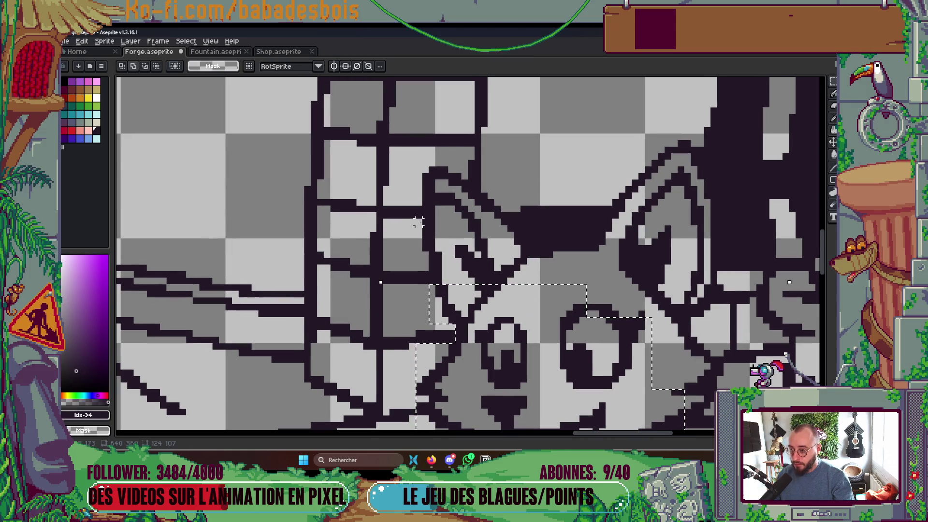
pyautogui.moveTo(419, 220); pyautogui.dragTo(511, 263)
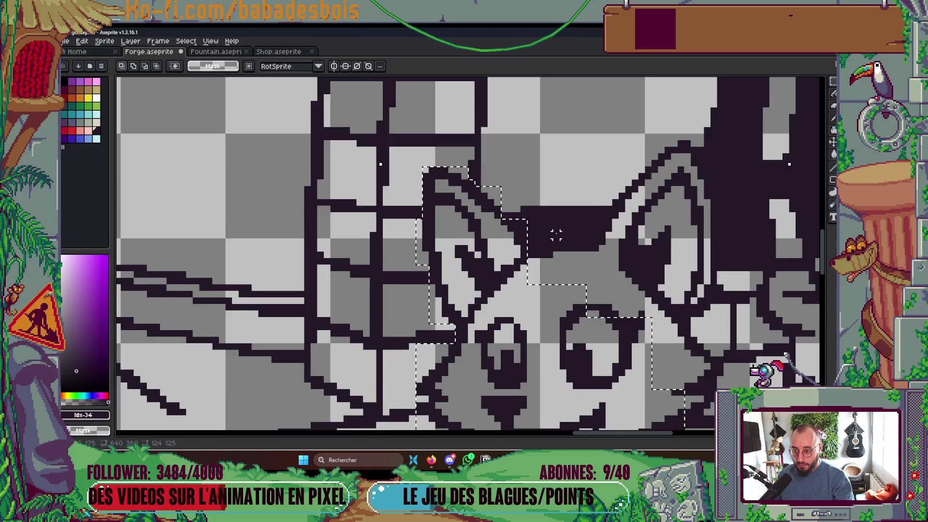
# - Add the area between the ears, the right ear and the eye area to the selection
pyautogui.scroll(-3, 556, 235)
pyautogui.scroll(2, 487, 243)
pyautogui.moveTo(487, 251); pyautogui.dragTo(541, 279)
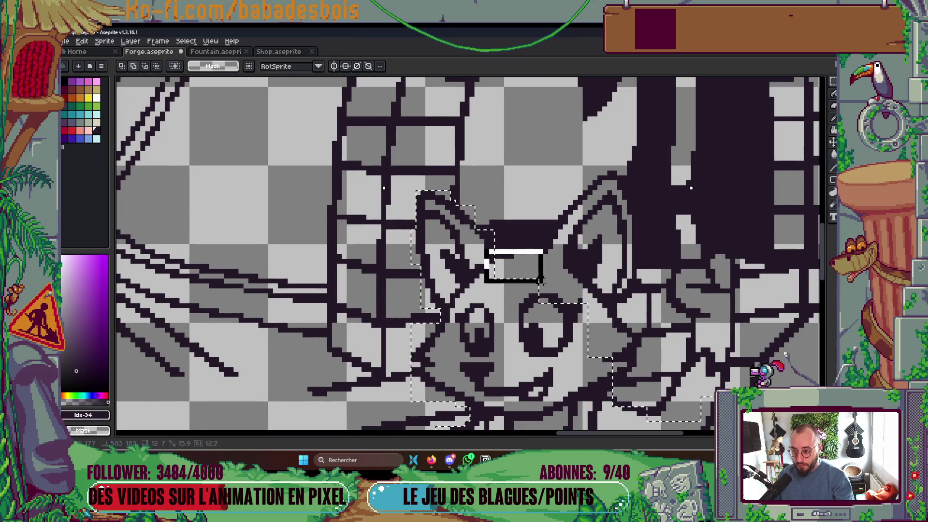
pyautogui.moveTo(510, 246); pyautogui.dragTo(565, 285)
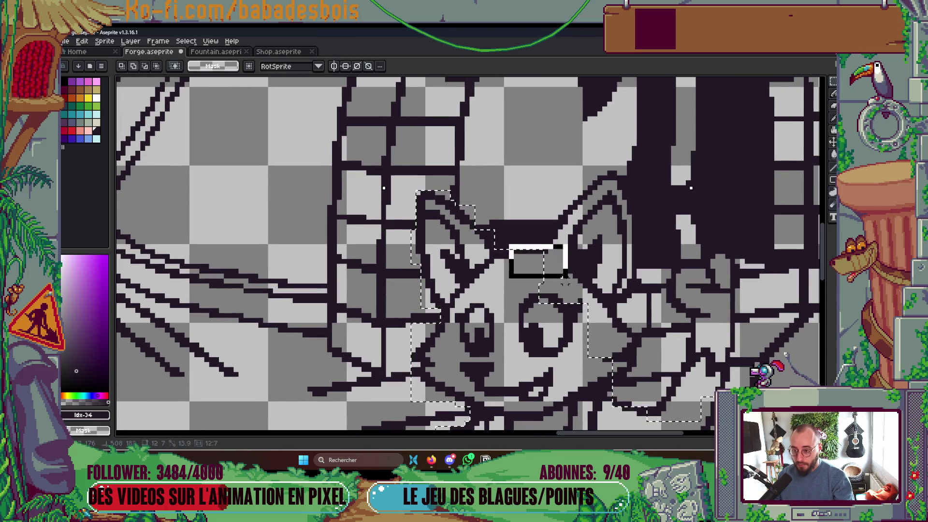
pyautogui.moveTo(545, 237); pyautogui.dragTo(563, 244)
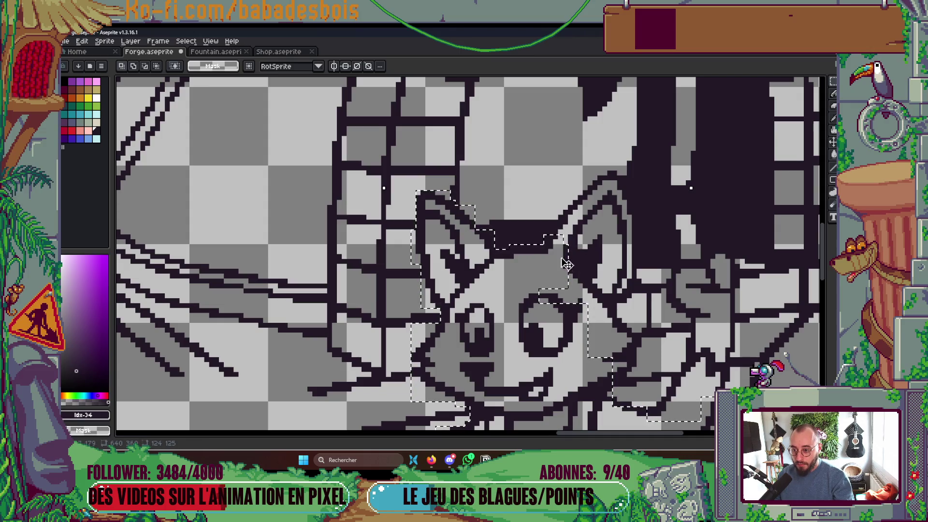
pyautogui.scroll(-3, 564, 220)
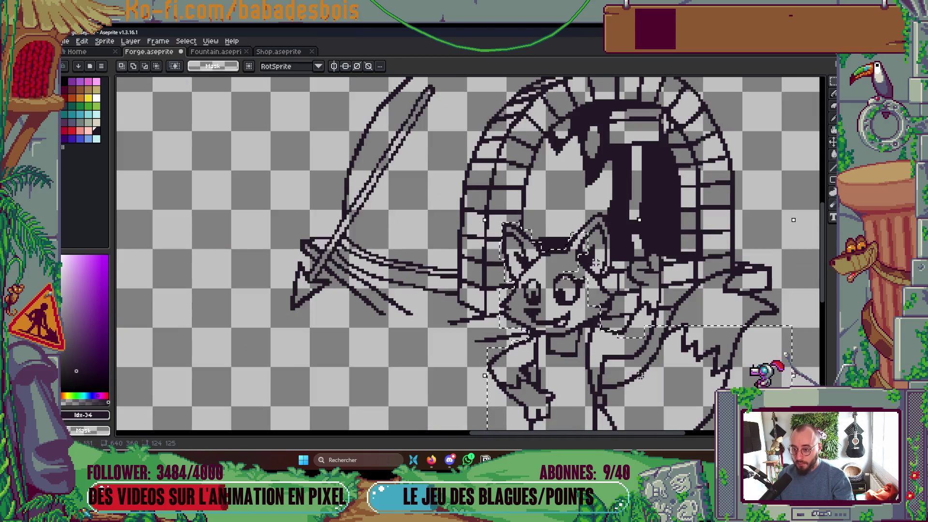
pyautogui.scroll(3, 491, 179)
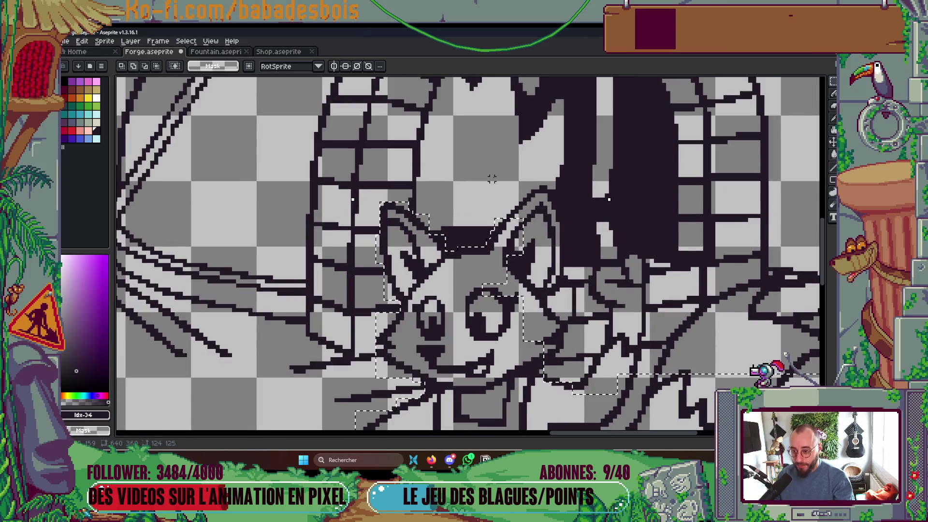
pyautogui.moveTo(492, 179)
pyautogui.mouseDown()
pyautogui.moveTo(554, 271)
pyautogui.moveTo(556, 313)
pyautogui.mouseUp()
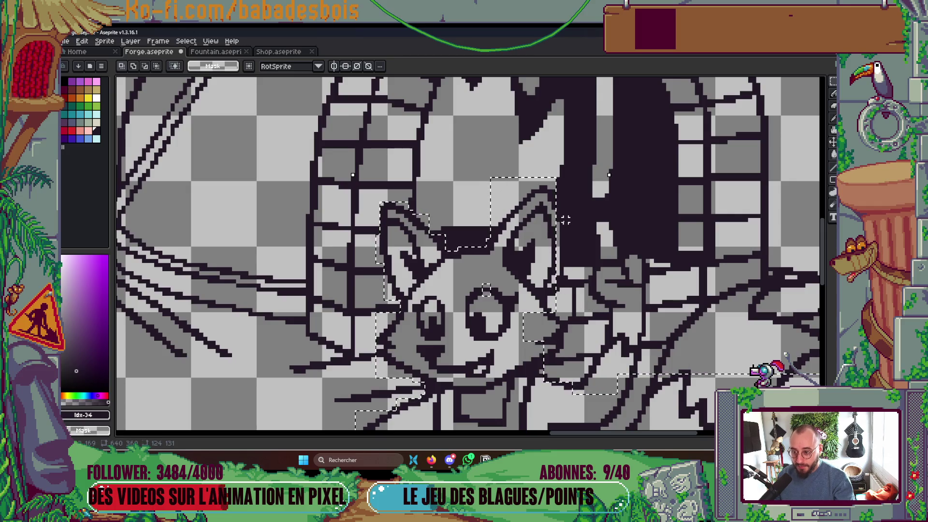
pyautogui.moveTo(550, 192)
pyautogui.mouseDown()
pyautogui.moveTo(564, 269)
pyautogui.moveTo(552, 263)
pyautogui.mouseUp()
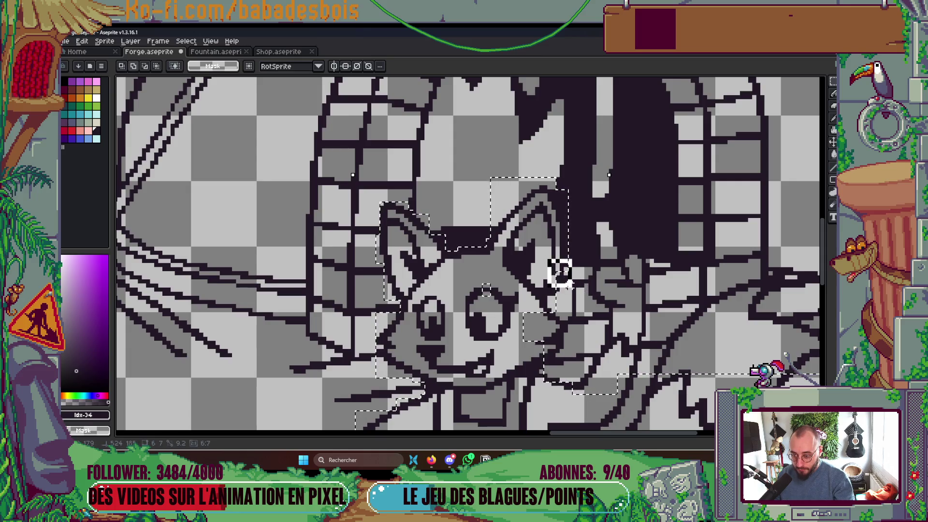
pyautogui.scroll(-3, 532, 256)
pyautogui.moveTo(505, 233); pyautogui.dragTo(570, 275)
# - Add the upper tail area, then subtract the unwanted strip near the tail
pyautogui.scroll(1, 566, 298)
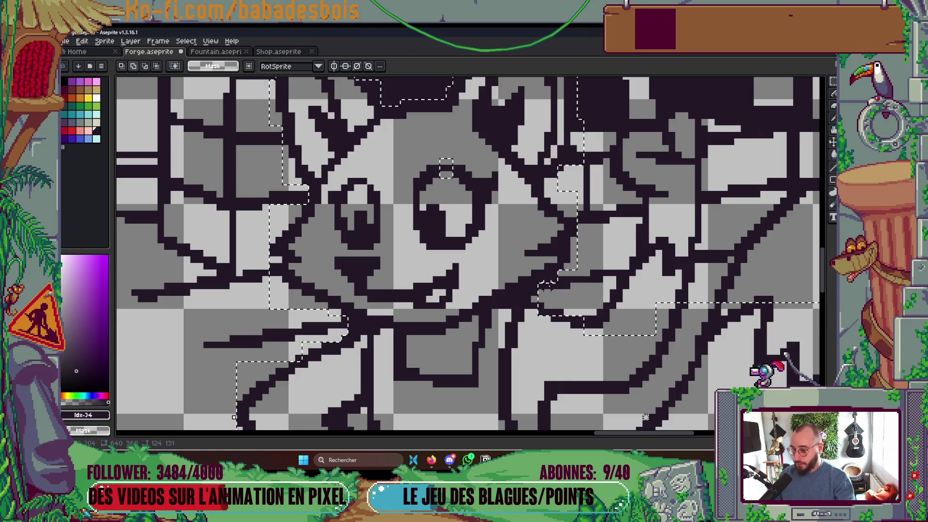
pyautogui.scroll(-1, 585, 273)
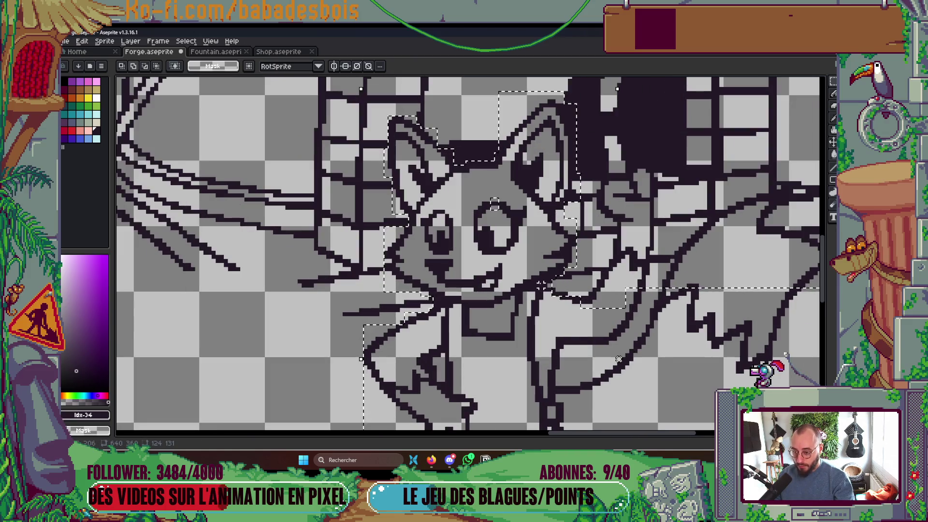
pyautogui.scroll(-2, 607, 321)
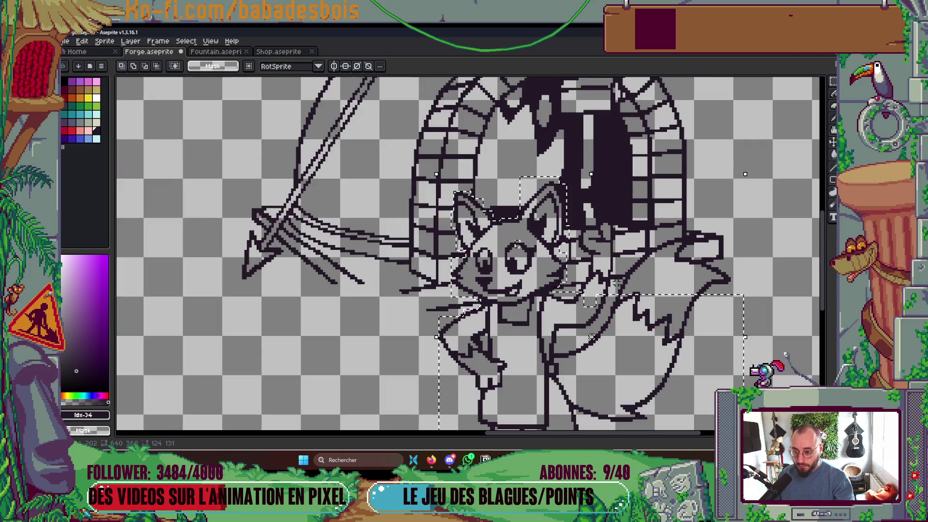
pyautogui.scroll(1, 621, 233)
pyautogui.scroll(-1, 621, 233)
pyautogui.scroll(1, 619, 221)
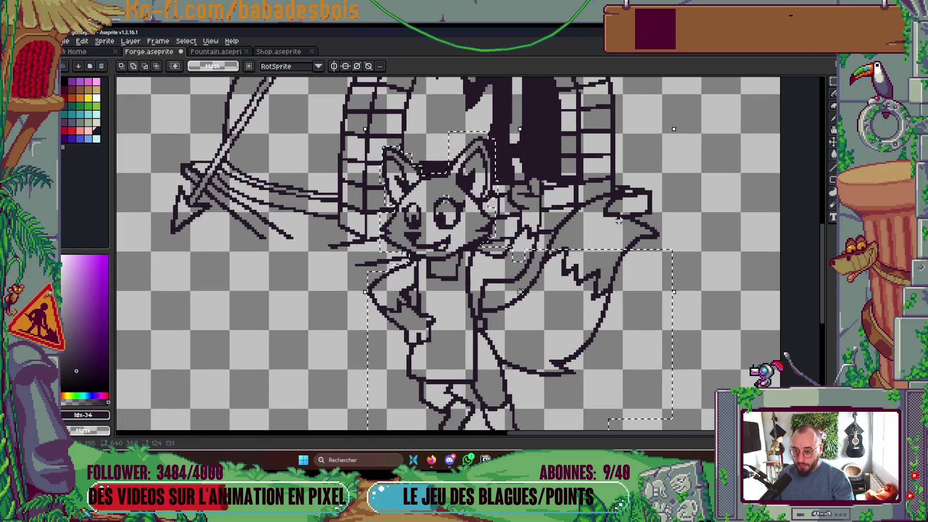
pyautogui.moveTo(619, 218); pyautogui.dragTo(695, 266)
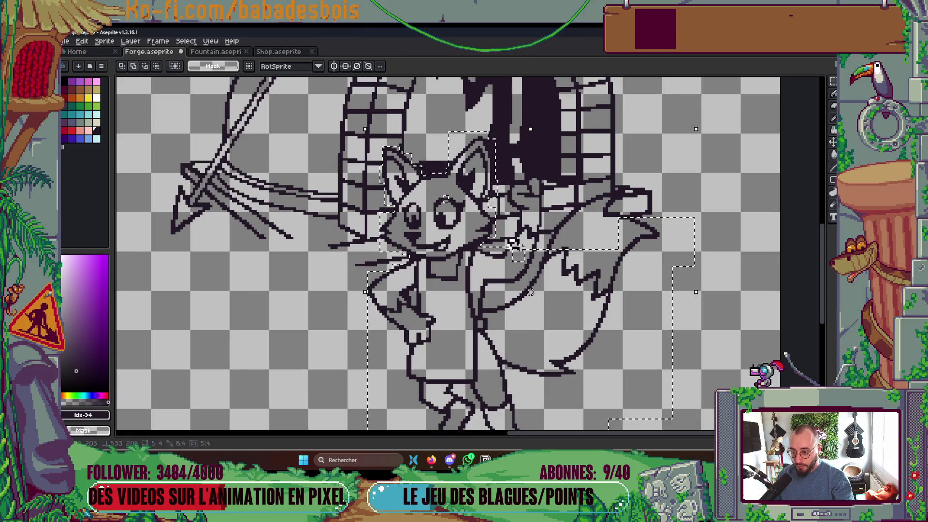
pyautogui.moveTo(508, 240); pyautogui.dragTo(616, 272)
pyautogui.scroll(-1, 592, 287)
pyautogui.scroll(1, 586, 260)
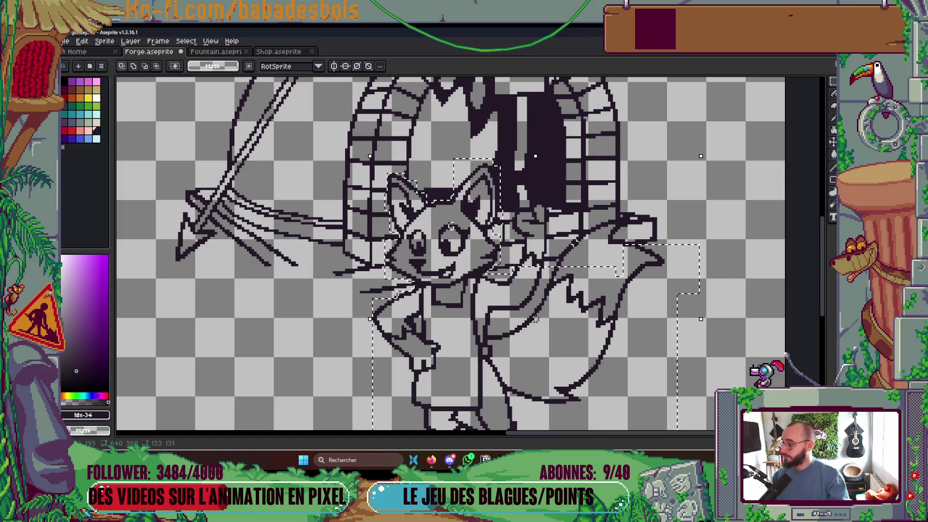
pyautogui.scroll(2, 535, 319)
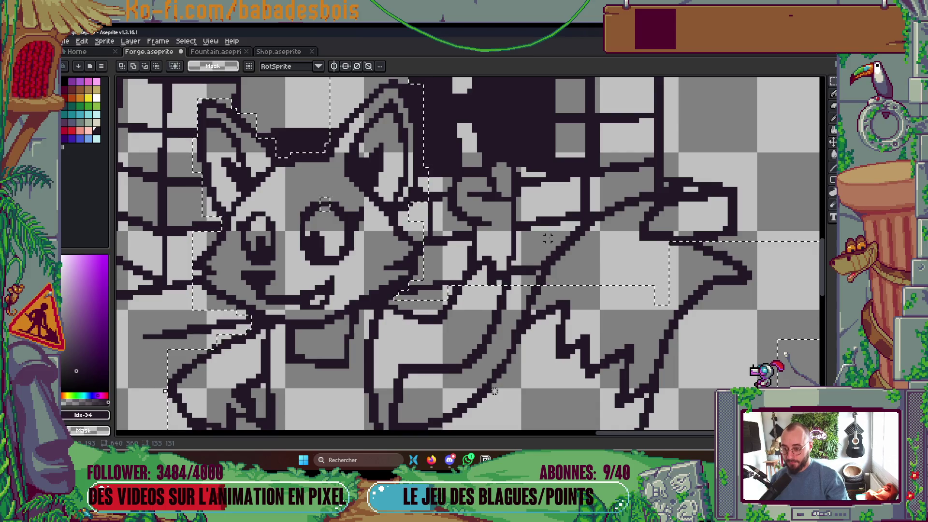
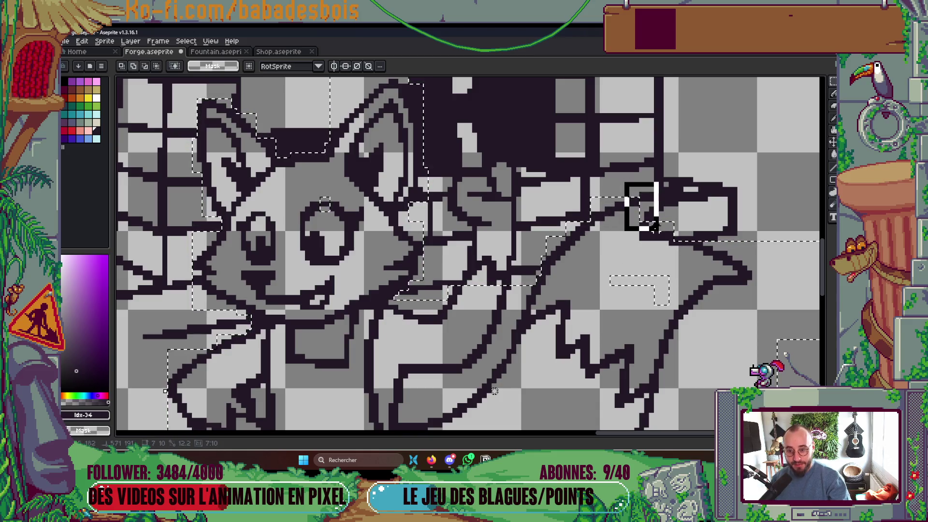
# - Build one combined marquee selection around the fox's hand, head edge and ears
pyautogui.moveTo(655, 227); pyautogui.dragTo(658, 230)
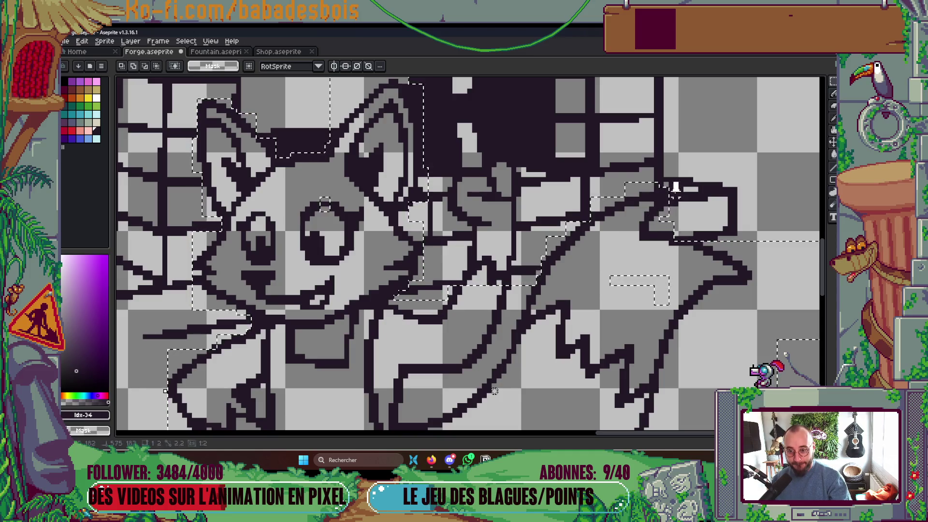
pyautogui.moveTo(623, 256); pyautogui.dragTo(636, 283)
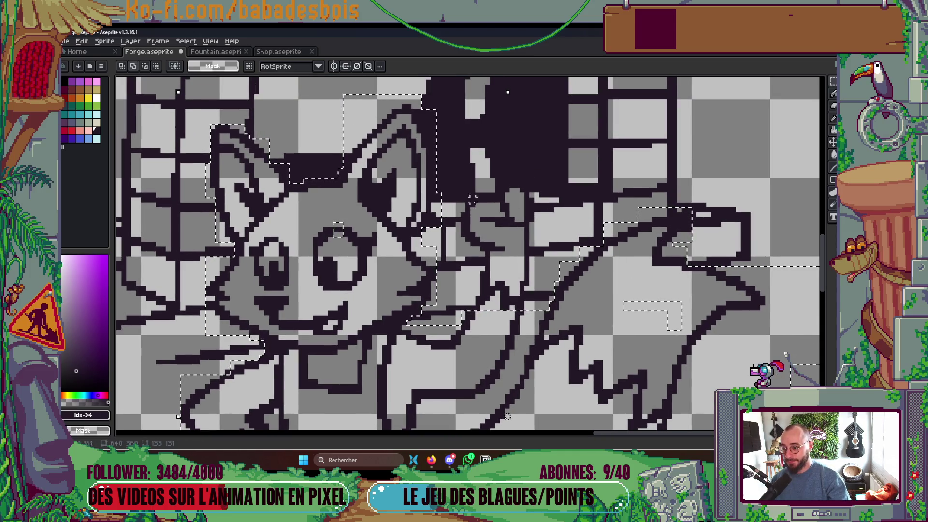
pyautogui.moveTo(487, 210); pyautogui.dragTo(528, 305)
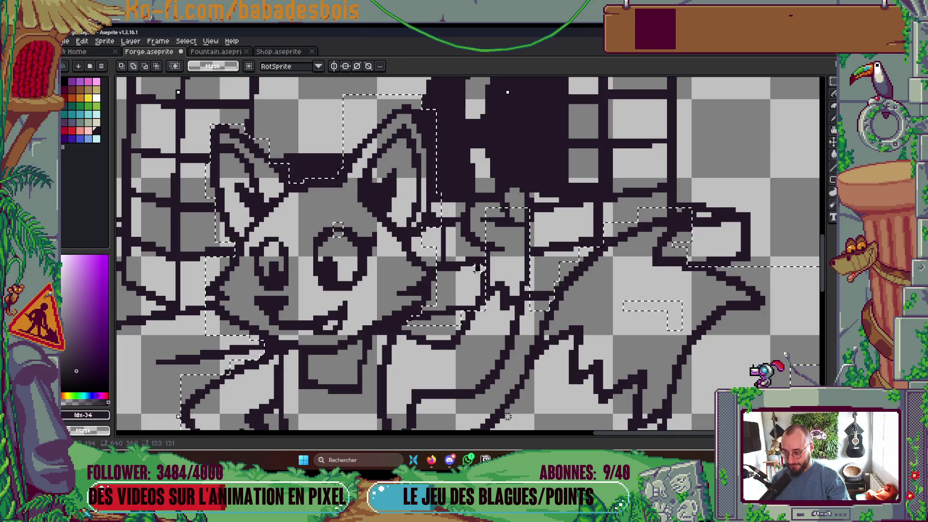
pyautogui.moveTo(477, 268); pyautogui.dragTo(486, 309)
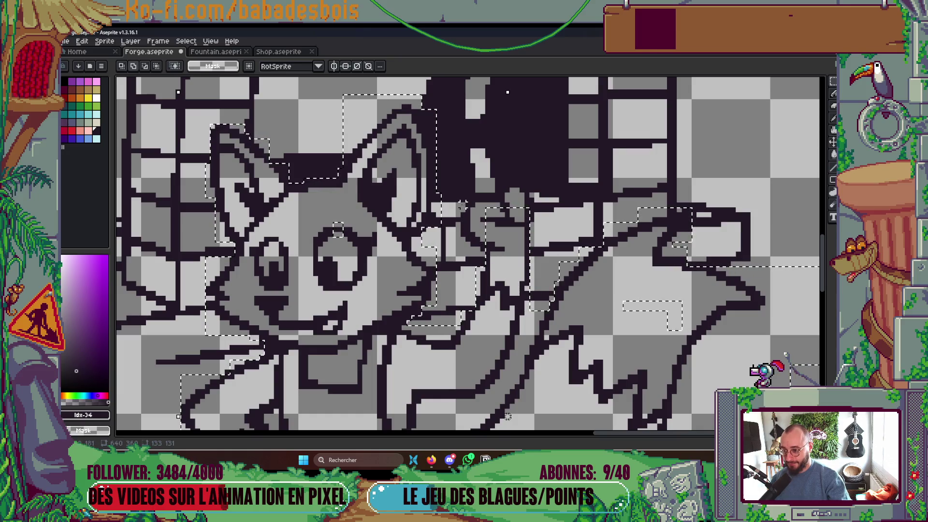
pyautogui.scroll(2, 514, 193)
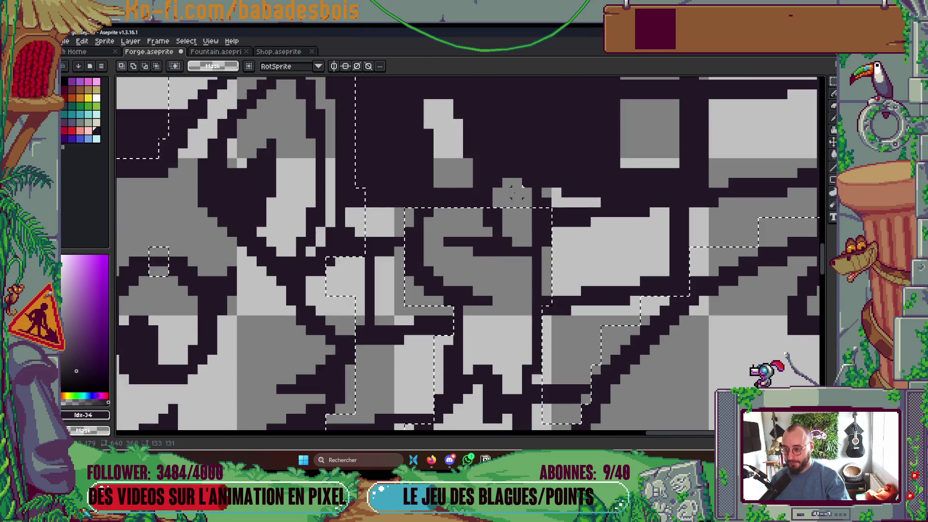
pyautogui.moveTo(414, 109); pyautogui.dragTo(463, 208)
pyautogui.scroll(3, 411, 156)
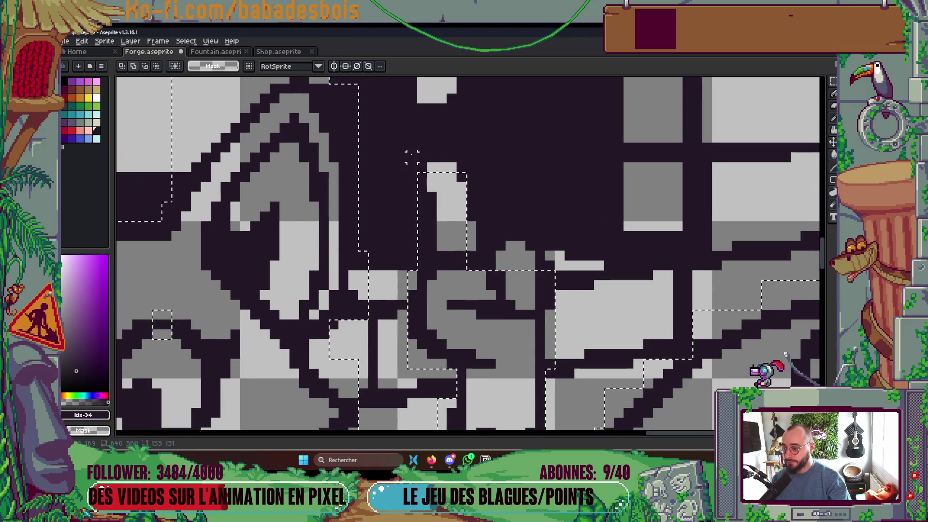
pyautogui.moveTo(412, 157); pyautogui.dragTo(466, 203)
pyautogui.moveTo(446, 173)
pyautogui.mouseDown()
pyautogui.moveTo(494, 261)
pyautogui.moveTo(556, 271)
pyautogui.mouseUp()
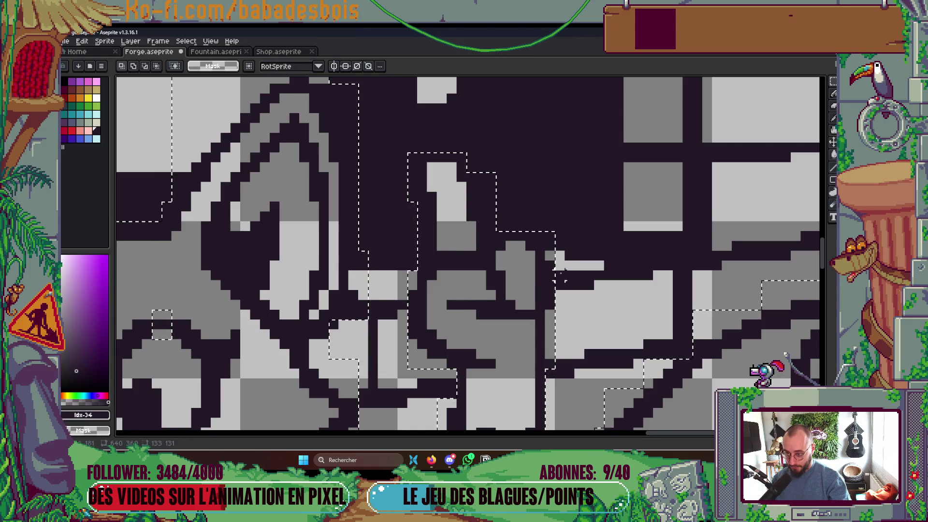
pyautogui.scroll(-3, 556, 274)
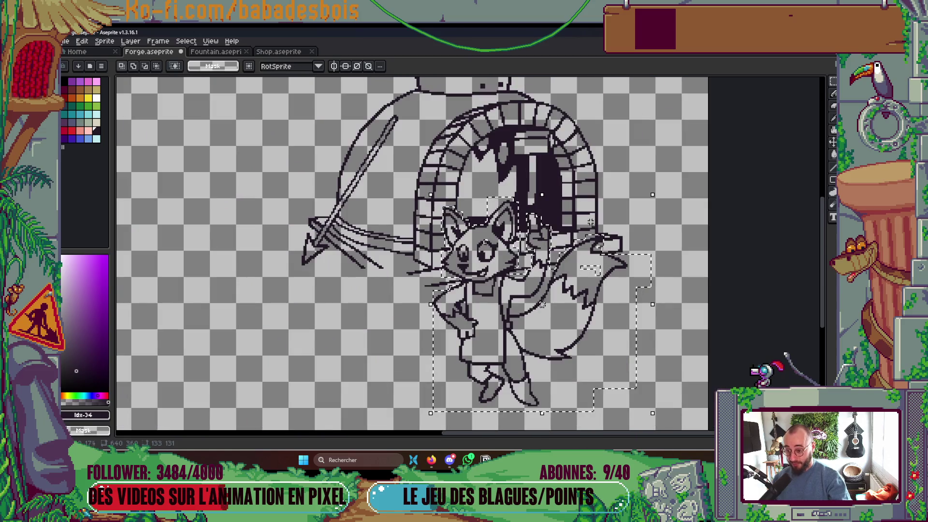
# - Add the dark doorway post, top to bottom, to the fox selection
pyautogui.scroll(5, 590, 222)
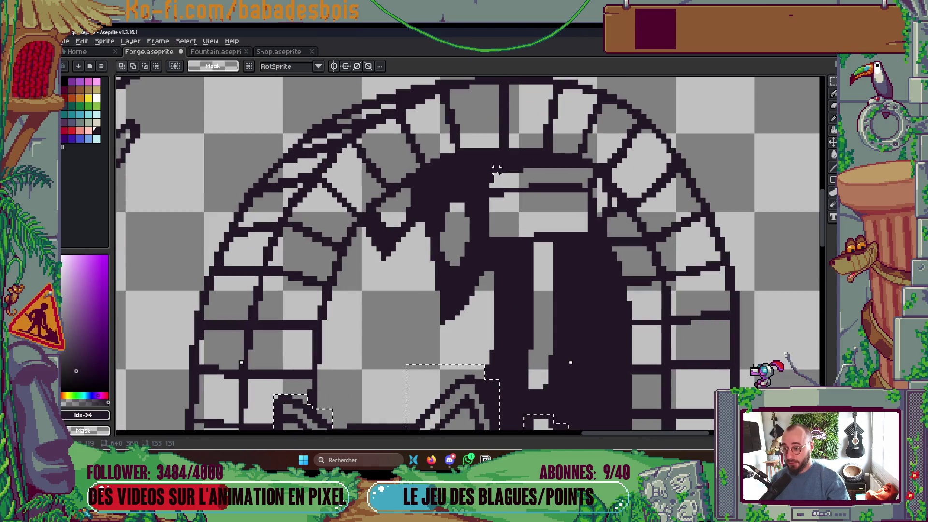
pyautogui.moveTo(482, 170)
pyautogui.mouseDown()
pyautogui.moveTo(534, 223)
pyautogui.moveTo(615, 246)
pyautogui.mouseUp()
pyautogui.scroll(1, 566, 264)
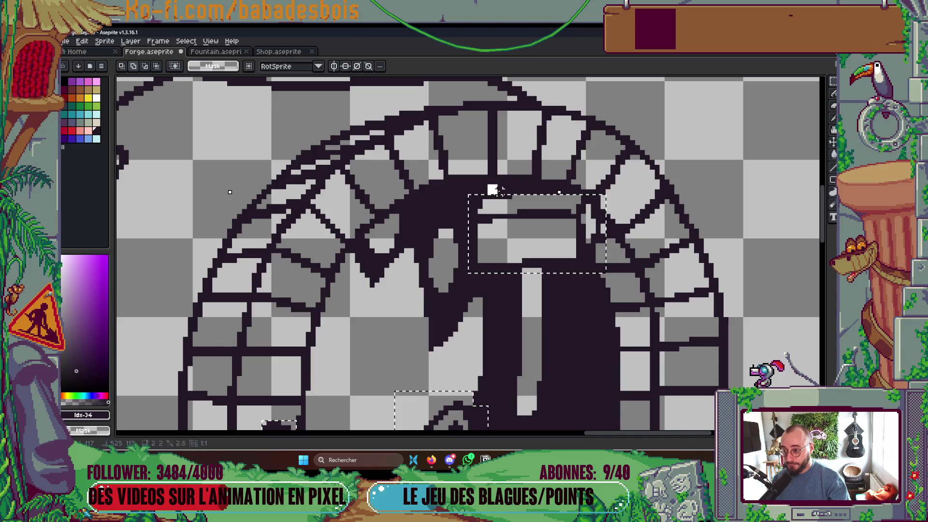
pyautogui.moveTo(487, 185); pyautogui.dragTo(582, 208)
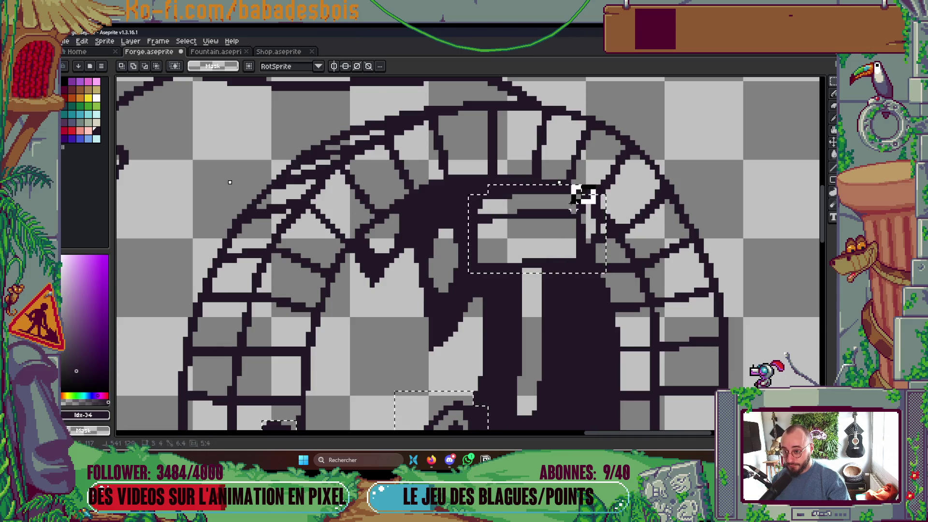
pyautogui.scroll(-1, 572, 187)
pyautogui.scroll(1, 564, 198)
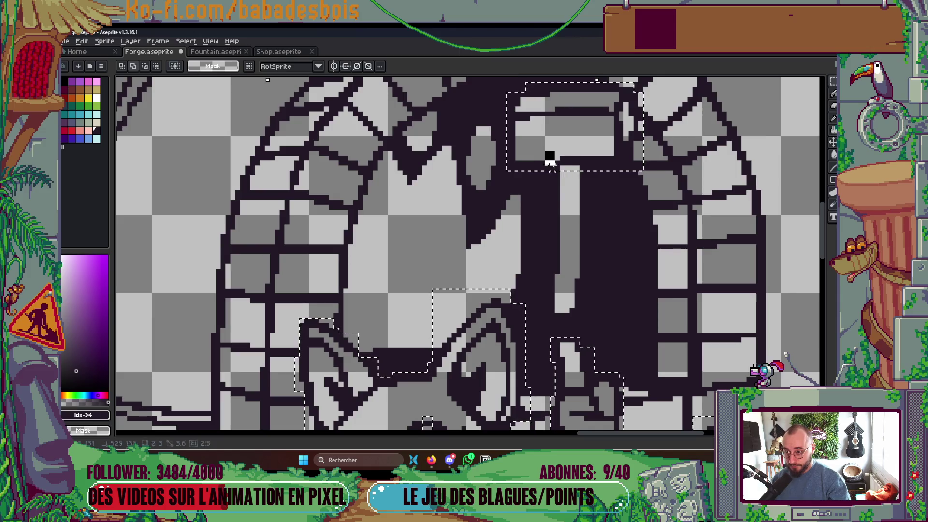
pyautogui.moveTo(546, 154); pyautogui.dragTo(587, 318)
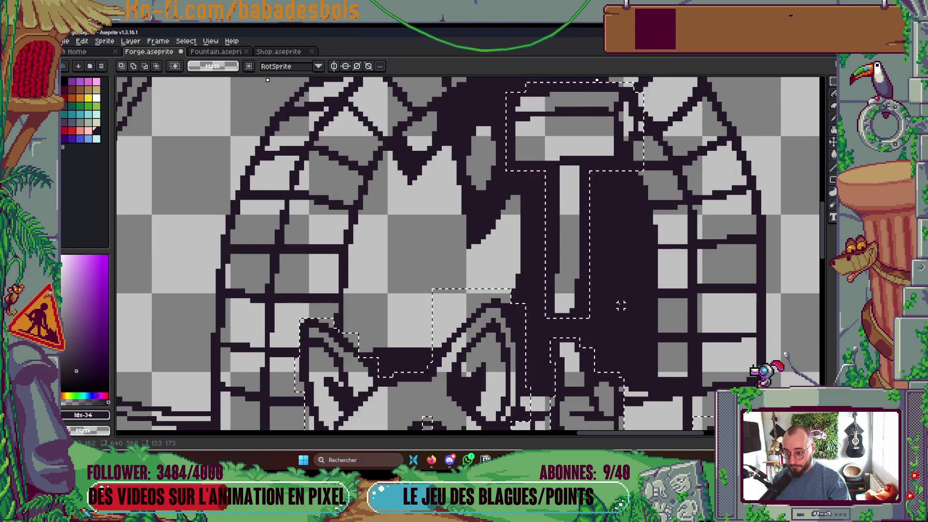
pyautogui.moveTo(545, 280); pyautogui.dragTo(591, 324)
# - Cut the selected fox and post out of the drawing with Ctrl+X
pyautogui.scroll(-5, 631, 295)
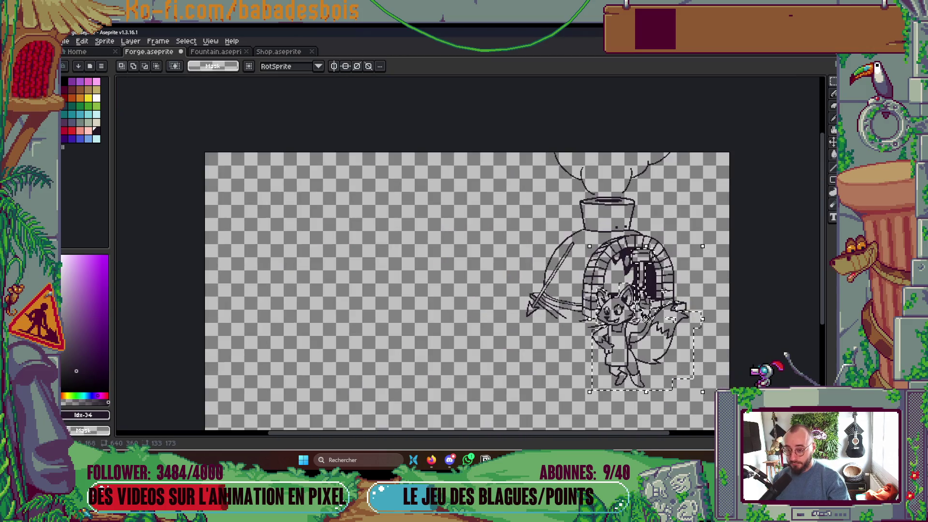
pyautogui.scroll(3, 663, 267)
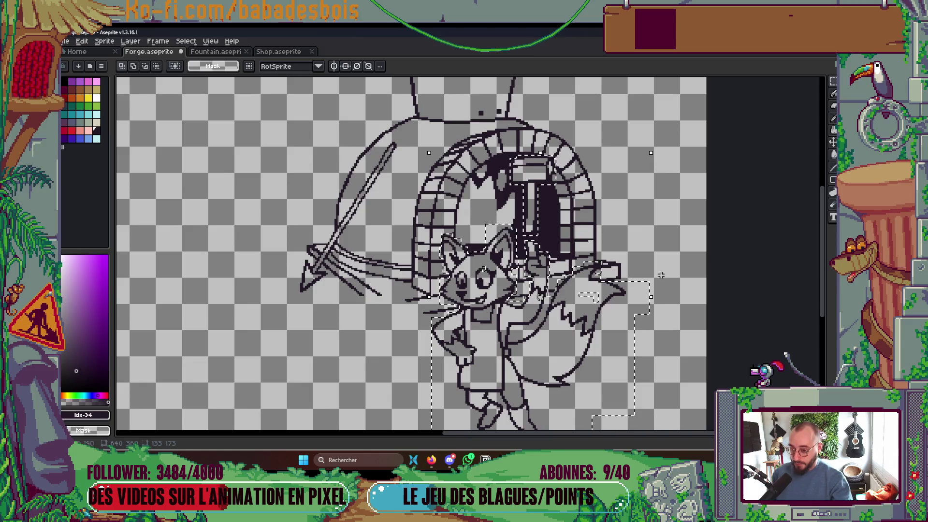
pyautogui.moveTo(640, 292); pyautogui.dragTo(645, 220)
pyautogui.hotkey('ctrl', 'x')
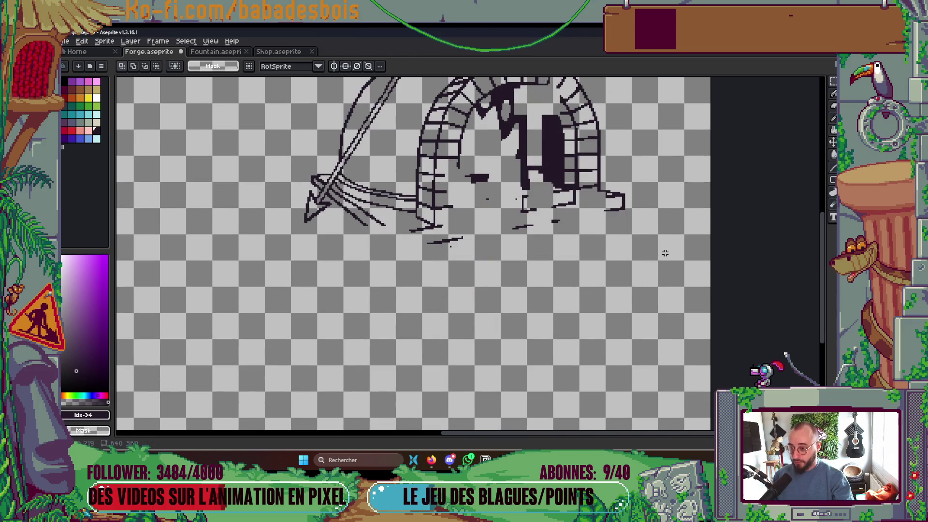
# - Add a new layer above Layer 2 named Character
pyautogui.scroll(2, 633, 309)
pyautogui.press('Tab')
pyautogui.rightClick(569, 134)
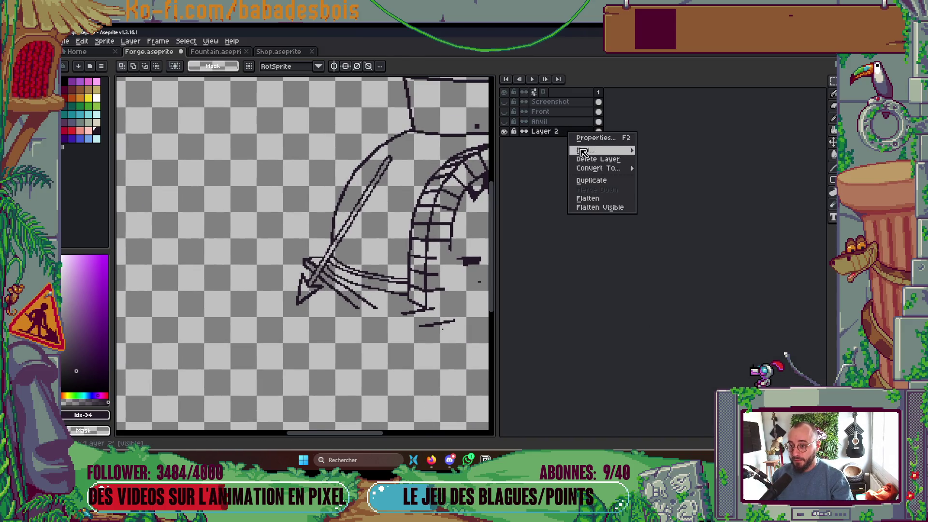
pyautogui.moveTo(595, 151)
pyautogui.click(671, 151)
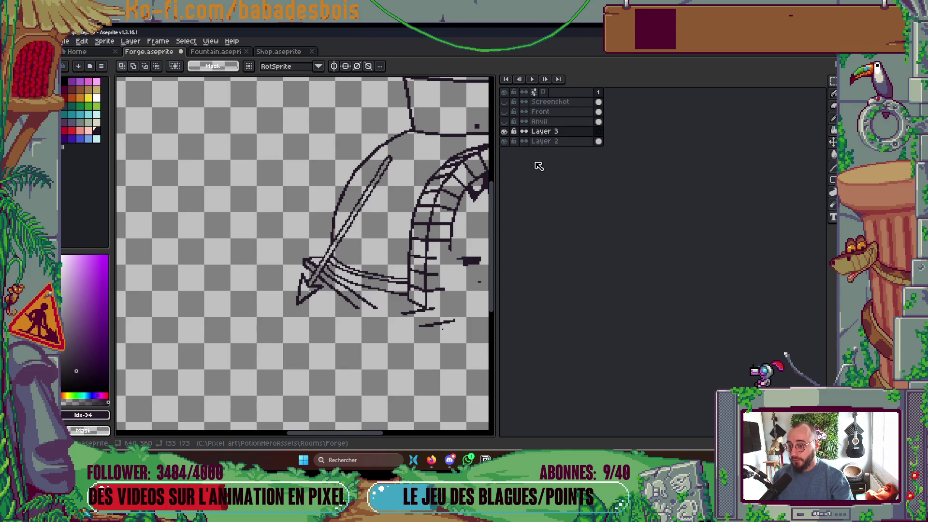
pyautogui.doubleClick(555, 132)
pyautogui.write('Character')
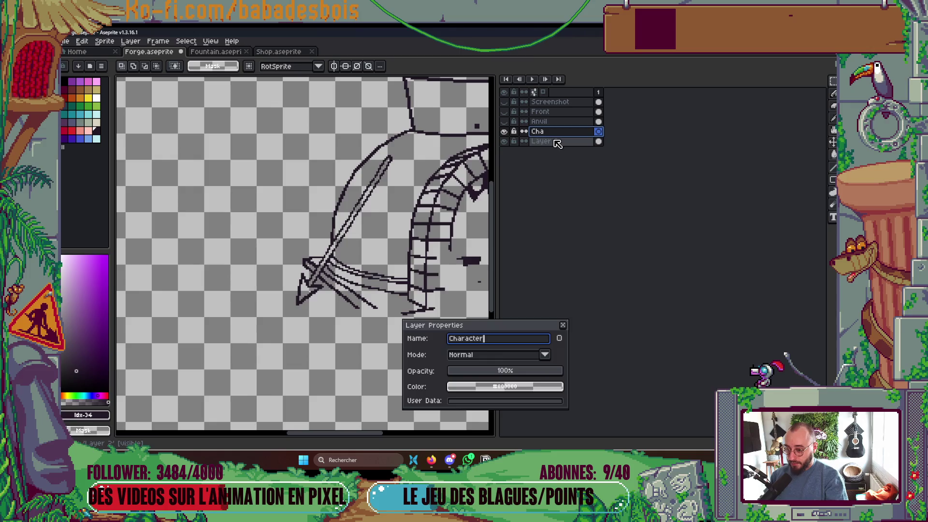
pyautogui.press('Return')
# - Paste the fox onto the Character layer, hide that layer, and clear the selection
pyautogui.press('Tab')
pyautogui.hotkey('ctrl', 'z')
pyautogui.press('Tab')
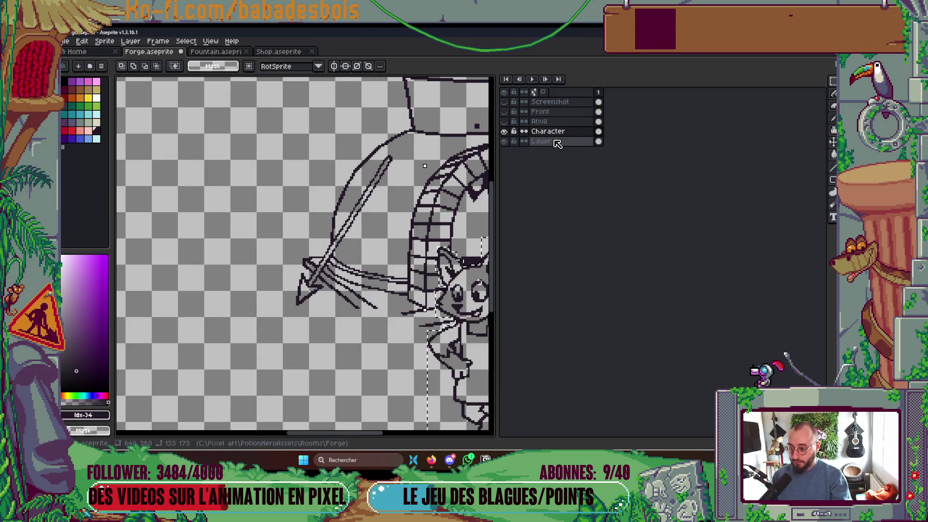
pyautogui.click(508, 135)
pyautogui.press('Tab')
pyautogui.hotkey('ctrl', 'd')
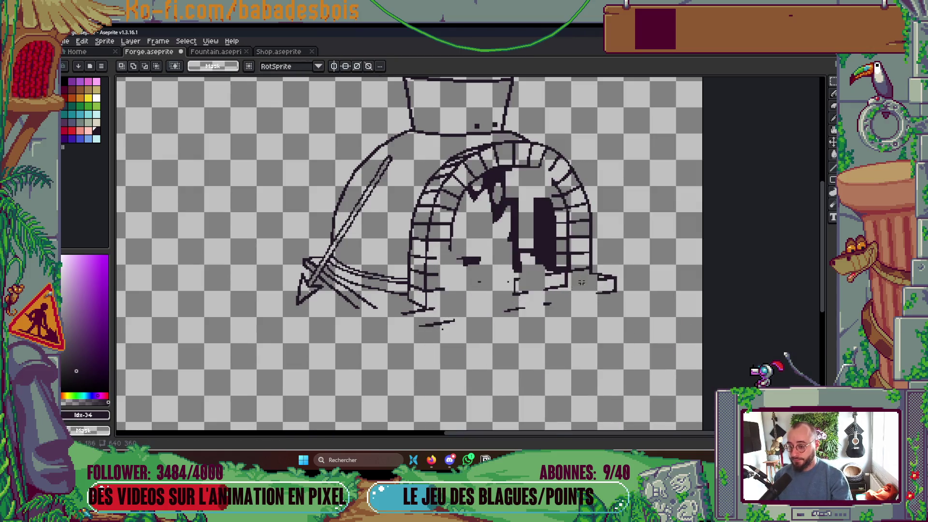
pyautogui.scroll(-3, 585, 274)
pyautogui.scroll(4, 585, 290)
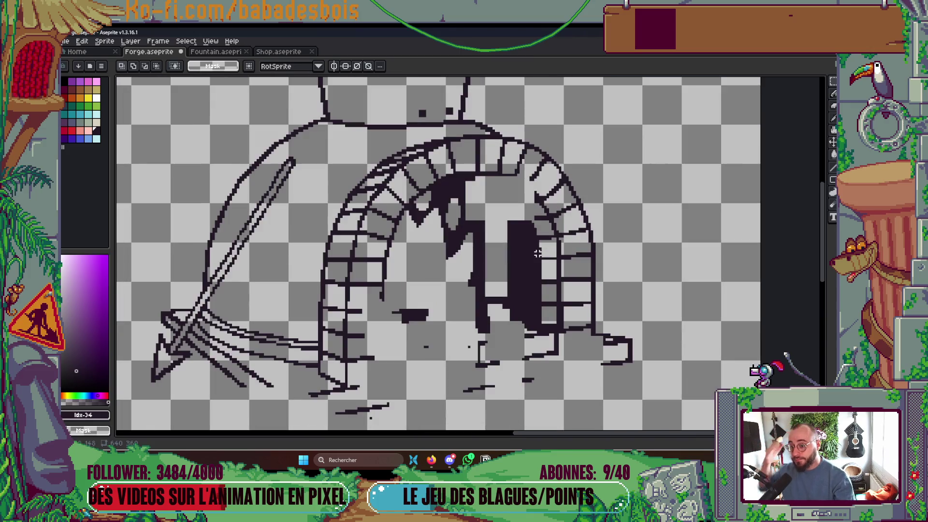
# - Pick cyan and draw a straight vertical cyan line in the forge doorway
pyautogui.moveTo(538, 253); pyautogui.dragTo(547, 246)
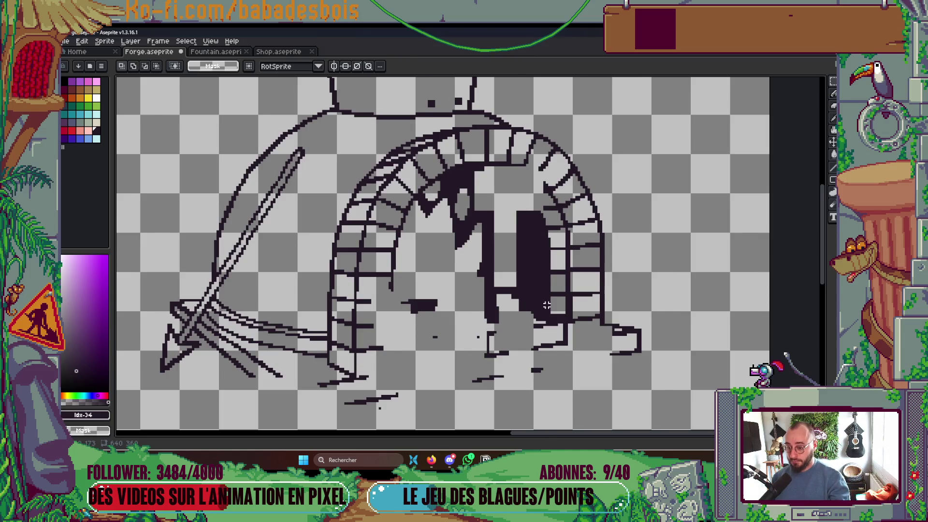
pyautogui.scroll(2, 547, 305)
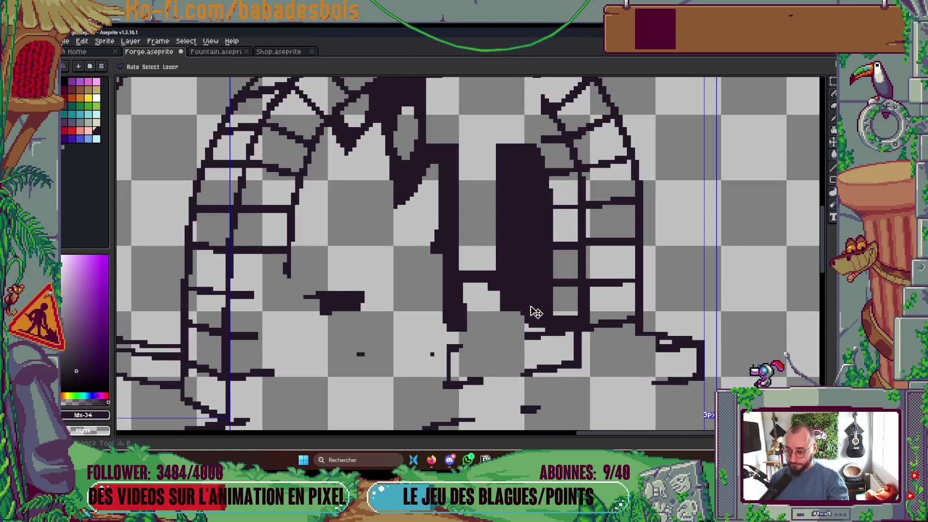
pyautogui.press('ctrl')
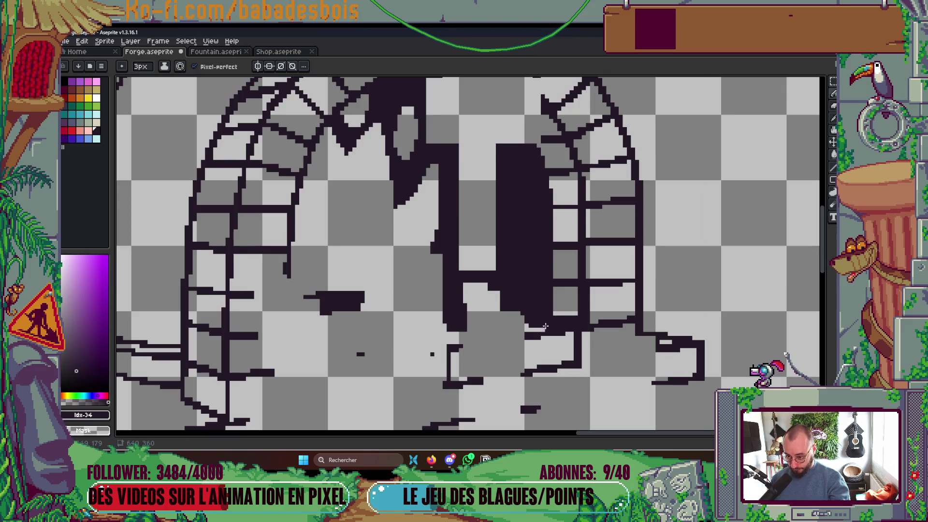
pyautogui.scroll(-1, 544, 211)
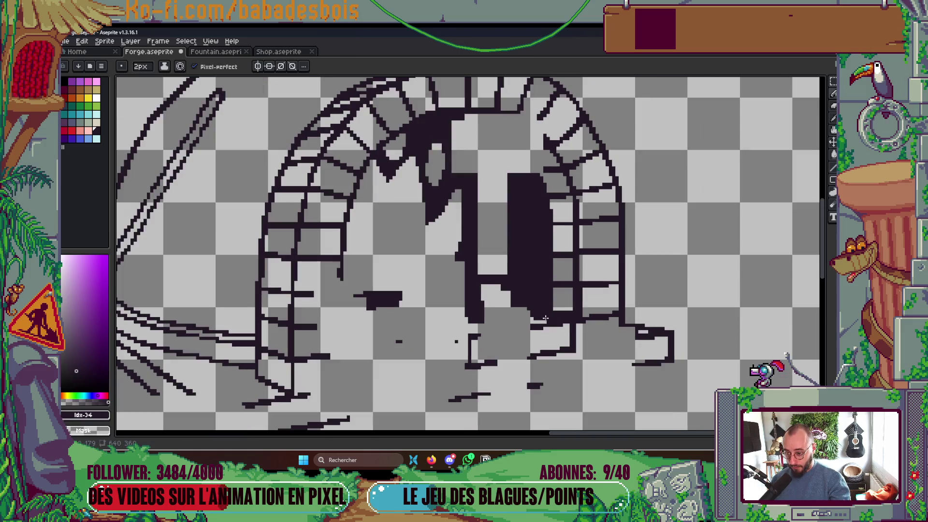
pyautogui.click(80, 115)
pyautogui.scroll(1, 541, 318)
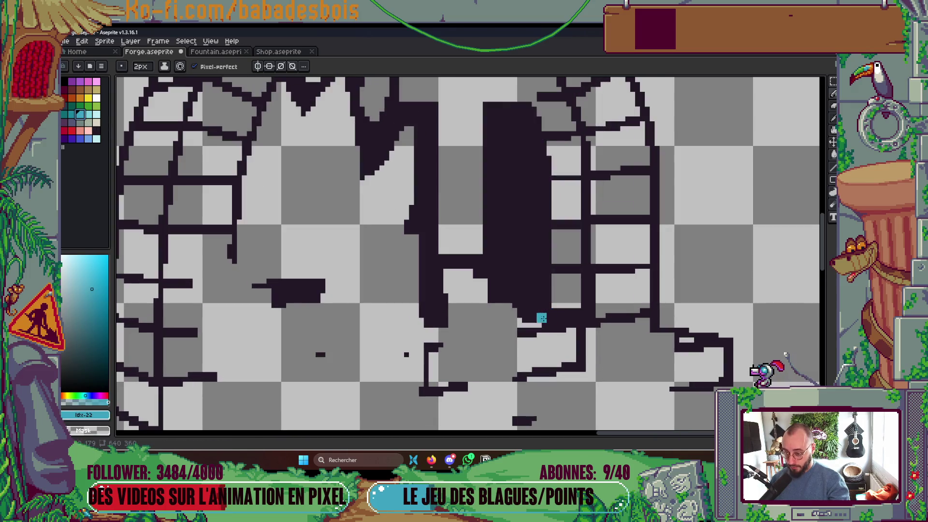
pyautogui.keyDown('shift'); pyautogui.click(532, 149); pyautogui.keyUp('shift')
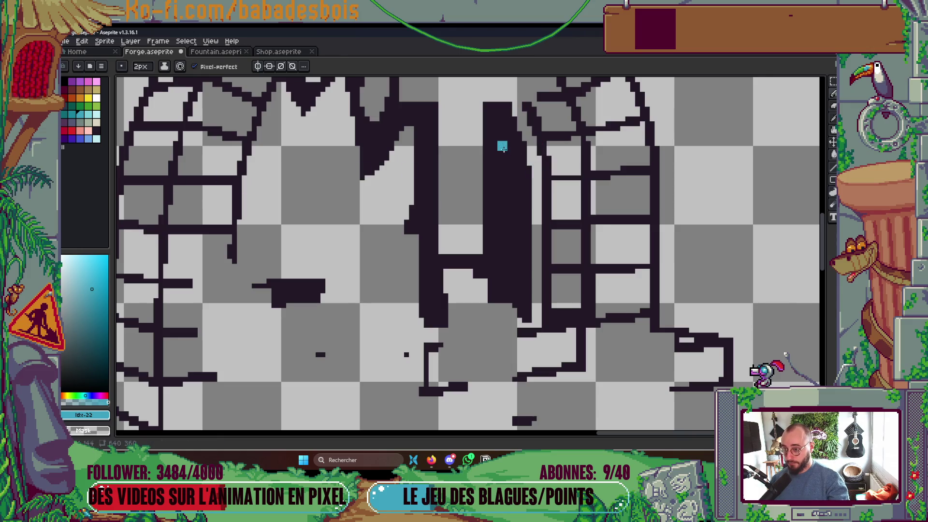
pyautogui.scroll(-3, 502, 148)
pyautogui.scroll(2, 347, 227)
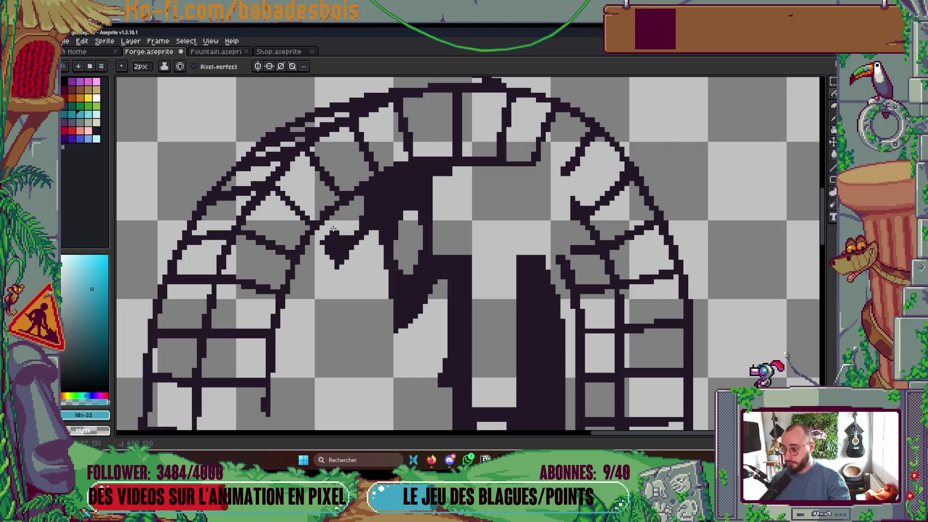
# - Erase the dark stripe and leftover dark shapes inside the forge arch
pyautogui.moveTo(360, 213)
pyautogui.mouseDown()
pyautogui.moveTo(391, 211)
pyautogui.moveTo(406, 188)
pyautogui.moveTo(472, 182)
pyautogui.mouseUp()
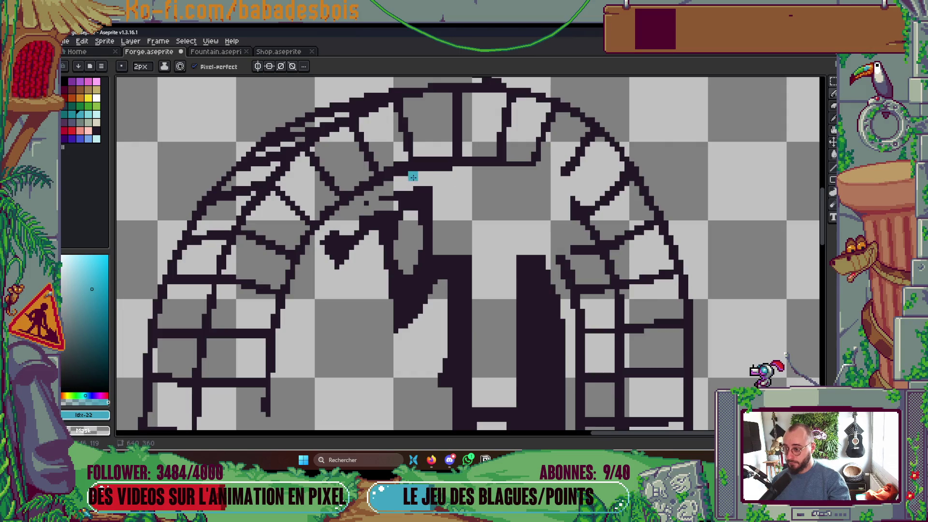
pyautogui.scroll(-2, 481, 200)
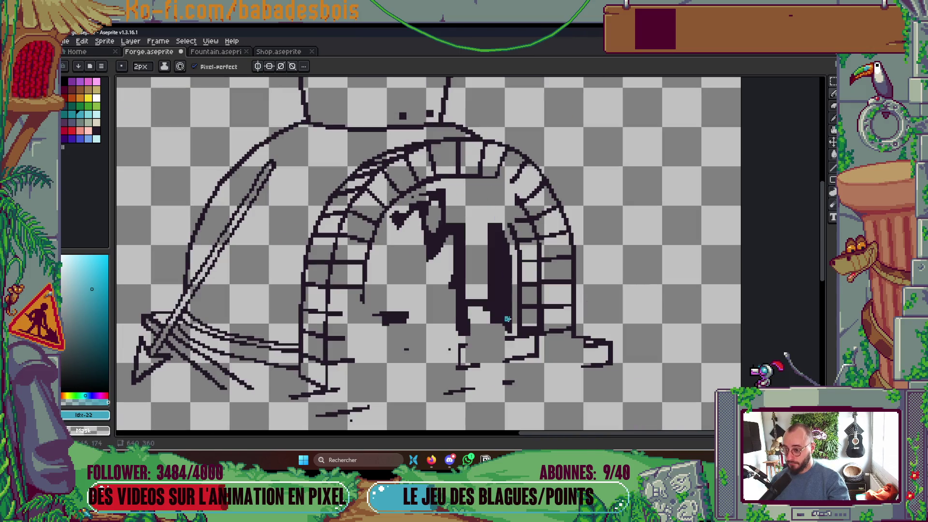
pyautogui.hotkey('ctrl', 'z')
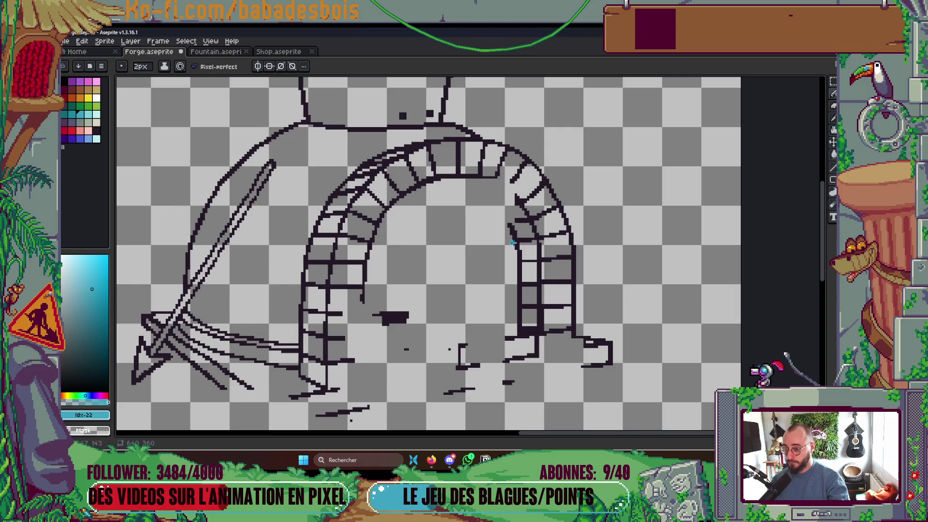
pyautogui.hotkey('ctrl', 'z')
pyautogui.moveTo(412, 343); pyautogui.dragTo(445, 250)
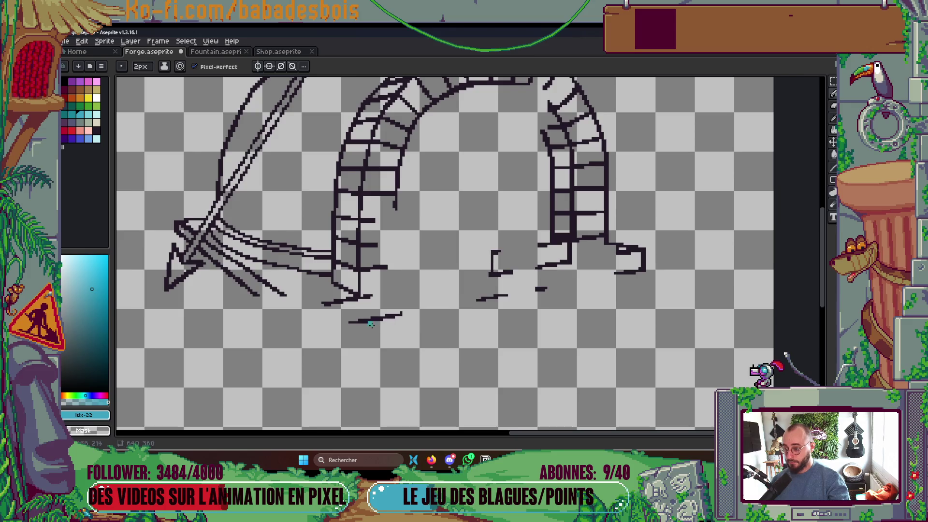
pyautogui.scroll(-3, 371, 324)
pyautogui.scroll(1, 508, 290)
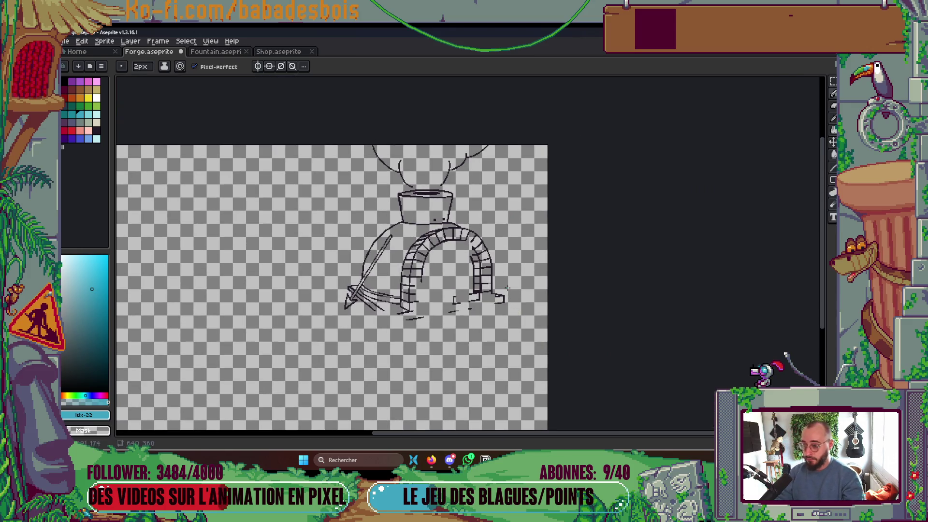
# - Hide and reshow the Character layer to check the cleared arch
pyautogui.press('Tab')
pyautogui.click(505, 131)
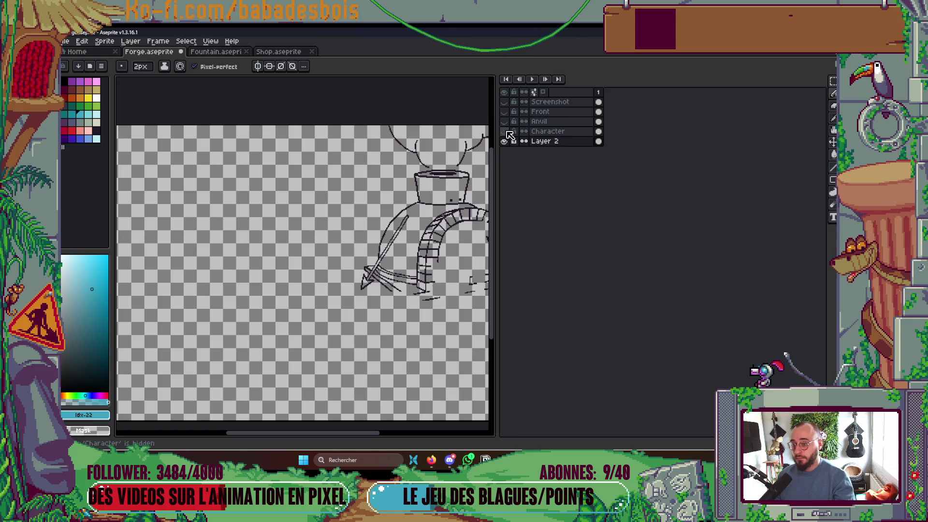
pyautogui.click(505, 132)
pyautogui.press('Tab')
pyautogui.press('Tab')
pyautogui.press('Tab')
# - Eyedrop the dark outline colour #231927 from the drawing
pyautogui.scroll(3, 451, 265)
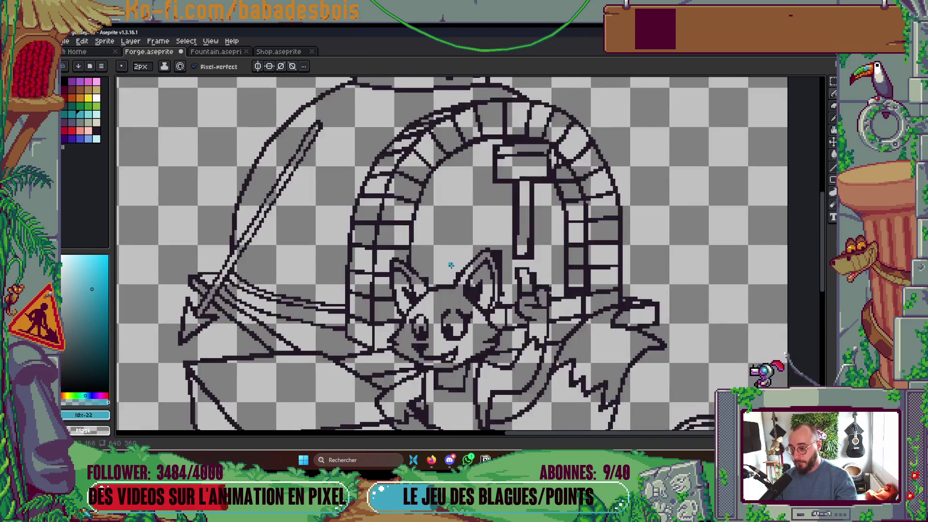
pyautogui.scroll(1, 450, 265)
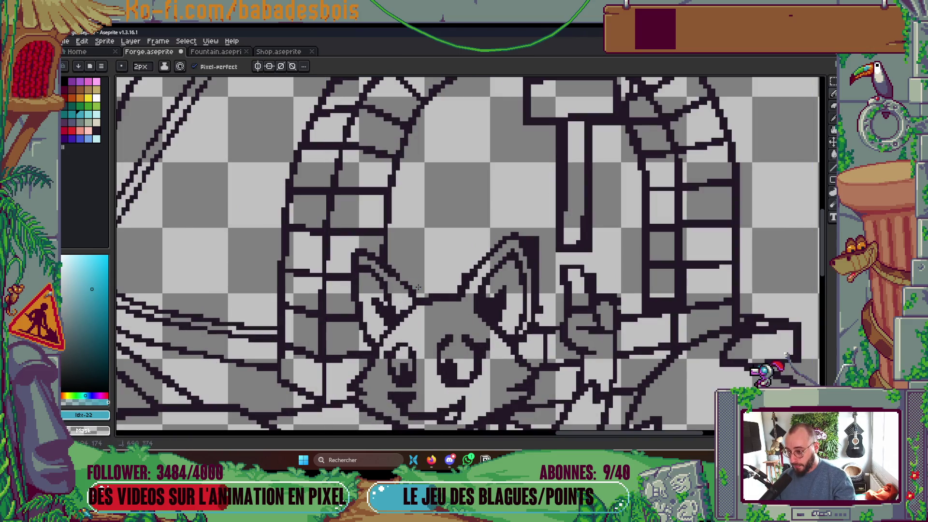
pyautogui.scroll(1, 564, 232)
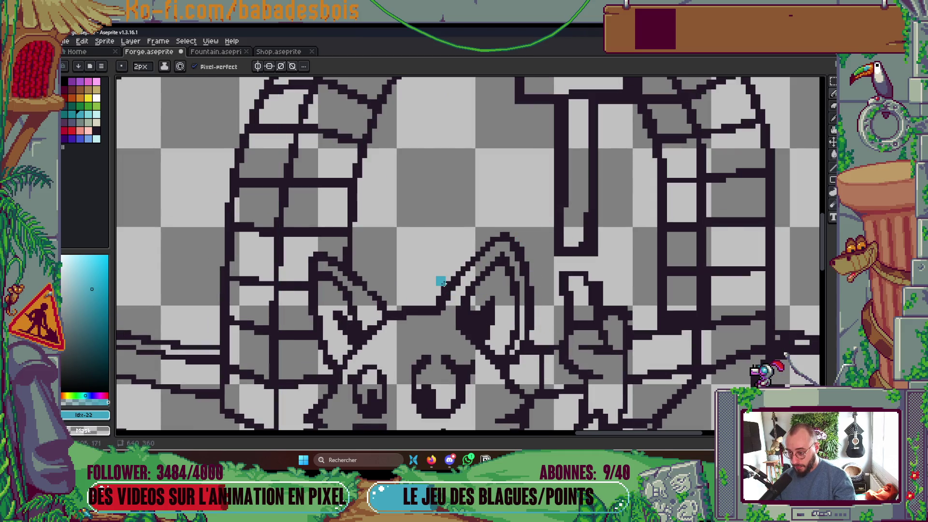
pyautogui.scroll(-3, 436, 296)
pyautogui.scroll(4, 484, 291)
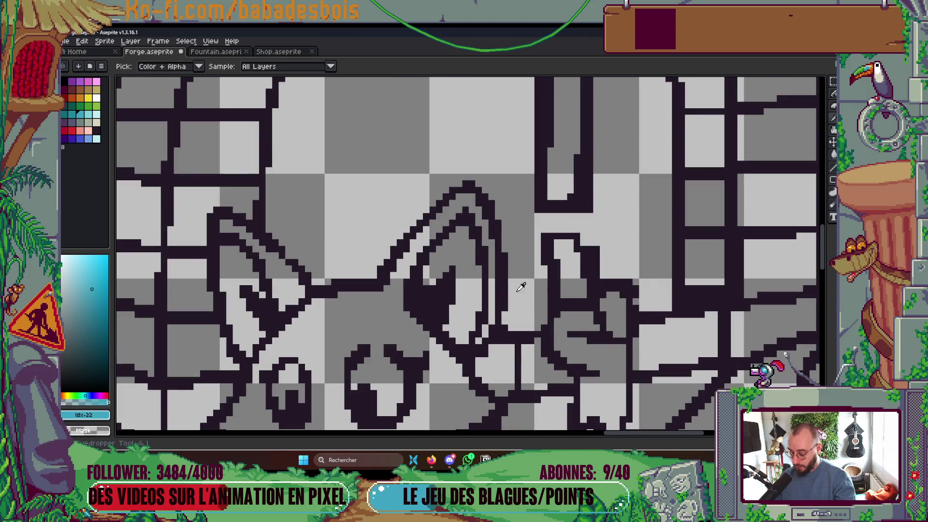
pyautogui.keyDown('alt'); pyautogui.click(508, 290); pyautogui.keyUp('alt')
pyautogui.scroll(-4, 505, 321)
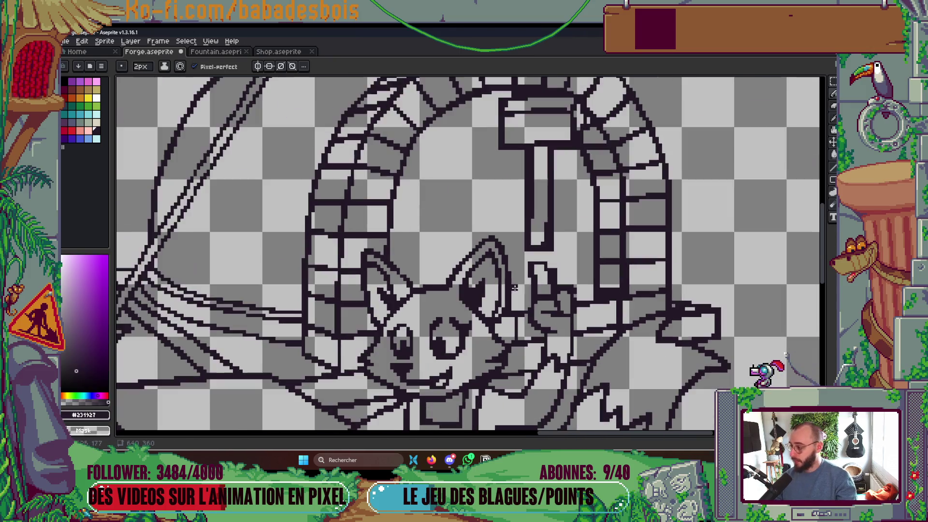
pyautogui.scroll(2, 556, 266)
# - Save Forge.aseprite with the Pencil tool active
pyautogui.press('v')
pyautogui.press('b')
pyautogui.hotkey('ctrl', 's')
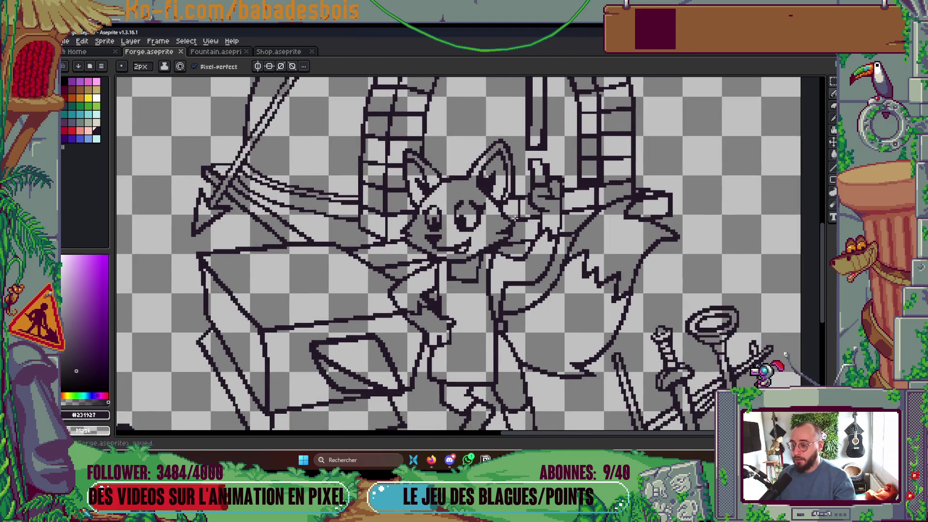
pyautogui.scroll(2, 469, 200)
pyautogui.scroll(-2, 478, 199)
# - Toggle the Character layer's visibility to compare, ending with all layers visible
pyautogui.press('Tab')
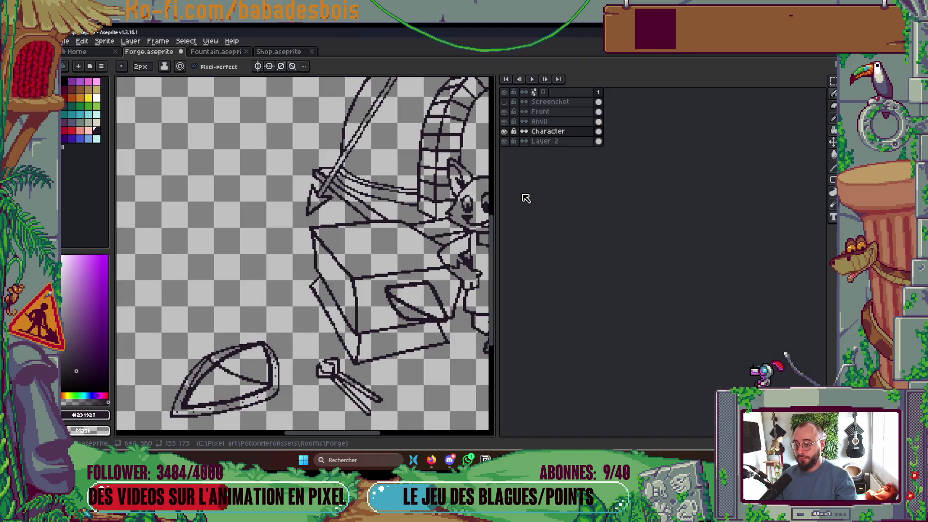
pyautogui.press('Tab')
pyautogui.press('Tab')
pyautogui.keyDown('alt'); pyautogui.click(504, 131); pyautogui.keyUp('alt')
pyautogui.press('Tab')
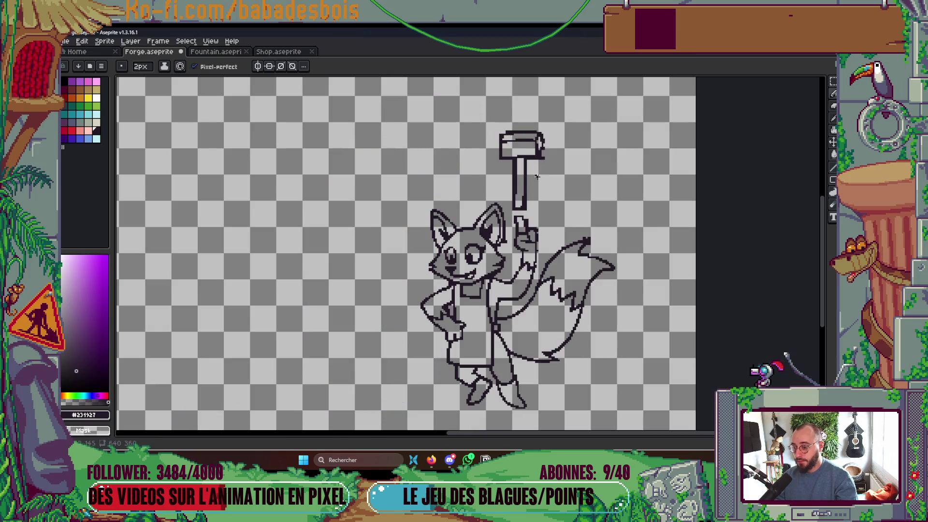
pyautogui.press('Tab')
pyautogui.keyDown('alt'); pyautogui.click(503, 131); pyautogui.keyUp('alt')
pyautogui.press('Tab')
pyautogui.press('Tab')
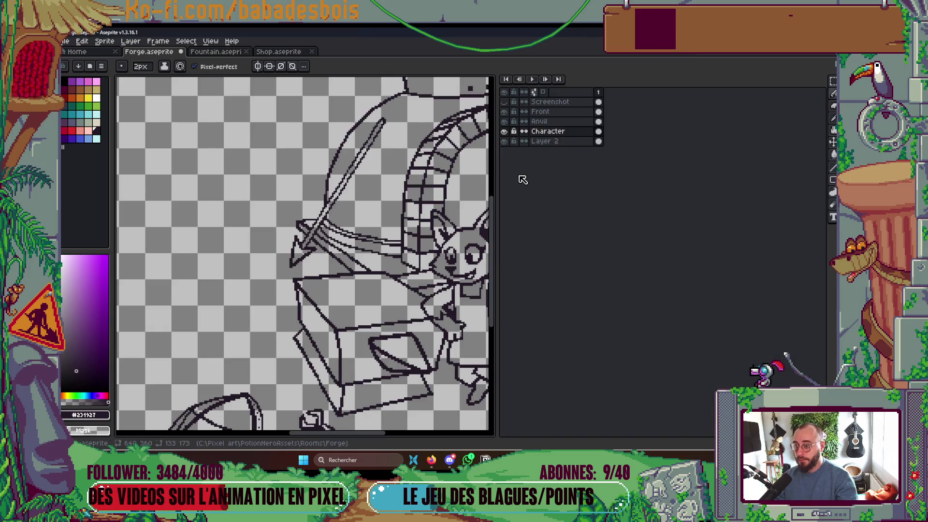
pyautogui.press('Tab')
pyautogui.scroll(-3, 524, 244)
pyautogui.scroll(1, 524, 245)
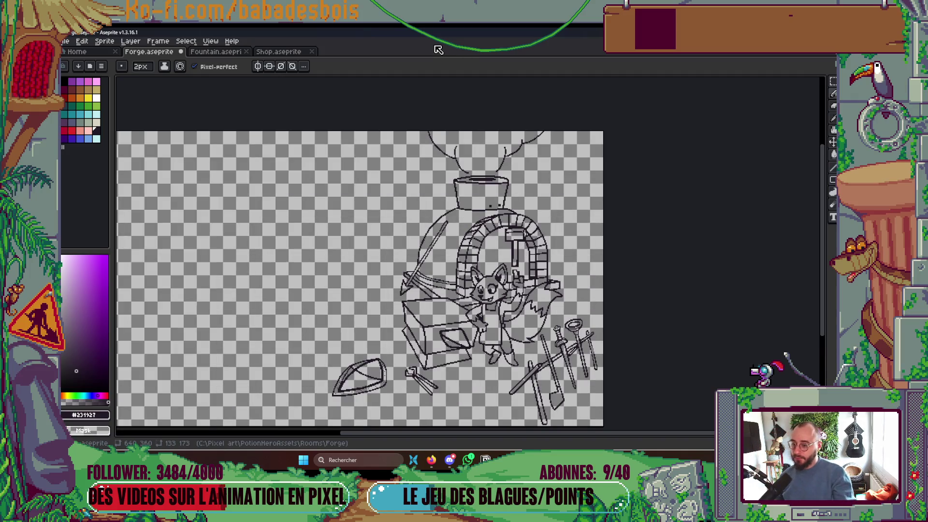
pyautogui.scroll(3, 503, 150)
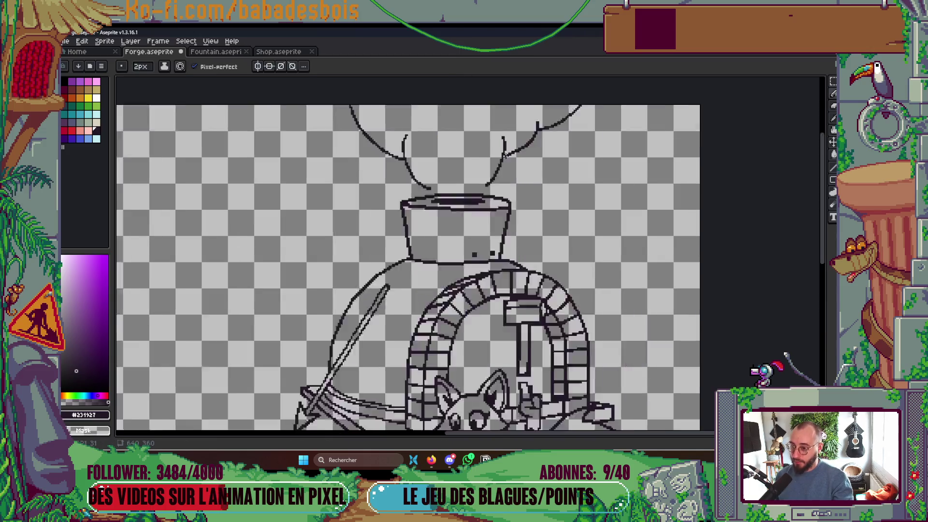
pyautogui.press('Tab')
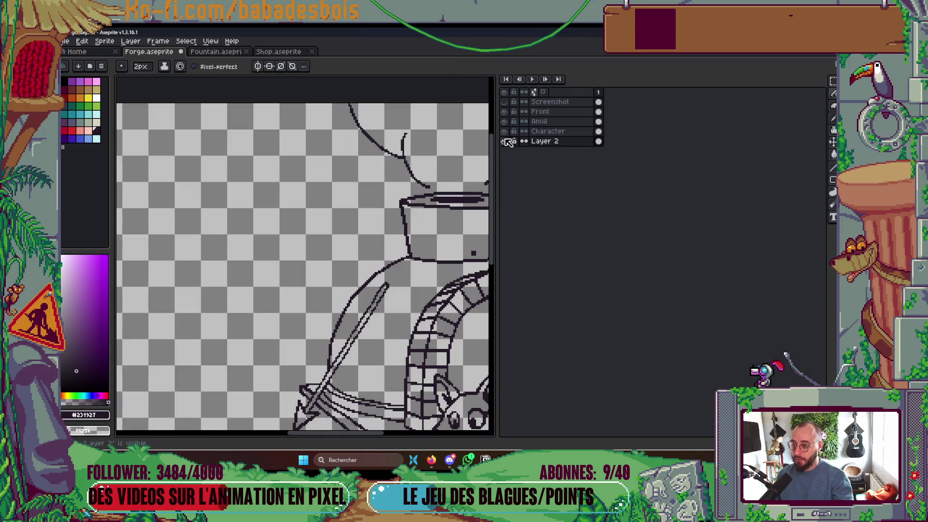
# - Marquee-select and delete the smoke lines above the forge chimney
pyautogui.press('Tab')
pyautogui.moveTo(503, 150)
pyautogui.mouseDown()
pyautogui.moveTo(444, 236)
pyautogui.moveTo(445, 209)
pyautogui.mouseUp()
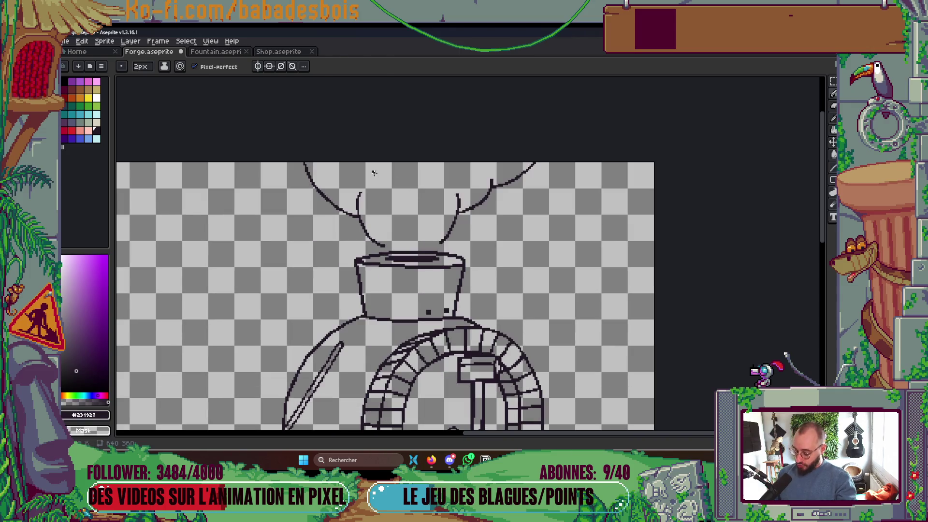
pyautogui.press('m')
pyautogui.moveTo(264, 131); pyautogui.dragTo(580, 245)
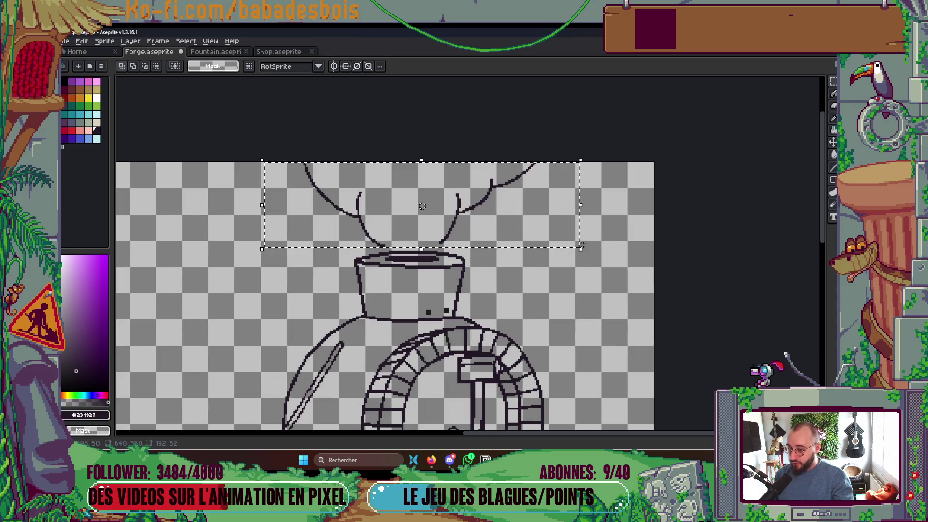
pyautogui.press('Delete')
pyautogui.scroll(-4, 602, 268)
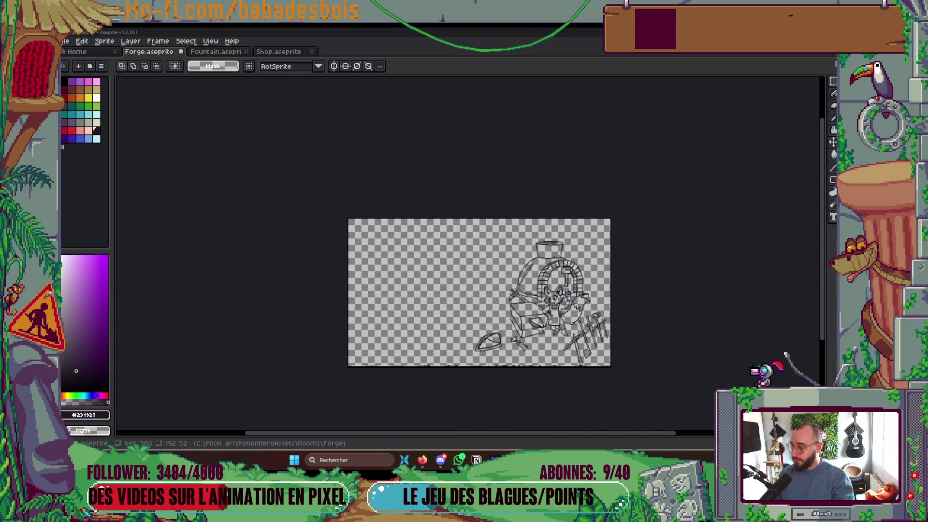
pyautogui.moveTo(483, 290); pyautogui.dragTo(484, 264)
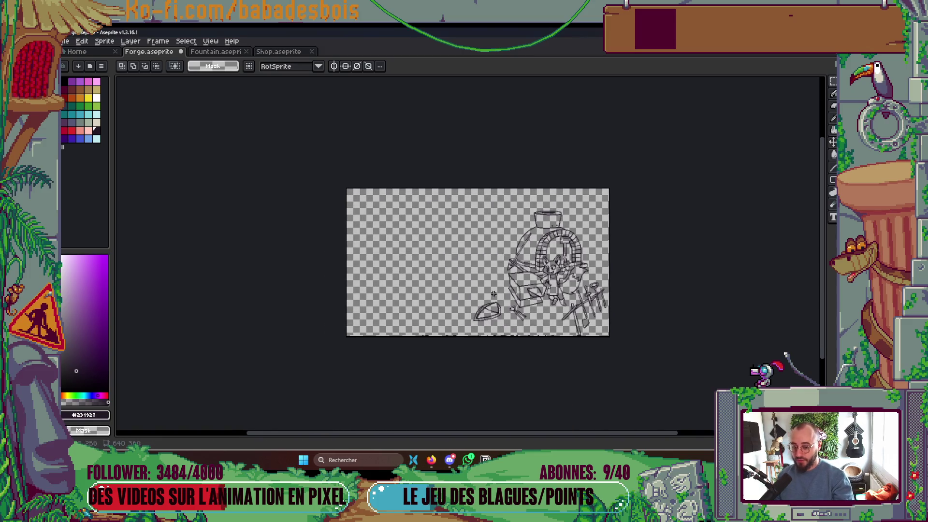
pyautogui.scroll(3, 476, 251)
pyautogui.scroll(-3, 475, 252)
pyautogui.scroll(2, 476, 251)
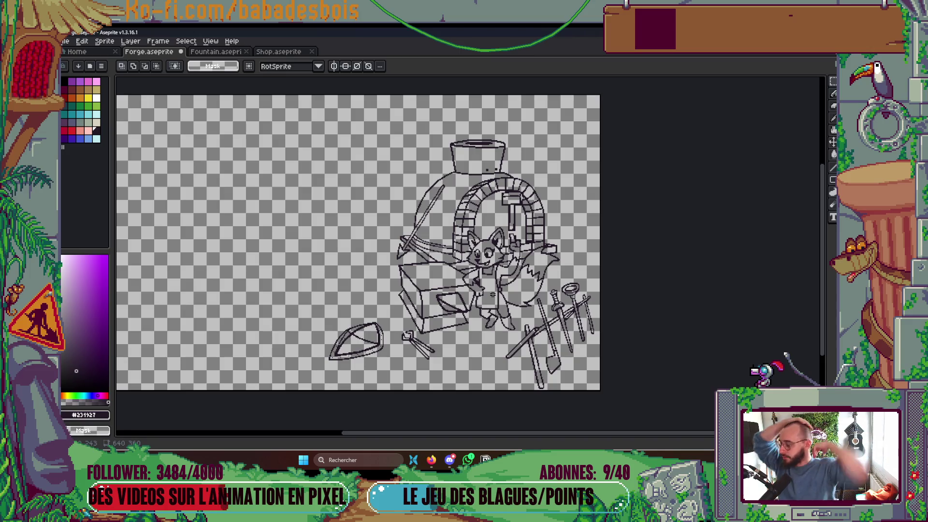
pyautogui.scroll(-1, 468, 251)
# - Show Layer 2 alone and rename that layer to Oven
pyautogui.press('Tab')
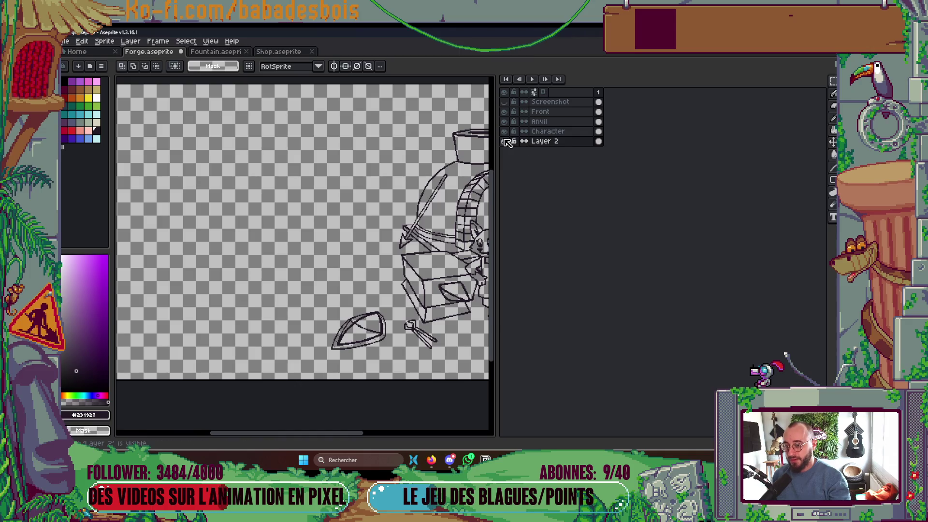
pyautogui.click(505, 141)
pyautogui.keyDown('alt'); pyautogui.click(504, 141); pyautogui.keyUp('alt')
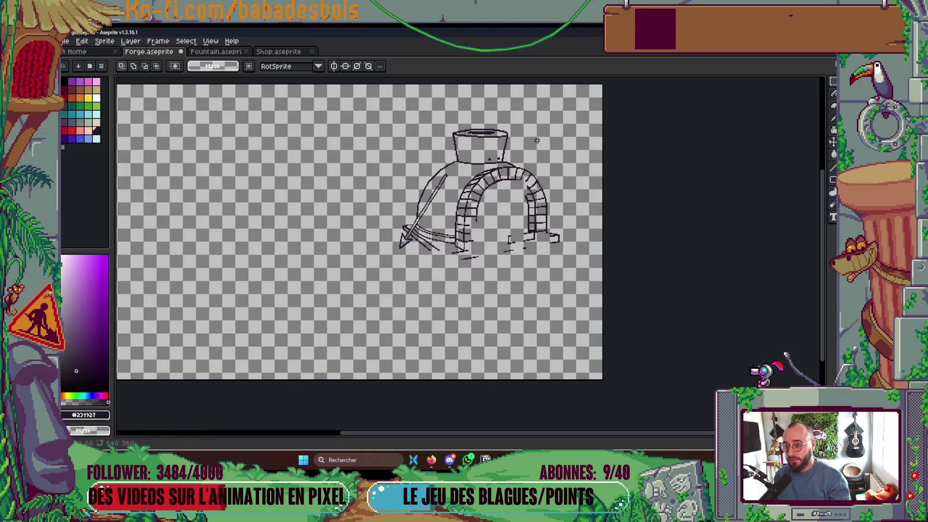
pyautogui.doubleClick(566, 141)
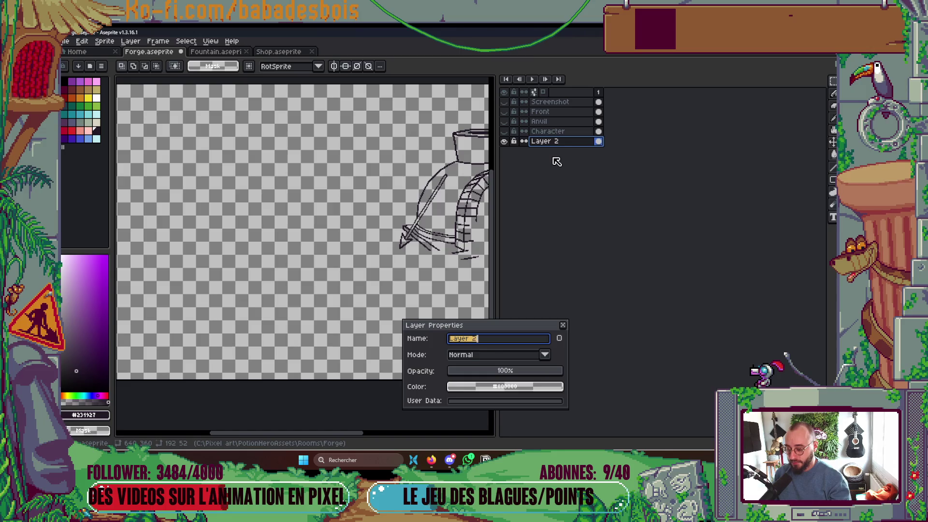
pyautogui.write('Oven')
pyautogui.press('Return')
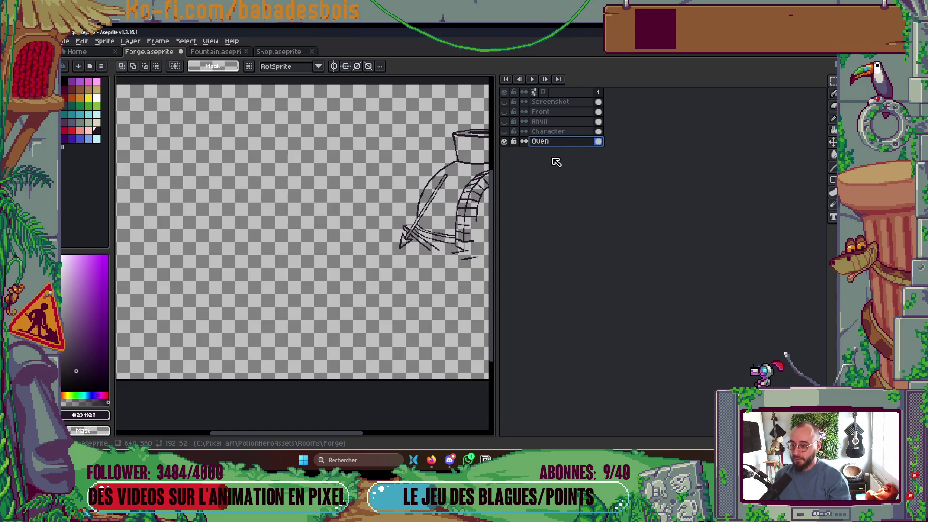
pyautogui.press('Tab')
pyautogui.scroll(3, 509, 247)
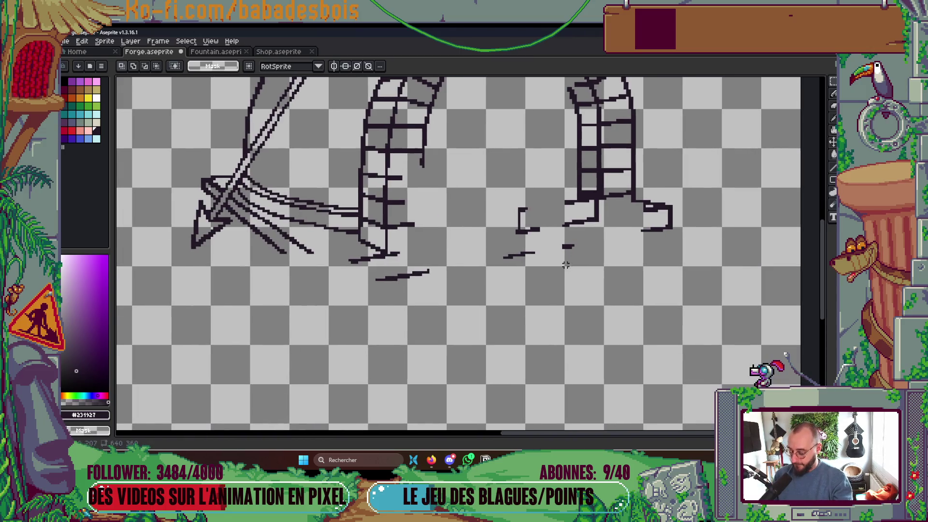
# - Draw a straight base line under the forge, replacing a misplaced first attempt
pyautogui.press('i')
pyautogui.press('b')
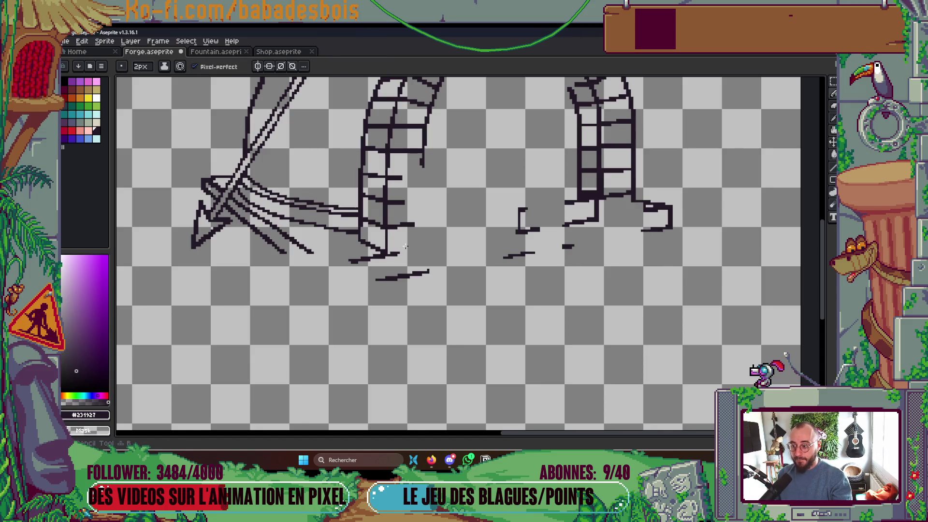
pyautogui.moveTo(204, 187)
pyautogui.mouseDown()
pyautogui.moveTo(383, 326)
pyautogui.moveTo(314, 272)
pyautogui.mouseUp()
pyautogui.hotkey('ctrl', 'z')
pyautogui.moveTo(671, 227)
pyautogui.mouseDown()
pyautogui.moveTo(321, 303)
pyautogui.moveTo(328, 282)
pyautogui.moveTo(328, 291)
pyautogui.moveTo(205, 189)
pyautogui.mouseUp()
pyautogui.scroll(-3, 271, 161)
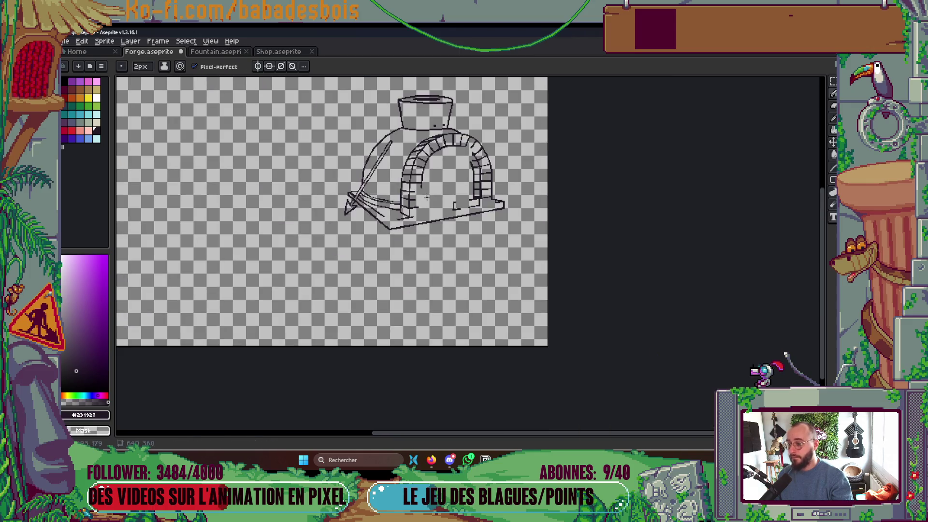
pyautogui.scroll(4, 270, 161)
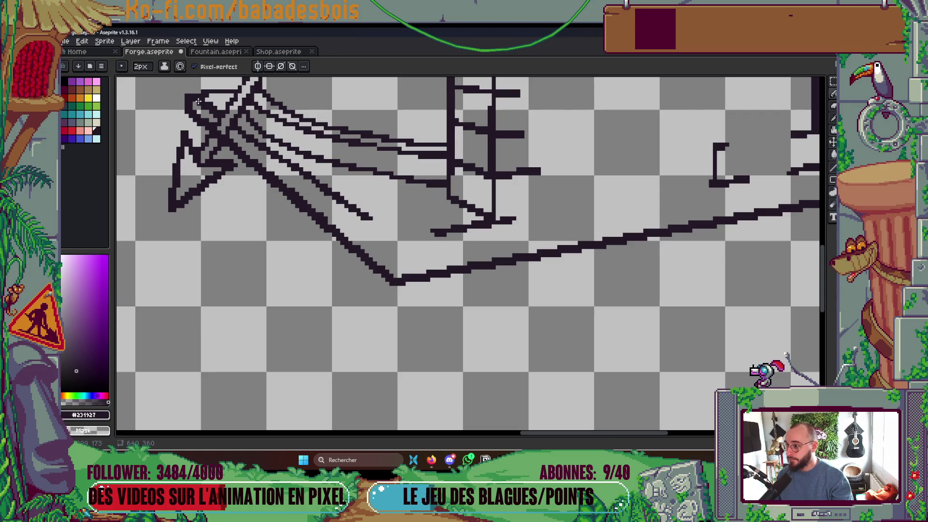
# - Draw a second parallel line along the oven base to give the platform thickness
pyautogui.moveTo(198, 99); pyautogui.dragTo(399, 243)
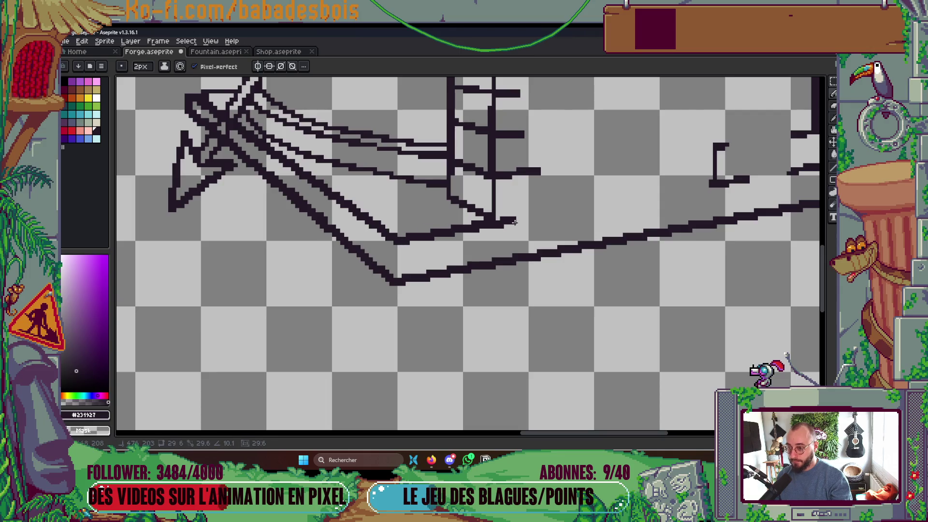
pyautogui.hscroll(5, 580, 232)
pyautogui.scroll(2, 580, 232)
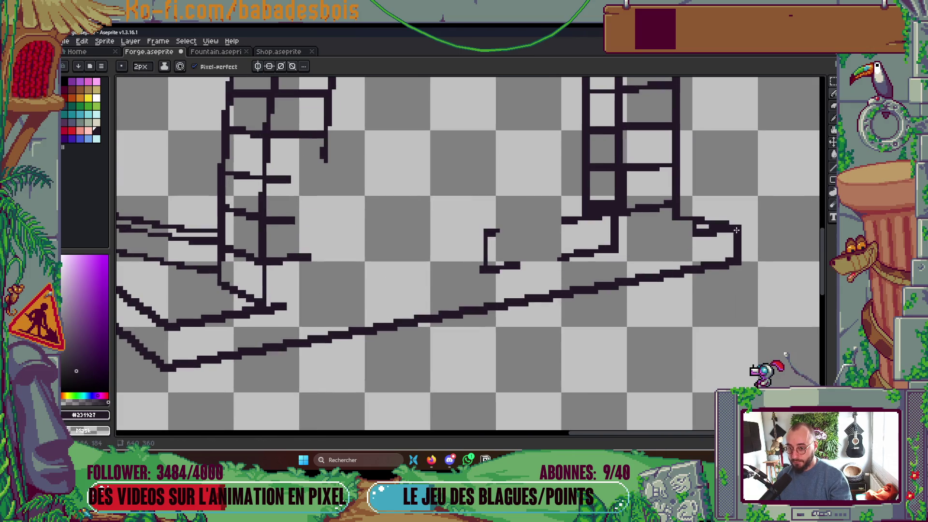
pyautogui.hscroll(-4, 497, 272)
pyautogui.scroll(-1, 498, 271)
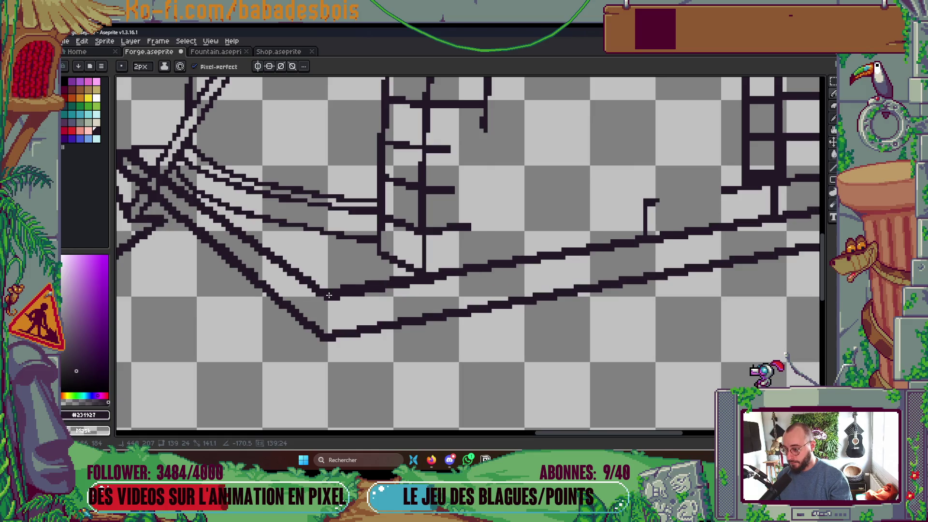
pyautogui.scroll(-5, 329, 297)
pyautogui.scroll(3, 449, 221)
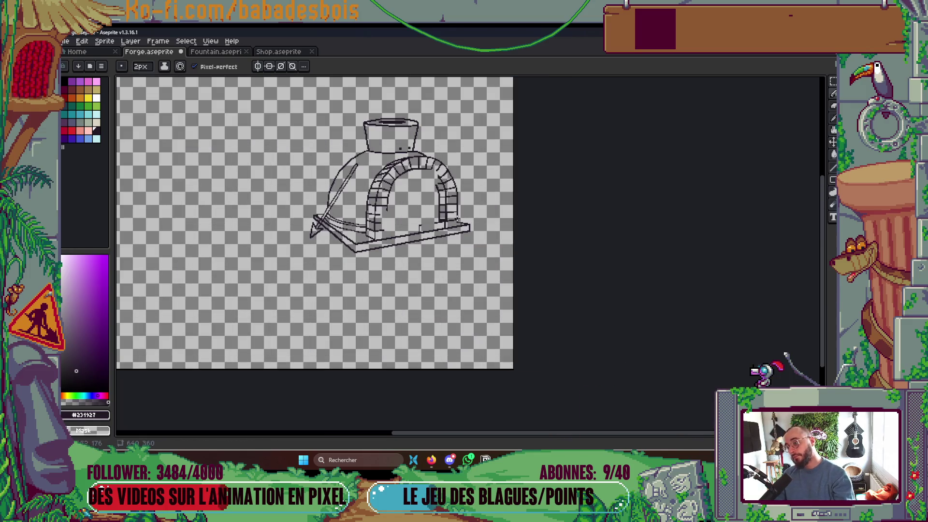
pyautogui.scroll(3, 450, 222)
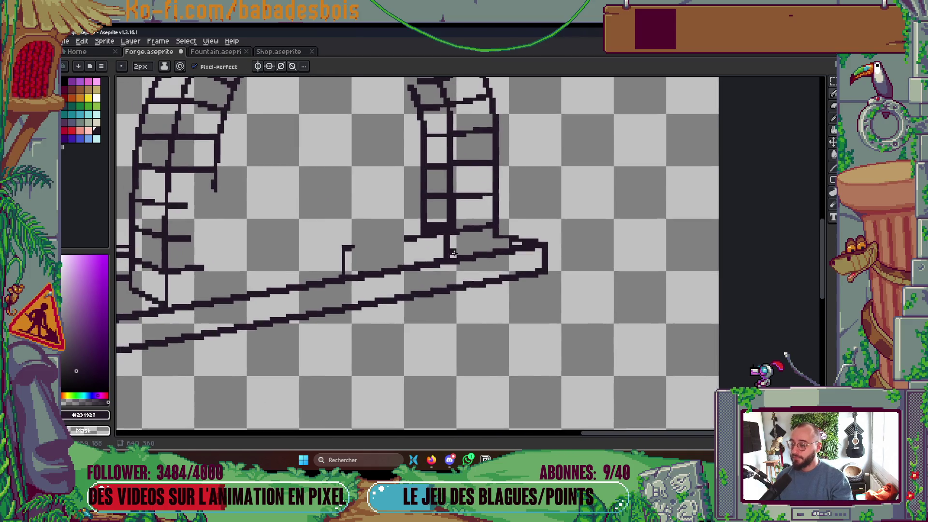
pyautogui.scroll(-3, 421, 228)
pyautogui.scroll(3, 391, 233)
pyautogui.scroll(1, 403, 193)
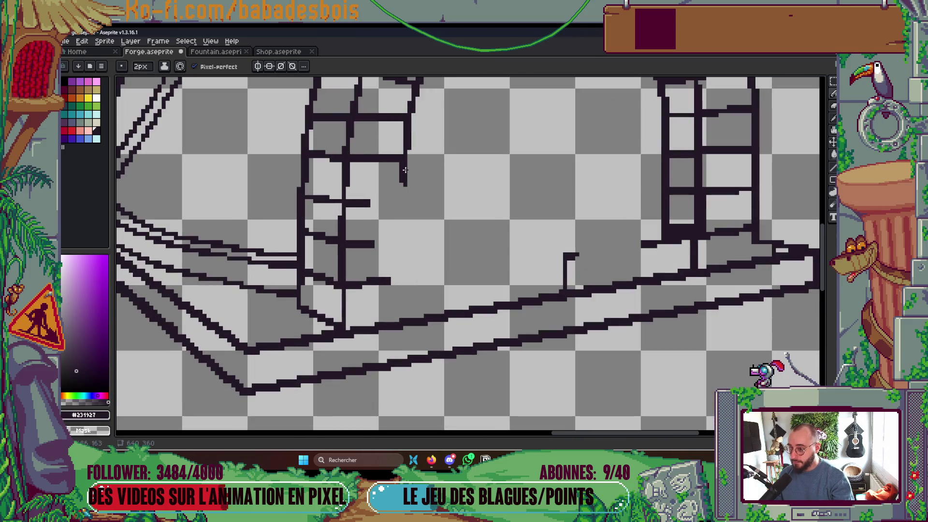
# - Extend the pillar edge down to the base and lengthen two brick lines to meet it
pyautogui.moveTo(405, 171)
pyautogui.mouseDown()
pyautogui.moveTo(403, 317)
pyautogui.moveTo(340, 325)
pyautogui.mouseUp()
pyautogui.press('-')
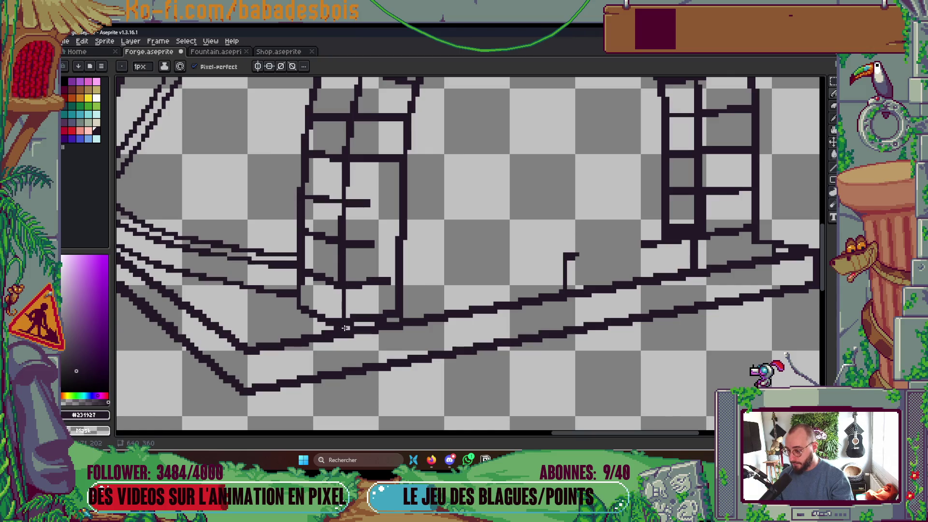
pyautogui.press('+')
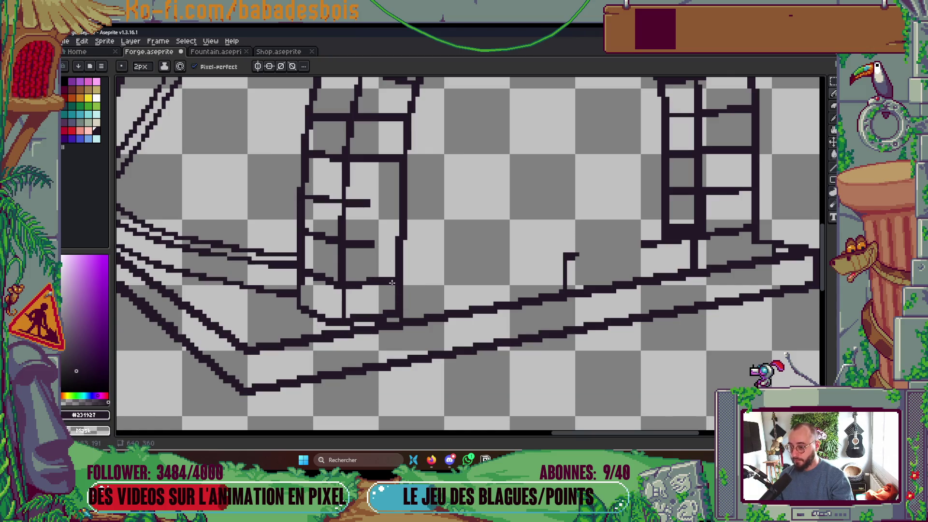
pyautogui.moveTo(344, 306); pyautogui.dragTo(343, 317)
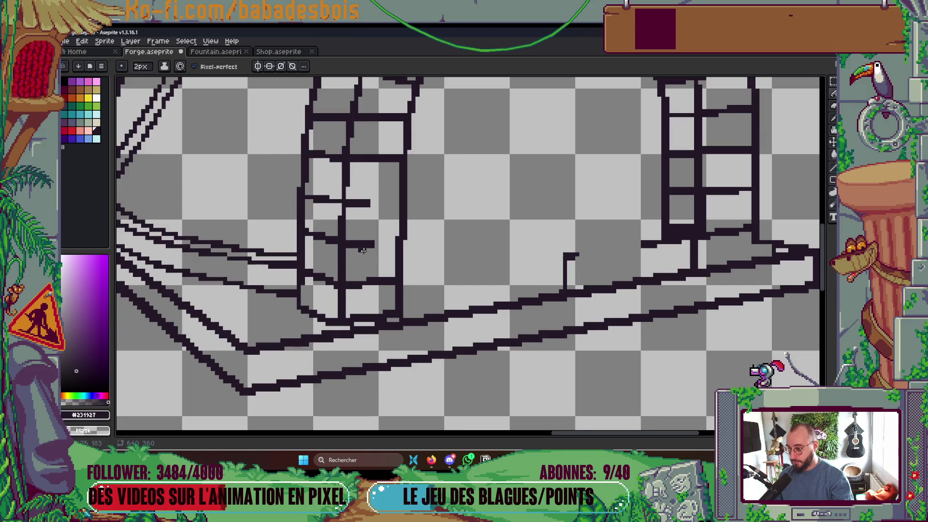
pyautogui.moveTo(377, 243); pyautogui.dragTo(395, 239)
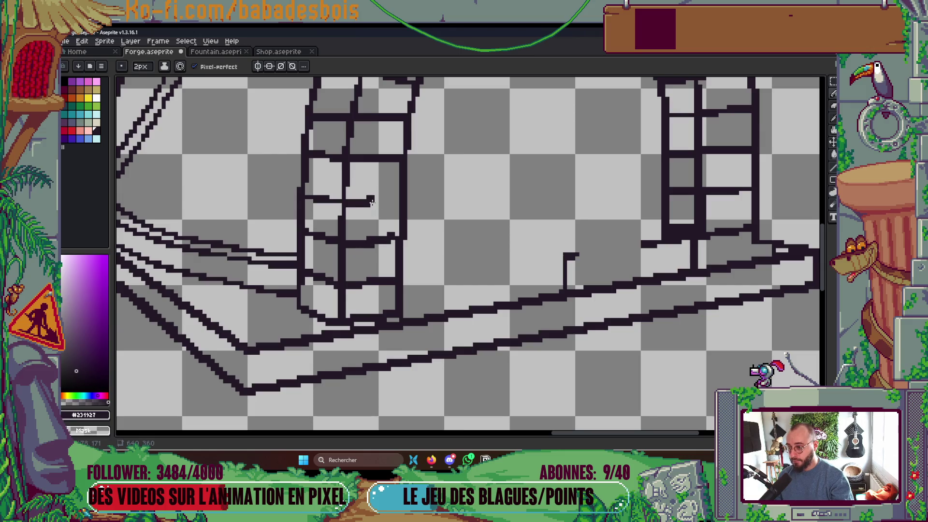
pyautogui.moveTo(371, 202); pyautogui.dragTo(390, 201)
pyautogui.scroll(-4, 389, 205)
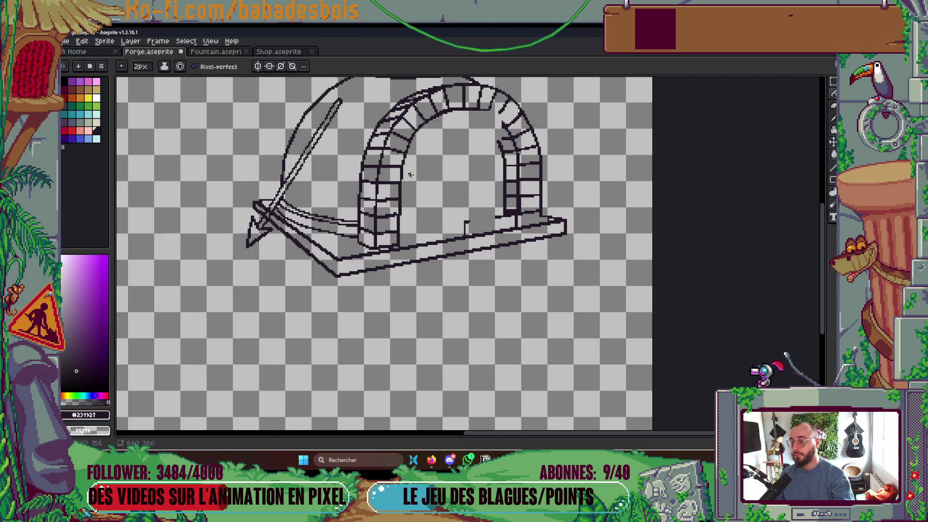
pyautogui.scroll(4, 390, 168)
# - Draw the arch's inner left edge and curved inner edge after removing stray pixels
pyautogui.moveTo(409, 164); pyautogui.dragTo(405, 154)
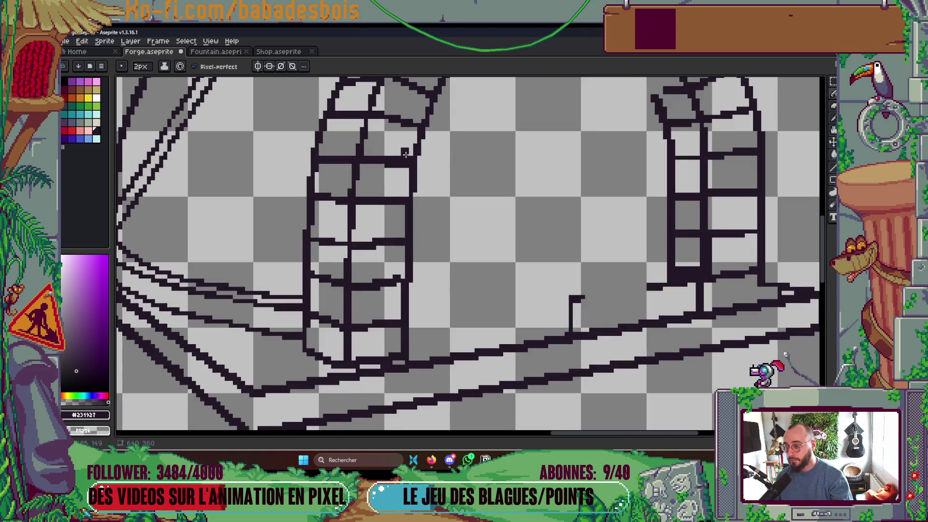
pyautogui.hotkey('ctrl', 'z')
pyautogui.scroll(-5, 394, 156)
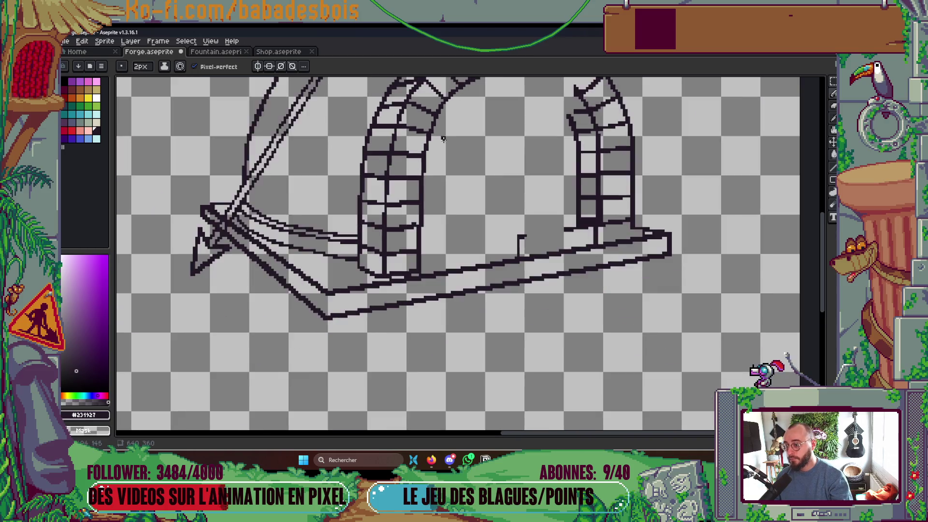
pyautogui.scroll(5, 493, 134)
pyautogui.hotkey('ctrl', 'z')
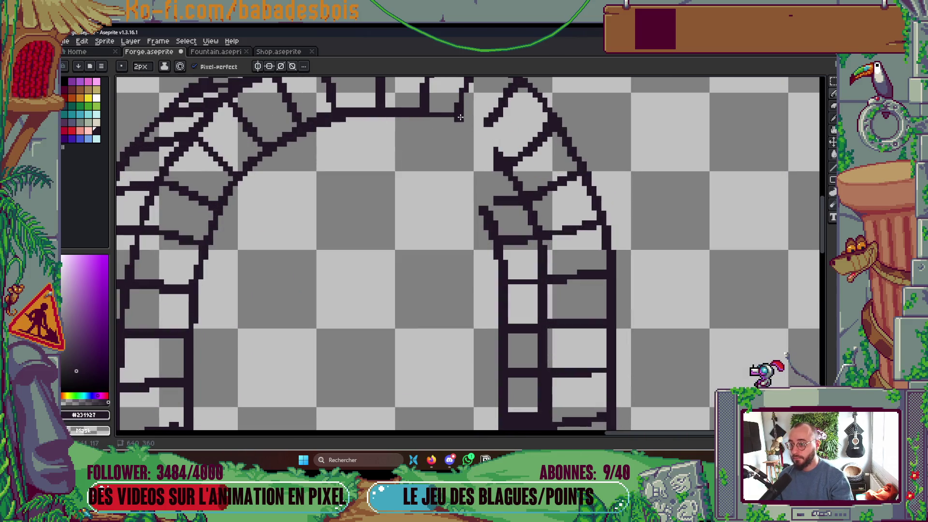
pyautogui.click(492, 157)
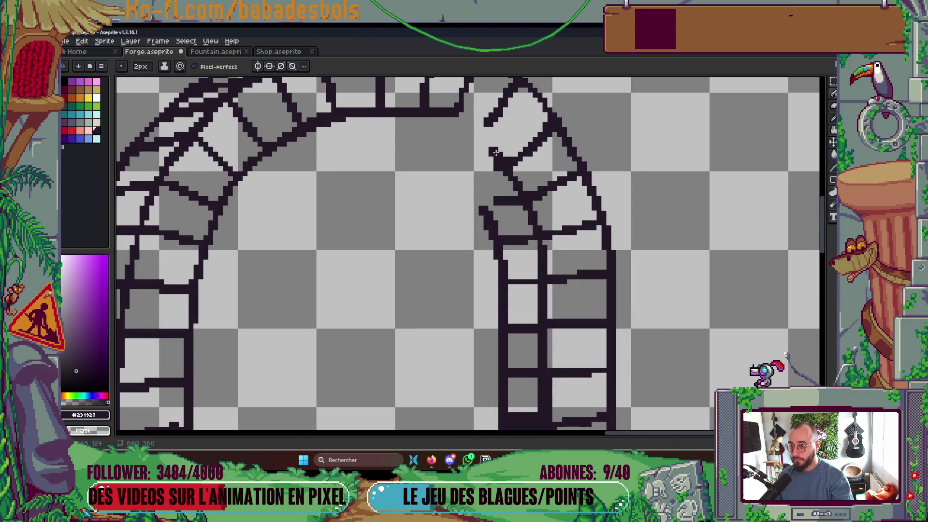
pyautogui.moveTo(499, 159); pyautogui.dragTo(495, 149)
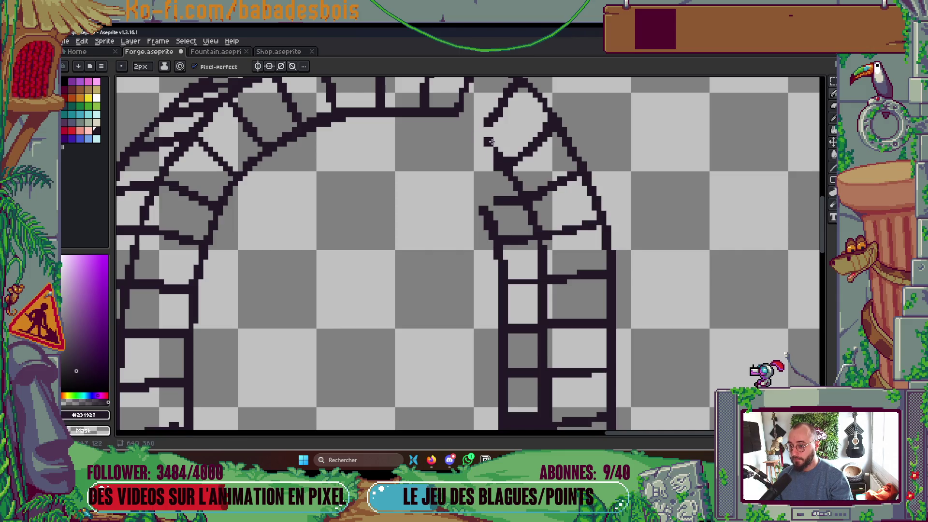
pyautogui.moveTo(459, 114)
pyautogui.mouseDown()
pyautogui.moveTo(495, 145)
pyautogui.moveTo(515, 184)
pyautogui.mouseUp()
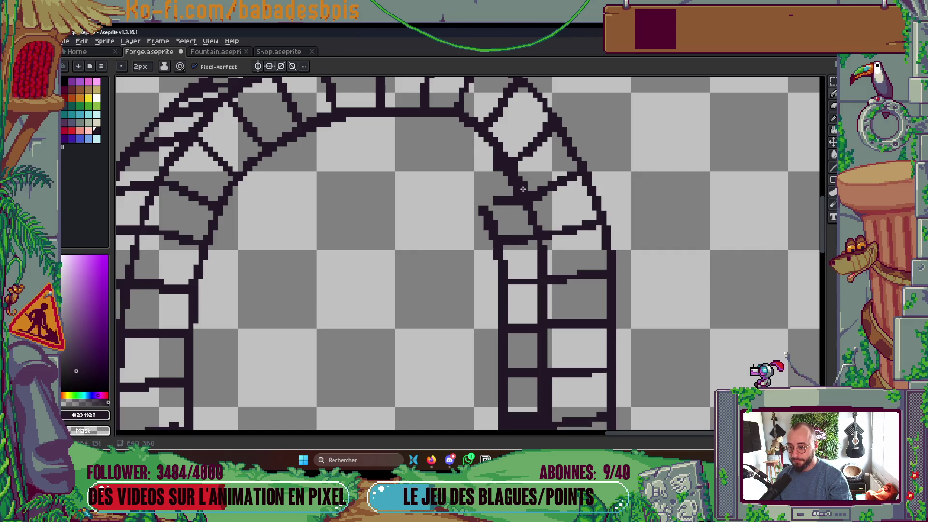
pyautogui.moveTo(482, 207)
pyautogui.mouseDown()
pyautogui.moveTo(417, 129)
pyautogui.moveTo(376, 120)
pyautogui.mouseUp()
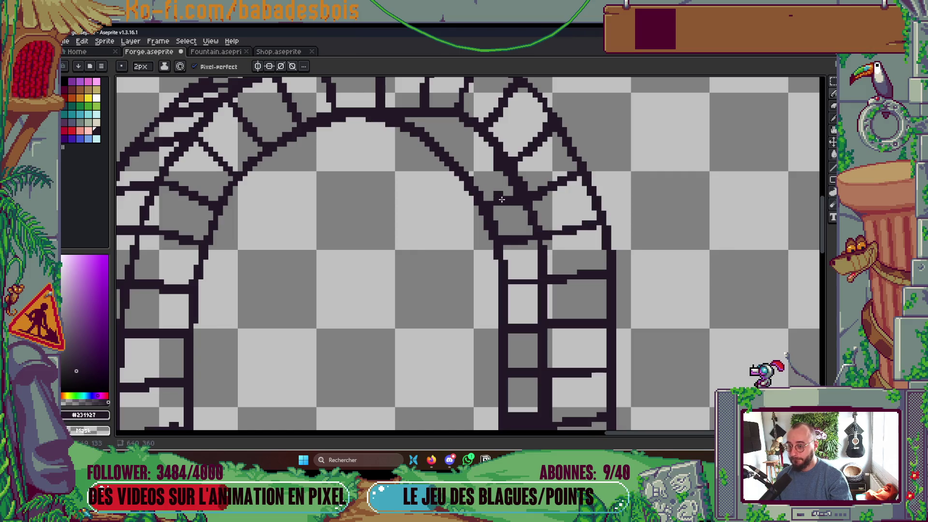
# - Add three brick divider lines across the arch
pyautogui.moveTo(510, 168); pyautogui.dragTo(461, 180)
pyautogui.moveTo(482, 130); pyautogui.dragTo(442, 147)
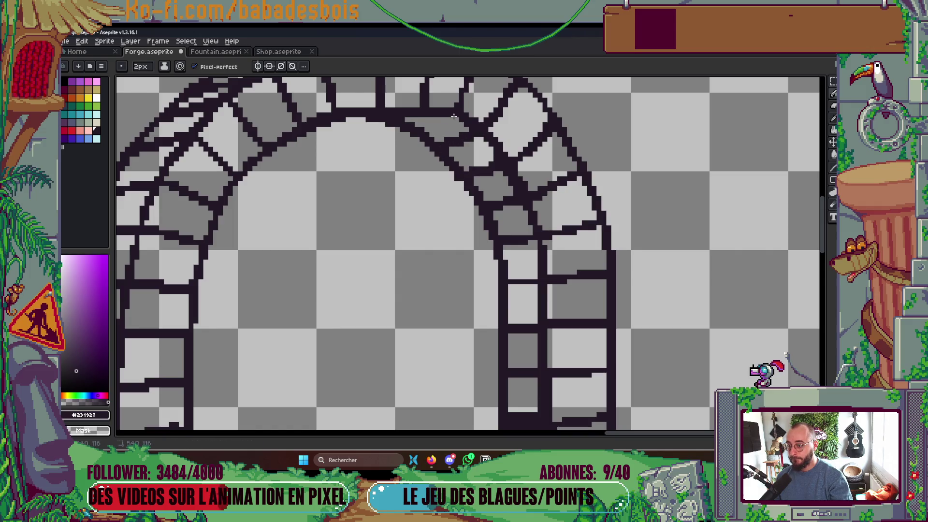
pyautogui.moveTo(452, 111); pyautogui.dragTo(418, 132)
pyautogui.scroll(-5, 483, 218)
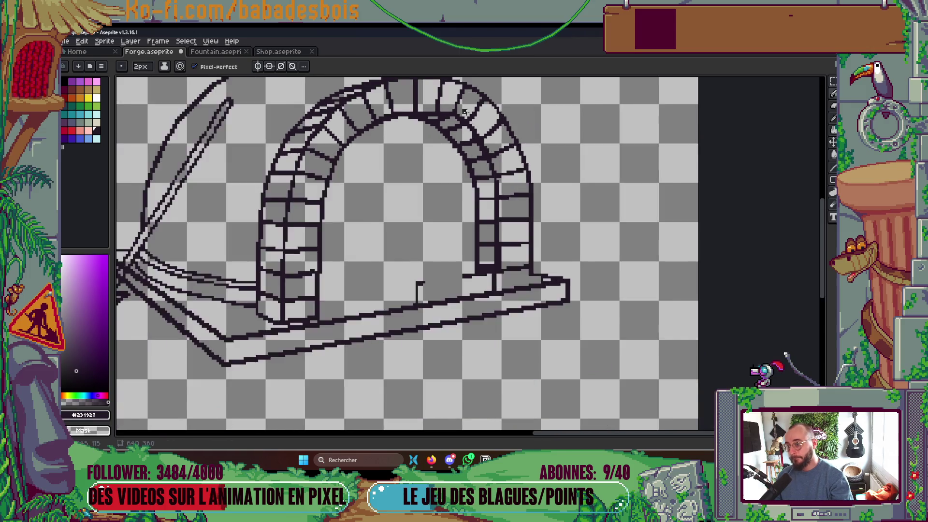
# - Save the forge drawing and check its layer list
pyautogui.hotkey('ctrl', 's')
pyautogui.scroll(3, 525, 264)
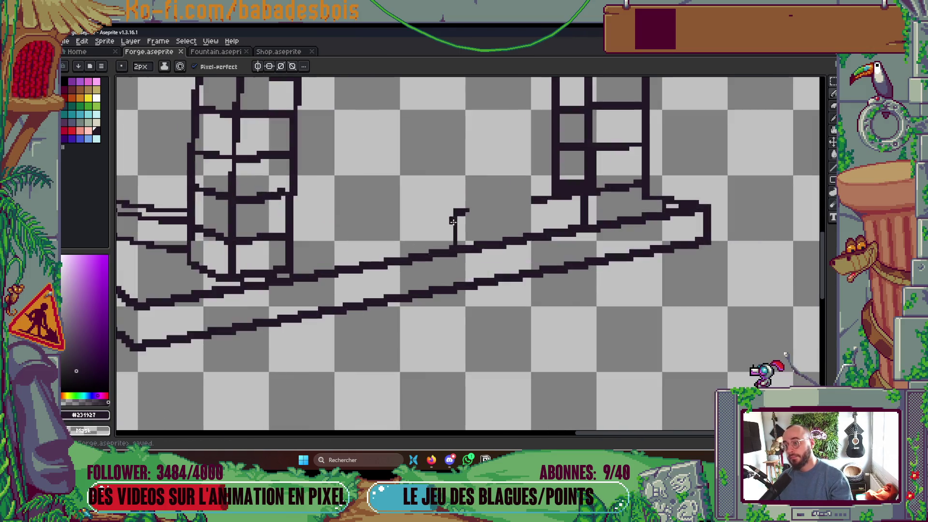
pyautogui.scroll(-2, 508, 232)
pyautogui.press('Tab')
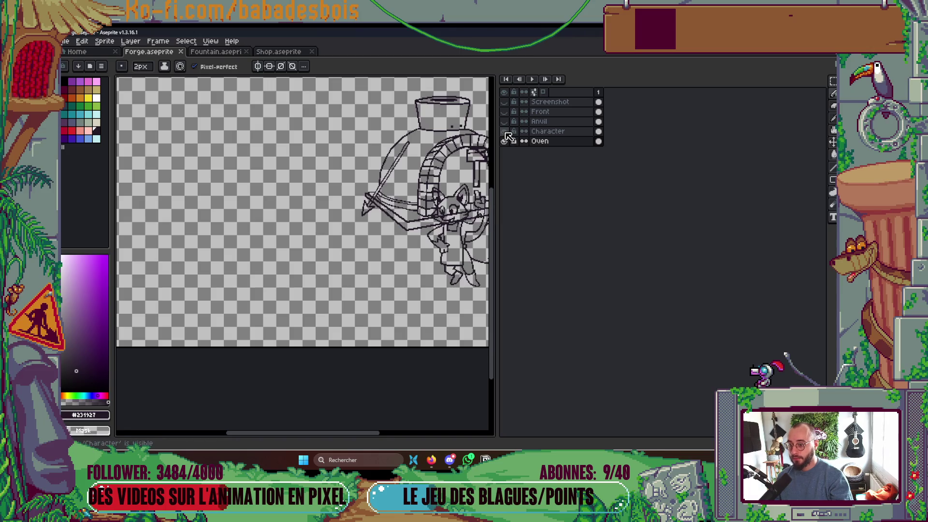
pyautogui.press('Tab')
pyautogui.scroll(4, 484, 175)
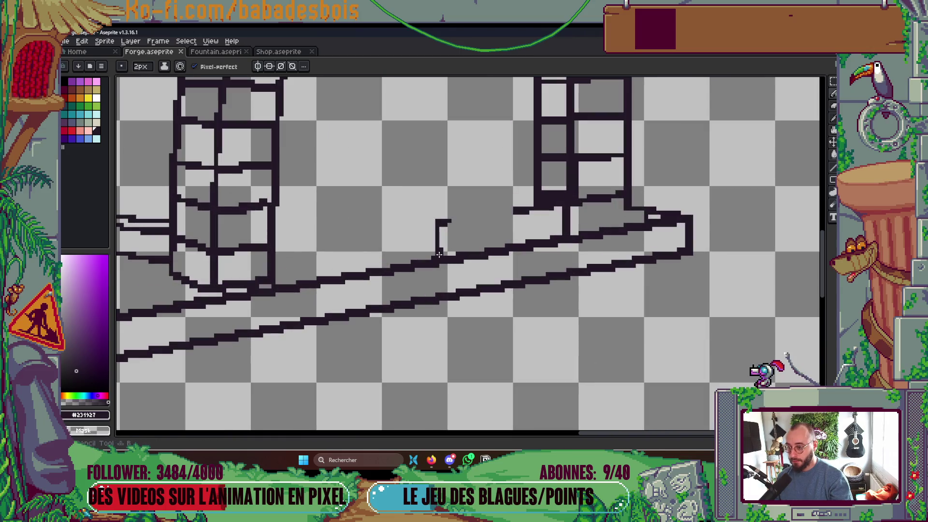
pyautogui.scroll(-5, 426, 223)
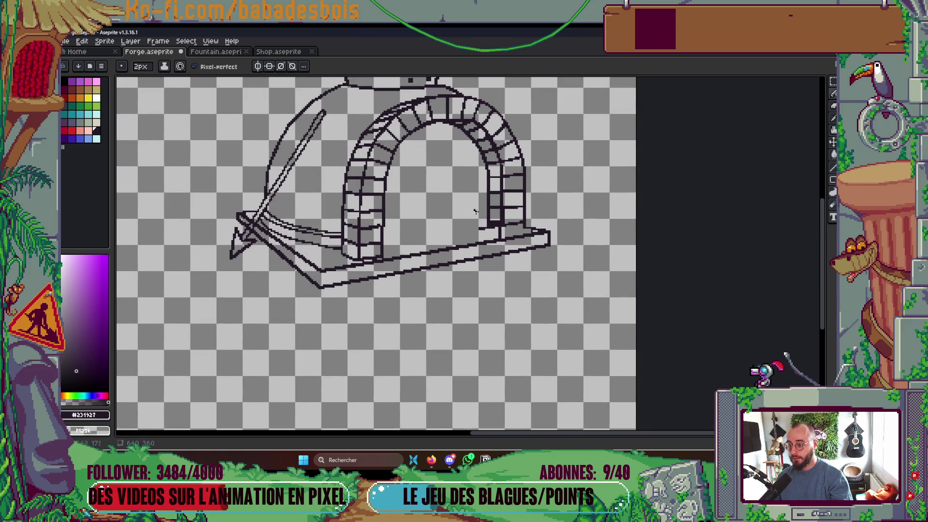
pyautogui.press('Tab')
# - Make the Character layer visible again and switch to a one-pixel brush
pyautogui.click(504, 131)
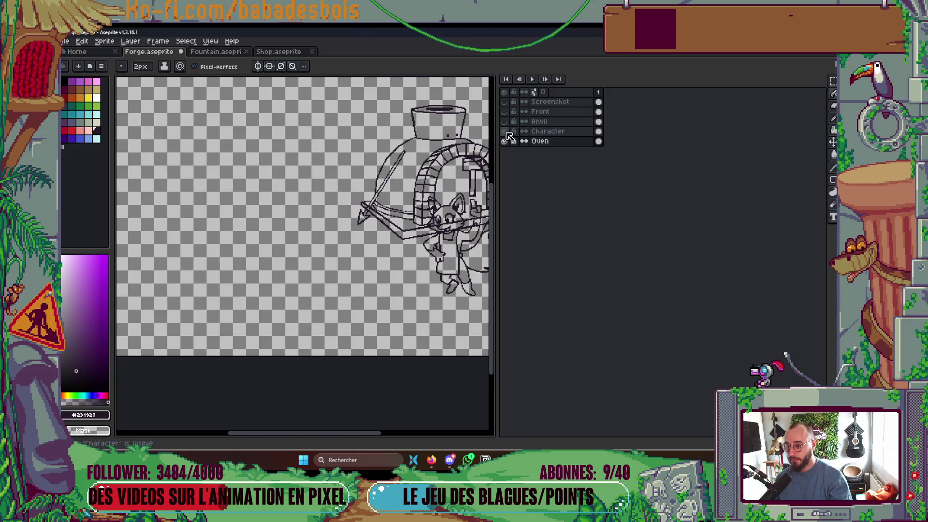
pyautogui.press('Tab')
pyautogui.scroll(3, 461, 233)
pyautogui.scroll(1, 461, 232)
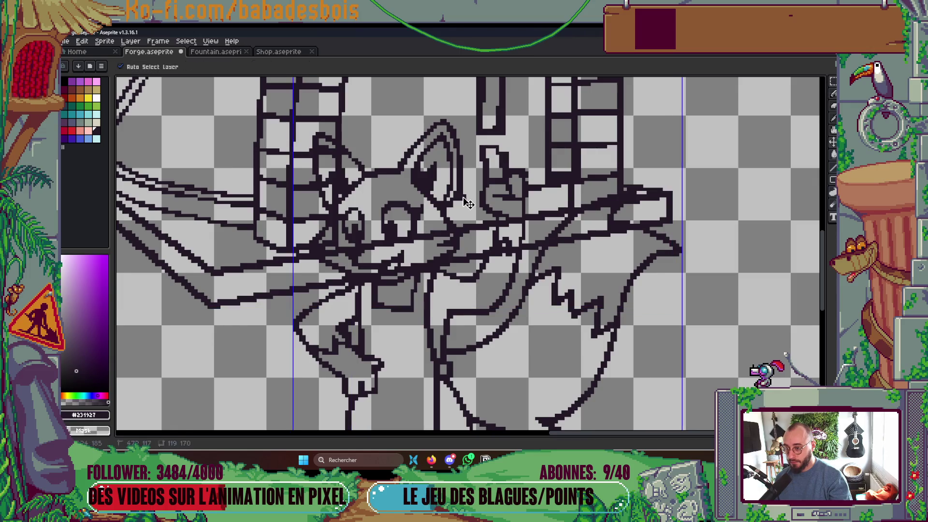
pyautogui.scroll(1, 461, 202)
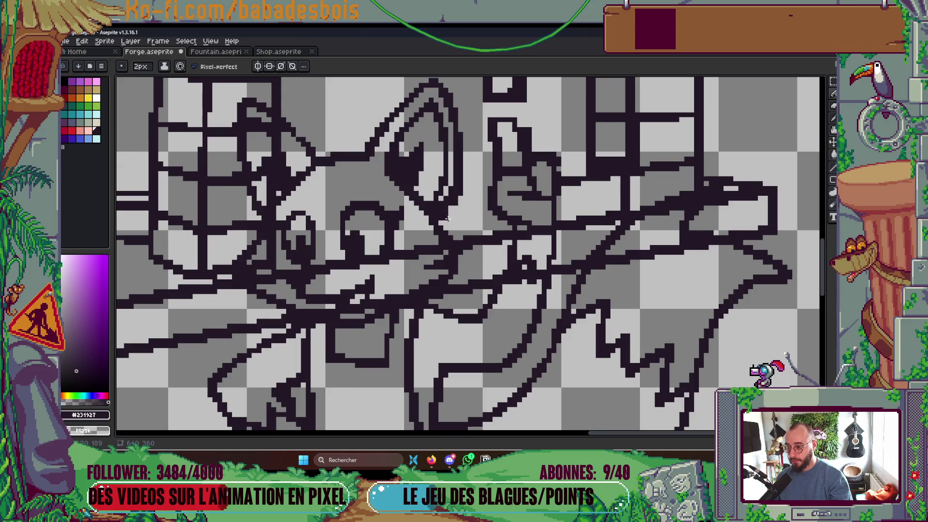
pyautogui.scroll(-2, 448, 218)
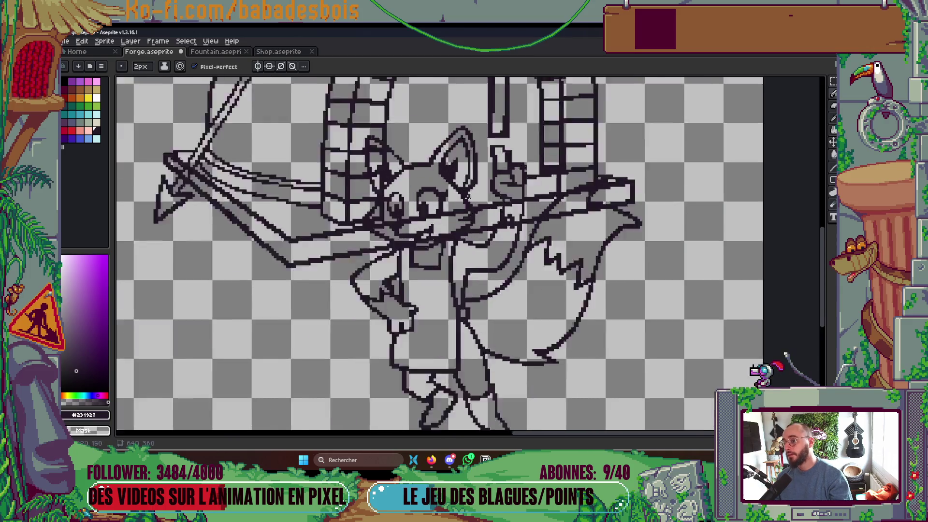
pyautogui.scroll(3, 467, 196)
pyautogui.press('-')
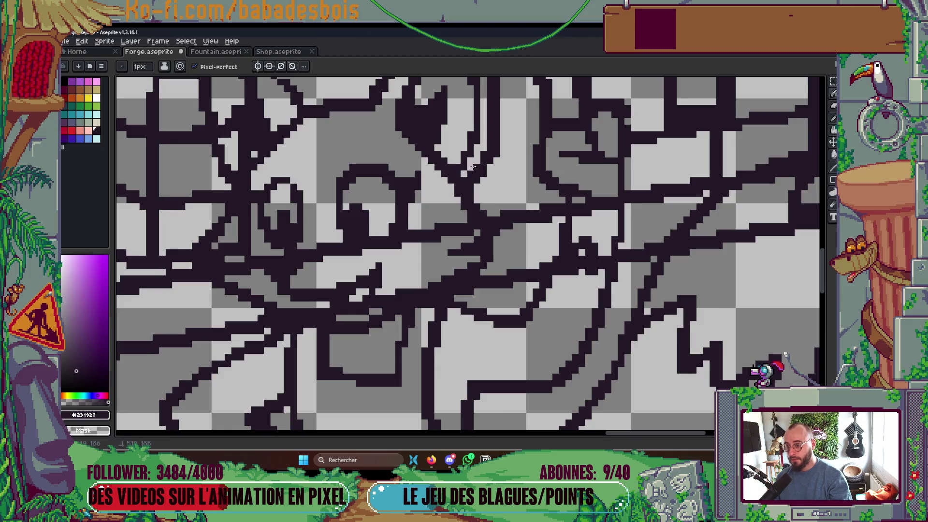
# - Save again and show the Screenshot, Front, Anvil, Character and Oven layers
pyautogui.hotkey('ctrl', 's')
pyautogui.scroll(-3, 464, 218)
pyautogui.scroll(2, 459, 251)
pyautogui.scroll(-2, 450, 247)
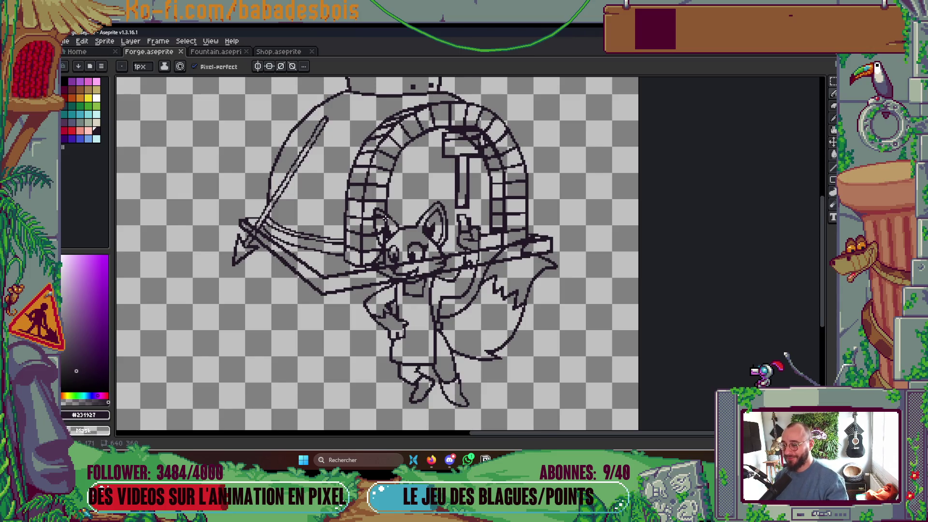
pyautogui.scroll(1, 385, 219)
pyautogui.scroll(-1, 386, 218)
pyautogui.press('Tab')
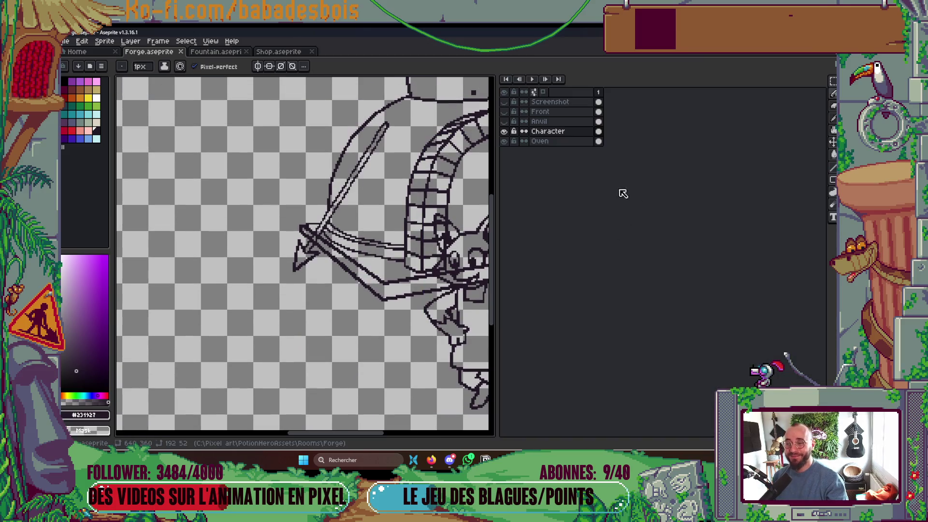
# - Draw a dark Pencil line along the top of the oven's brick arch
pyautogui.press('Tab')
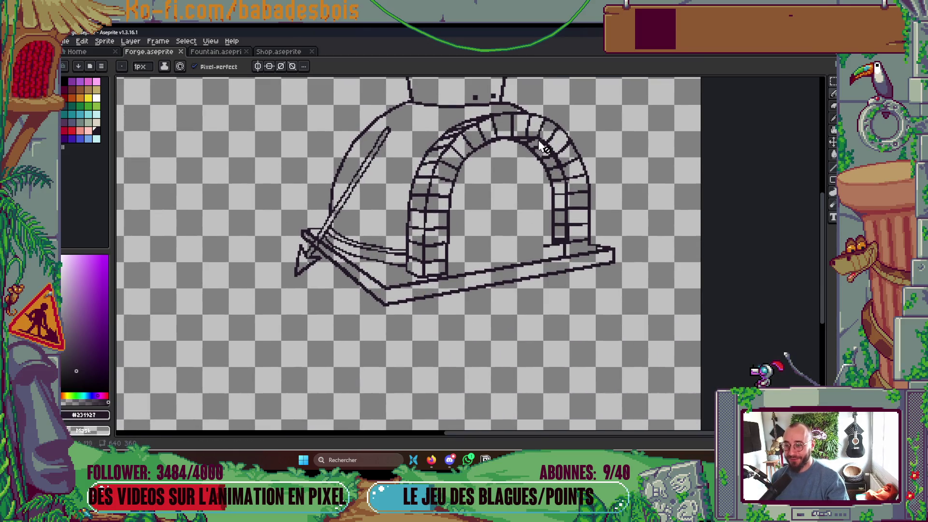
pyautogui.scroll(4, 540, 145)
pyautogui.press('v')
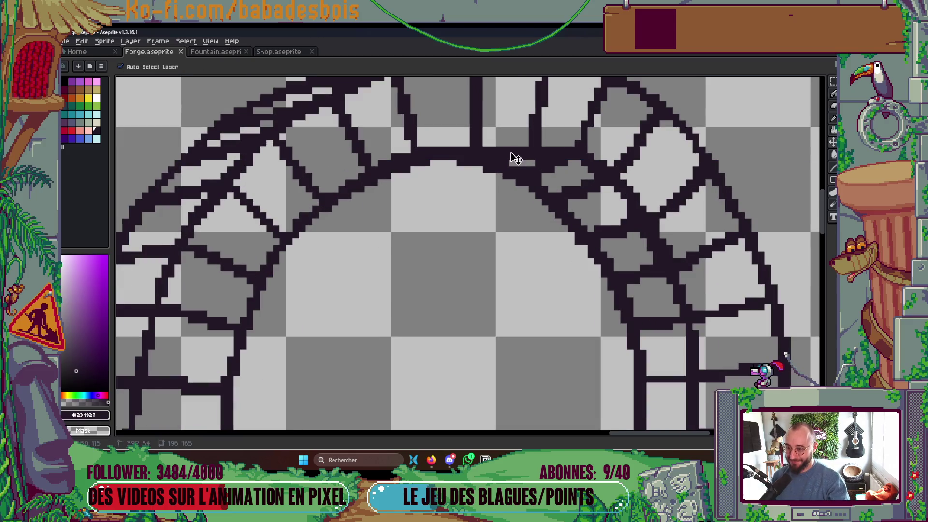
pyautogui.press('b')
pyautogui.moveTo(434, 145); pyautogui.dragTo(574, 144)
pyautogui.scroll(-2, 570, 139)
pyautogui.scroll(-3, 569, 139)
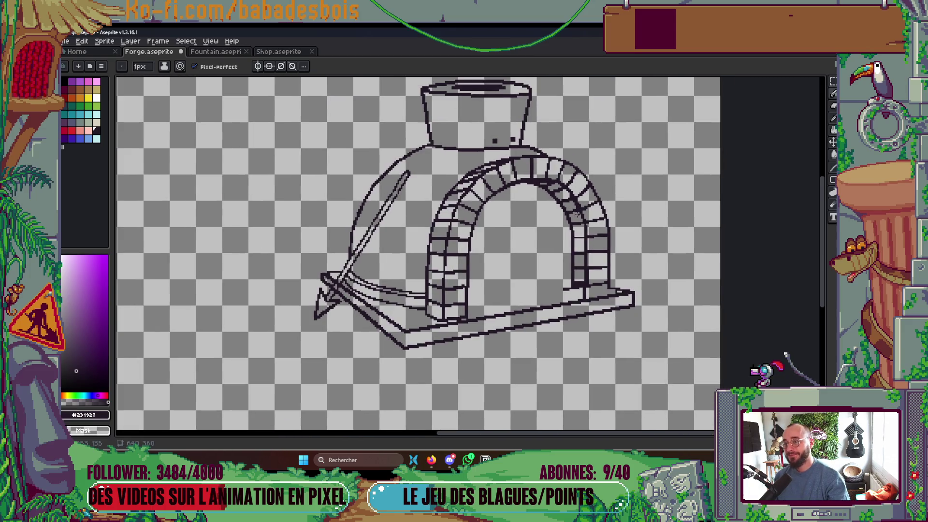
pyautogui.scroll(4, 554, 160)
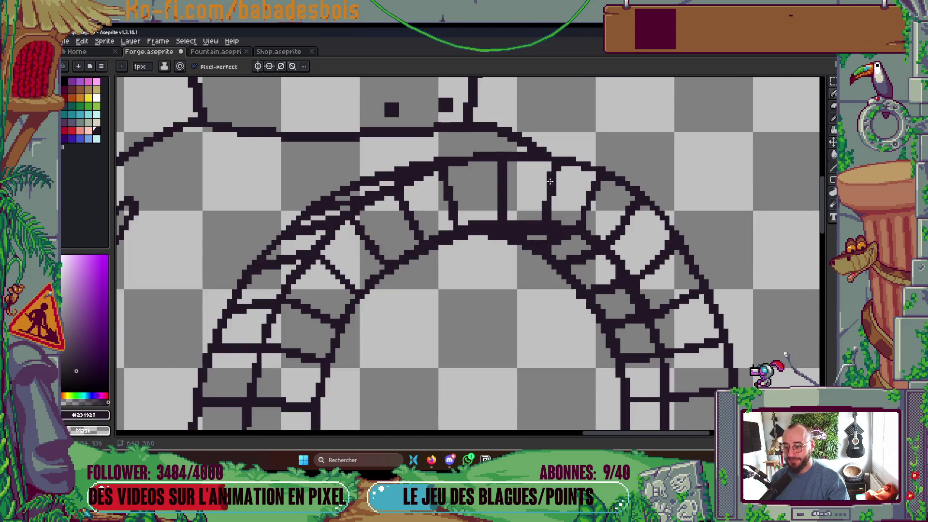
pyautogui.scroll(-4, 550, 181)
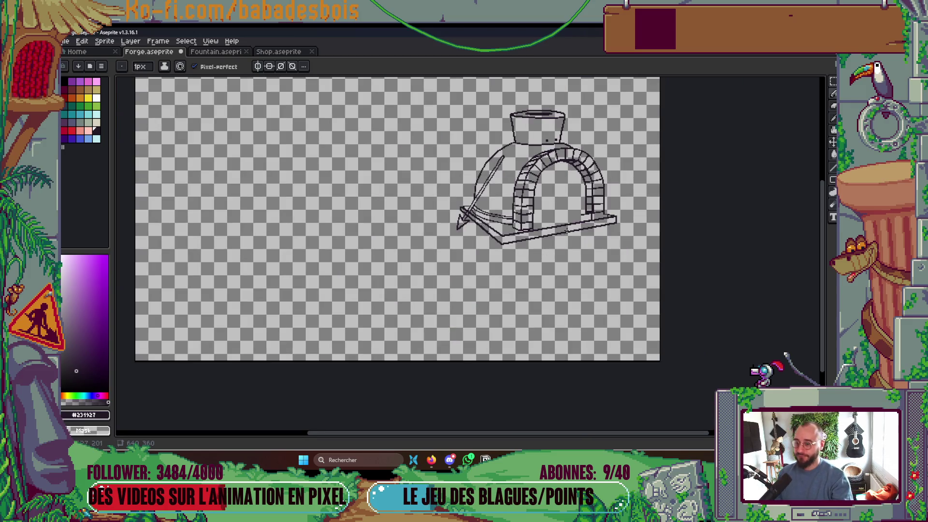
# - Check the layer list and set the brush size back to 2 pixels
pyautogui.press('Tab')
pyautogui.press('Tab')
pyautogui.scroll(4, 586, 226)
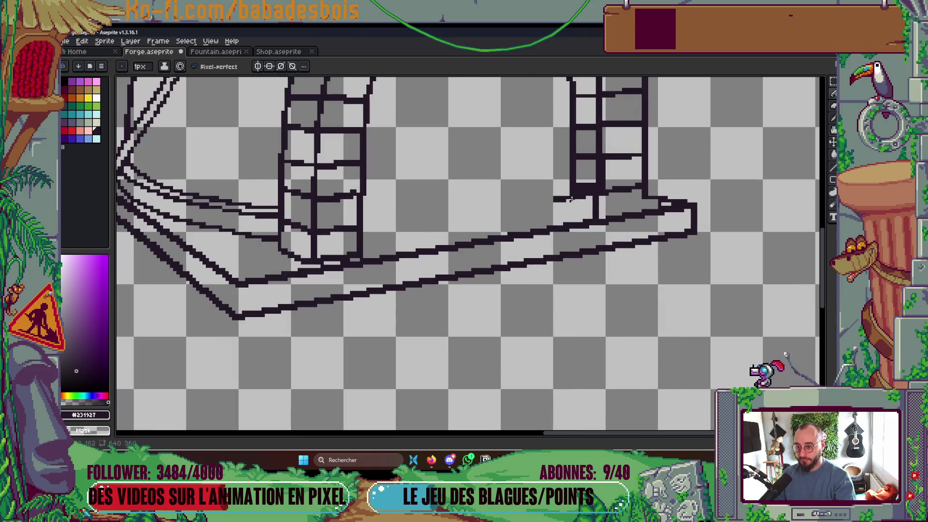
pyautogui.scroll(-4, 610, 207)
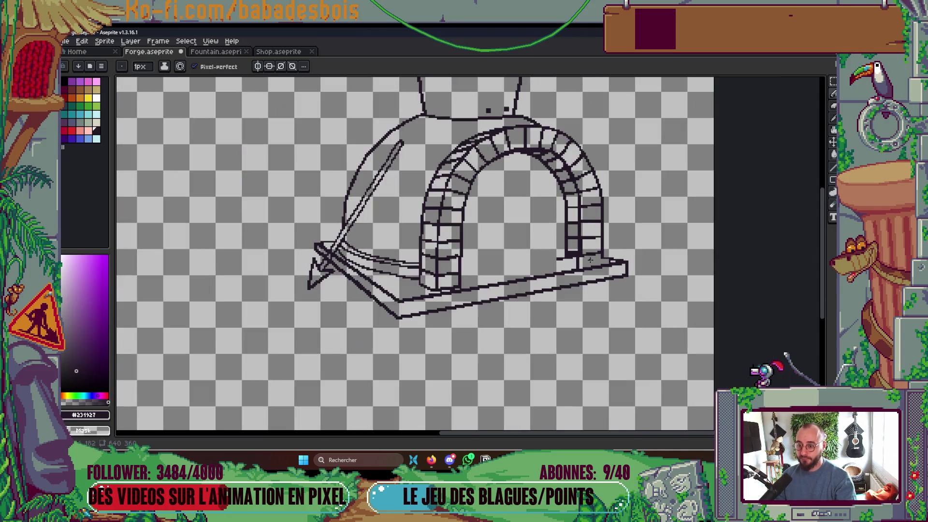
pyautogui.scroll(4, 611, 256)
pyautogui.scroll(1, 612, 256)
pyautogui.press('+')
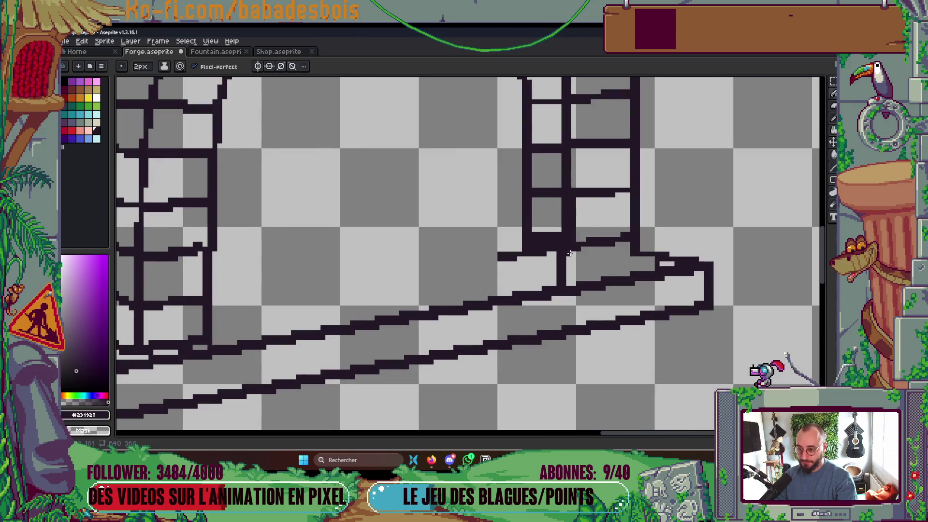
# - Fill the light gap under the right pillar and add dark pixel blocks beside it
pyautogui.moveTo(573, 254); pyautogui.dragTo(572, 284)
pyautogui.click(625, 257)
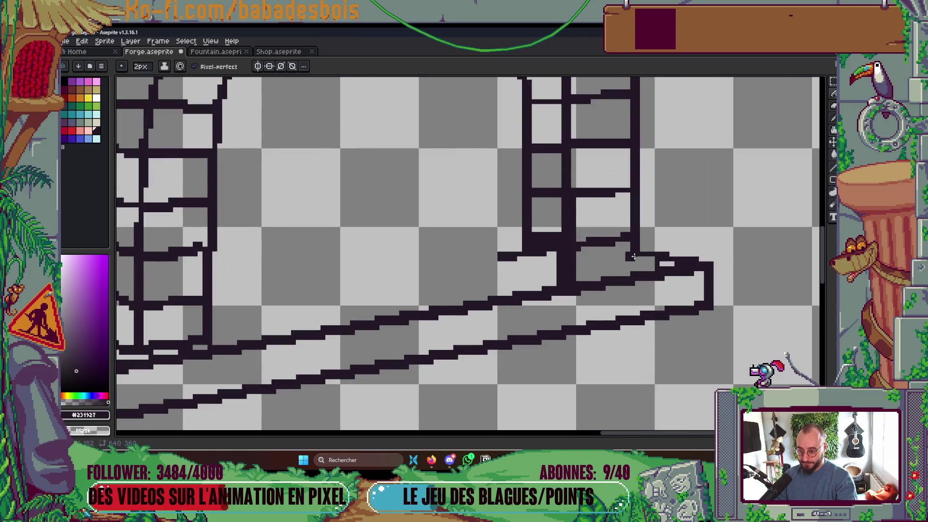
pyautogui.click(634, 262)
pyautogui.click(591, 256)
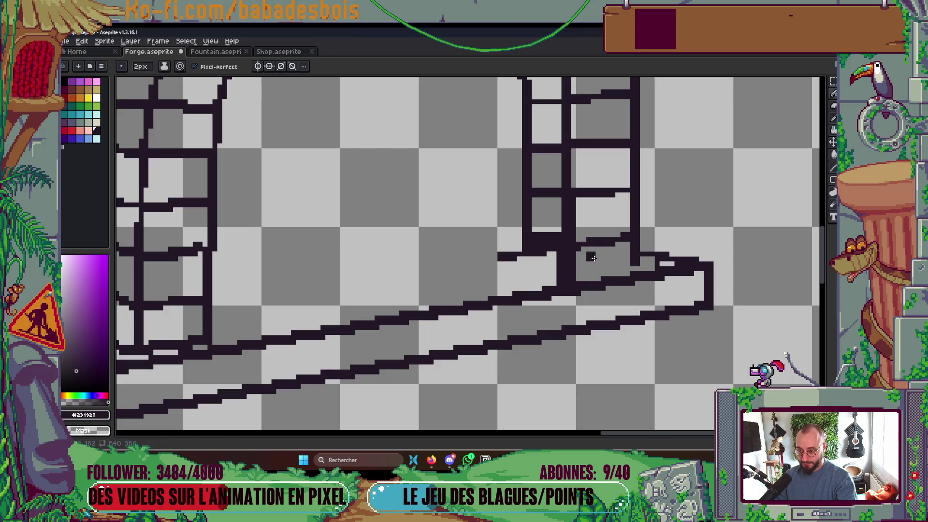
# - Draw a new outline stroke under the window sill at the pillar's foot
pyautogui.press('m')
pyautogui.moveTo(574, 216)
pyautogui.mouseDown()
pyautogui.moveTo(586, 242)
pyautogui.moveTo(632, 258)
pyautogui.mouseUp()
pyautogui.hotkey('ctrl', 'd')
pyautogui.scroll(1, 605, 280)
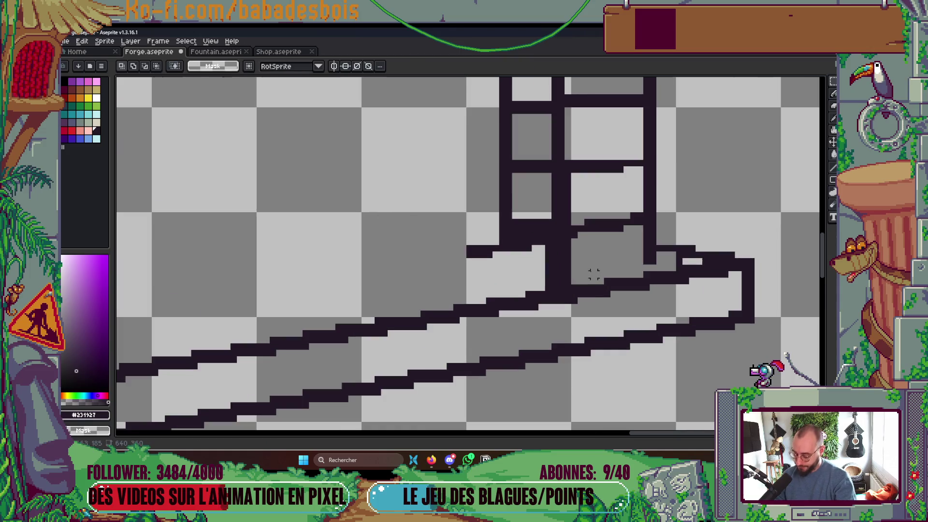
pyautogui.press('b')
pyautogui.moveTo(574, 275); pyautogui.dragTo(658, 267)
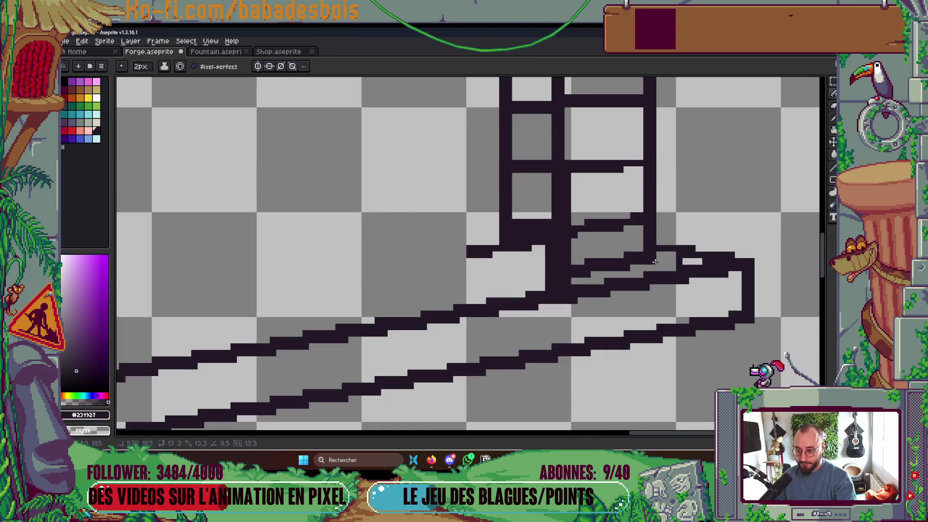
pyautogui.moveTo(585, 233)
pyautogui.mouseDown()
pyautogui.moveTo(566, 250)
pyautogui.moveTo(626, 260)
pyautogui.mouseUp()
# - Nudge the window-sill lines up one pixel with the Rectangular Marquee
pyautogui.press('m')
pyautogui.press('Up')
pyautogui.hotkey('ctrl', 'd')
pyautogui.scroll(-4, 693, 268)
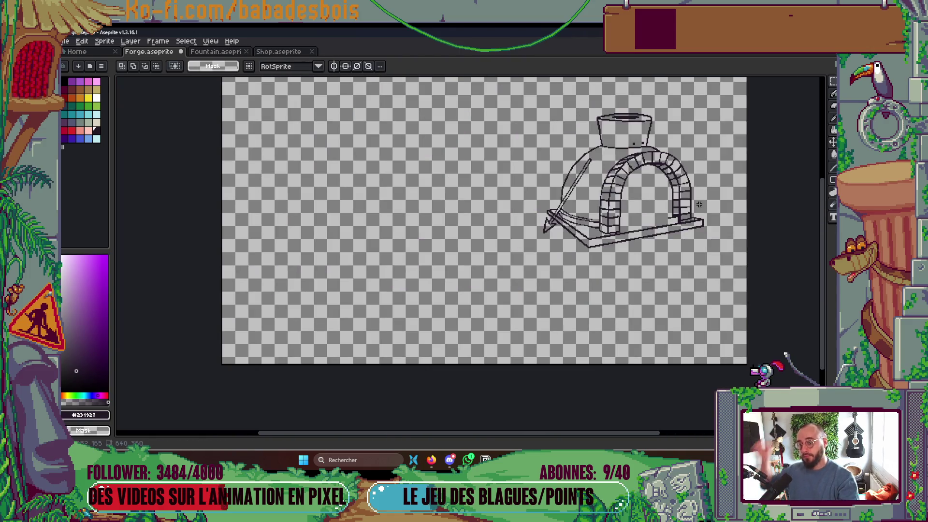
pyautogui.scroll(3, 675, 206)
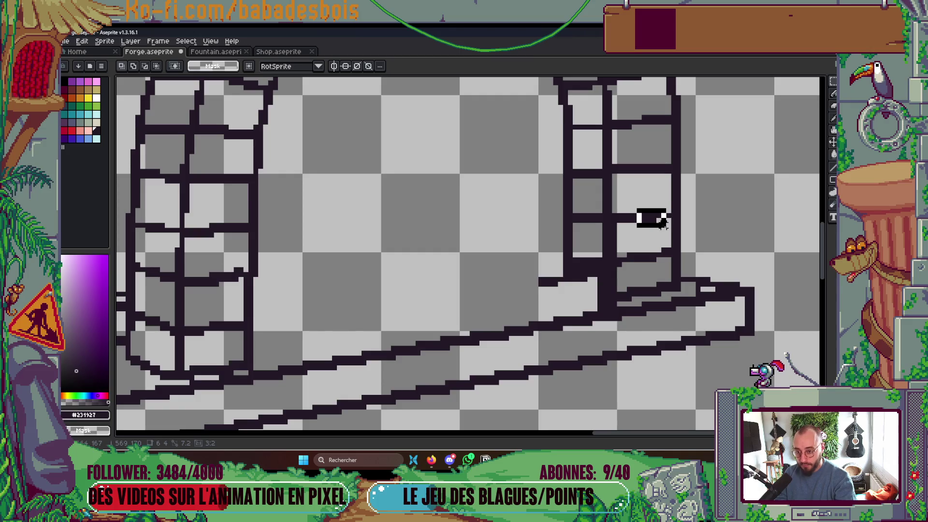
pyautogui.moveTo(632, 204); pyautogui.dragTo(675, 232)
pyautogui.press('Up')
pyautogui.scroll(-4, 782, 241)
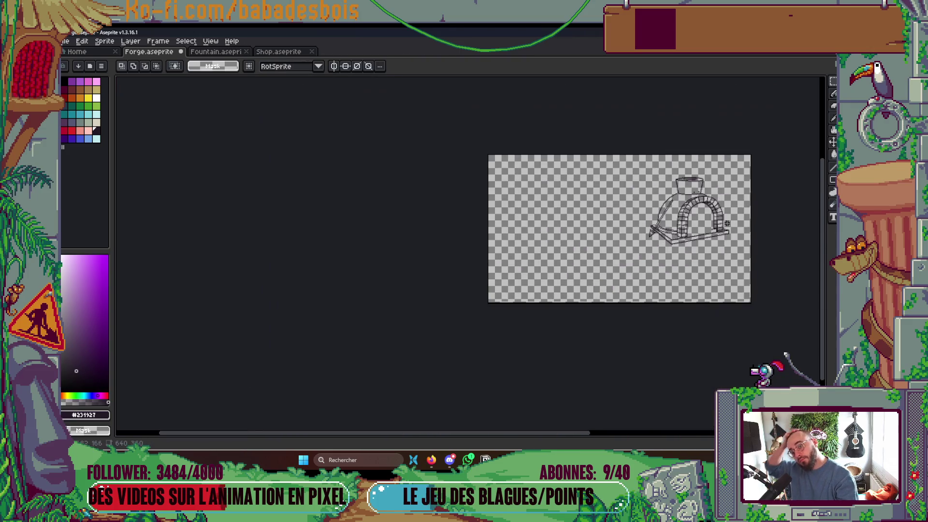
pyautogui.scroll(1, 737, 219)
pyautogui.scroll(5, 708, 205)
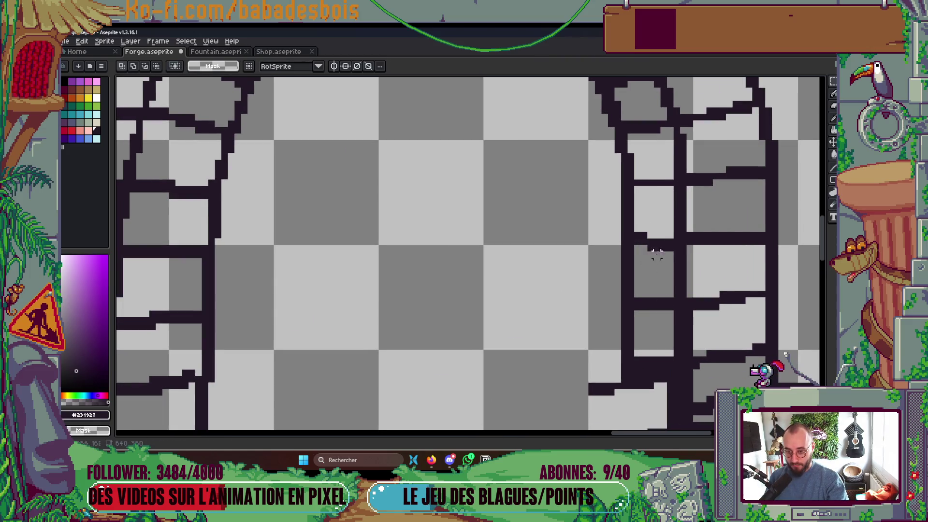
# - Move the 1×5 pixel strip into the brick gap and deselect
pyautogui.moveTo(657, 254); pyautogui.dragTo(649, 226)
pyautogui.moveTo(590, 245); pyautogui.dragTo(683, 342)
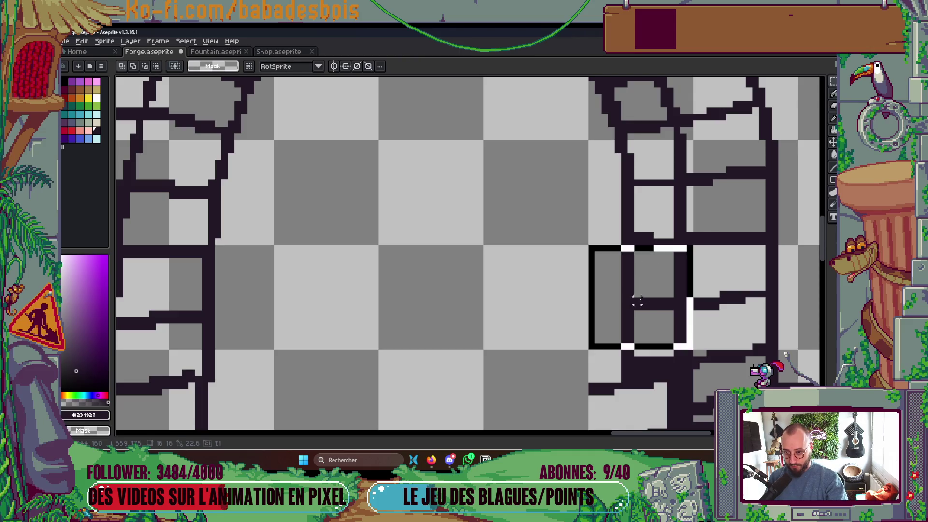
pyautogui.click(708, 354)
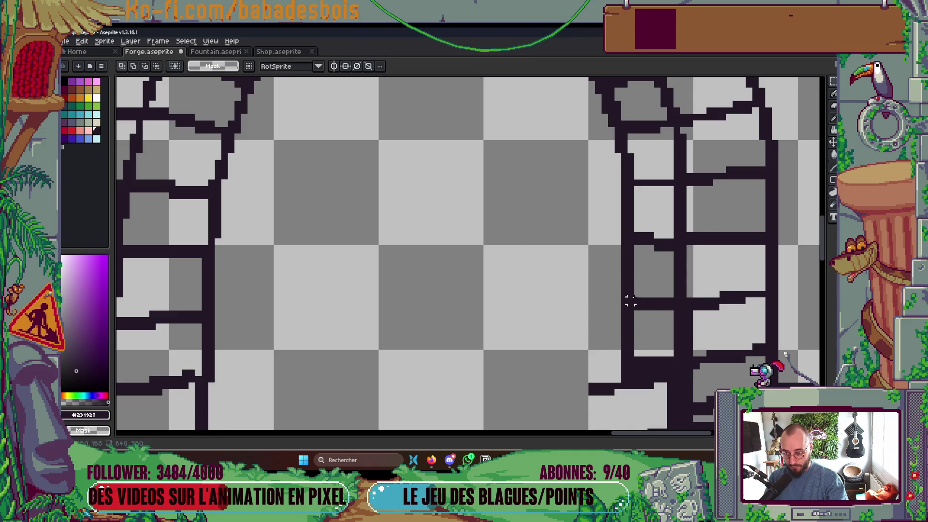
pyautogui.scroll(-2, 748, 291)
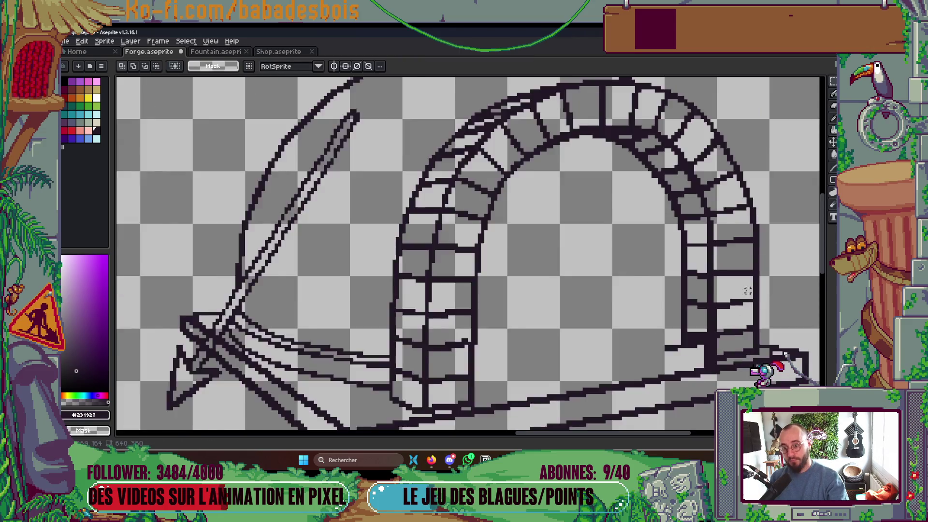
pyautogui.scroll(-3, 748, 291)
pyautogui.scroll(5, 739, 274)
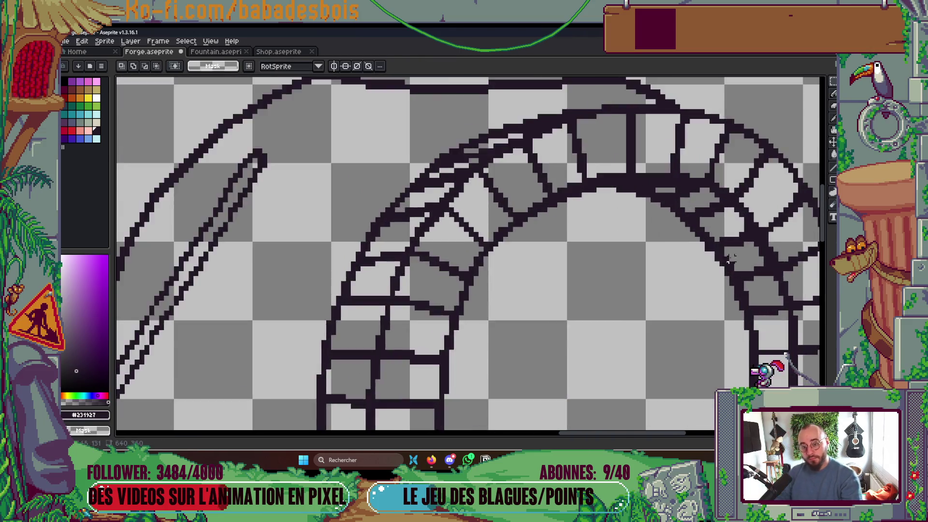
# - Darken the light strip on the right pillar with the Pencil
pyautogui.press('b')
pyautogui.scroll(-5, 681, 254)
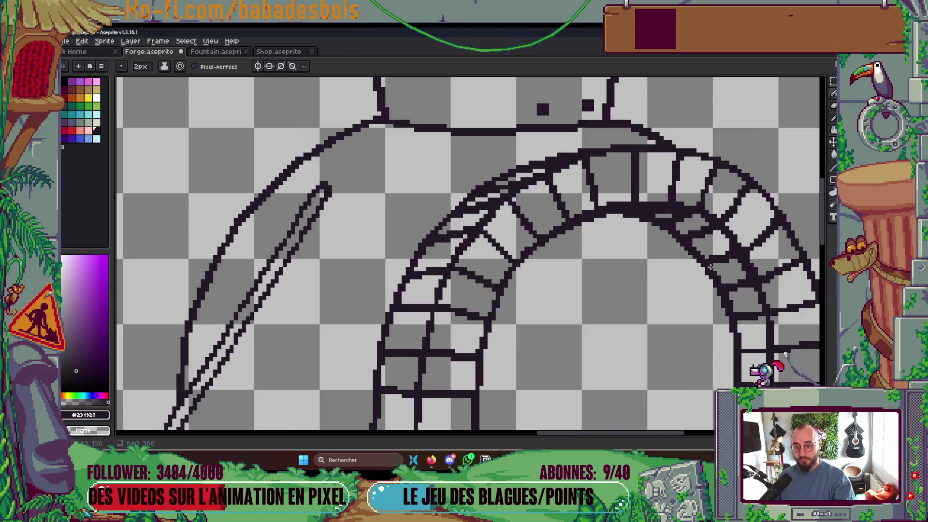
pyautogui.scroll(5, 726, 298)
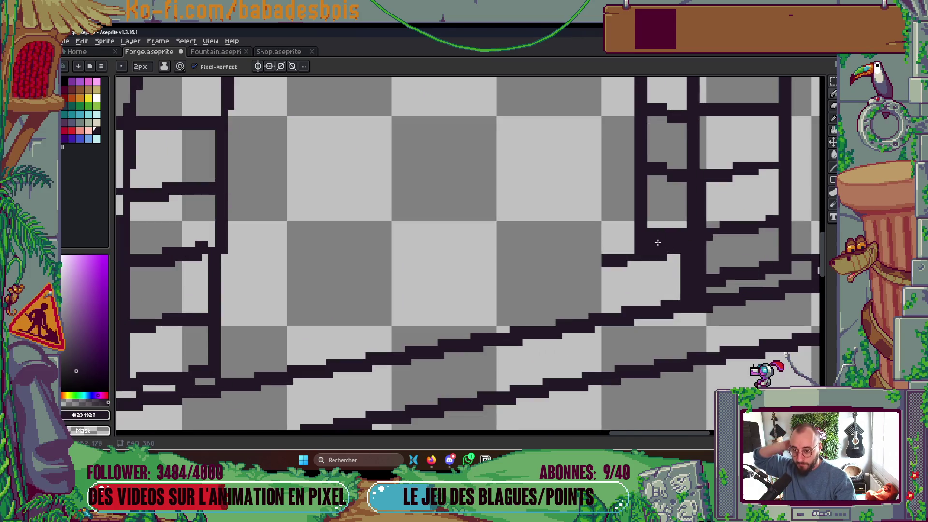
pyautogui.moveTo(652, 232)
pyautogui.mouseDown()
pyautogui.moveTo(665, 263)
pyautogui.moveTo(676, 256)
pyautogui.moveTo(684, 285)
pyautogui.moveTo(633, 271)
pyautogui.moveTo(641, 286)
pyautogui.moveTo(641, 264)
pyautogui.moveTo(624, 256)
pyautogui.moveTo(602, 281)
pyautogui.mouseUp()
pyautogui.scroll(-3, 602, 281)
pyautogui.scroll(3, 660, 255)
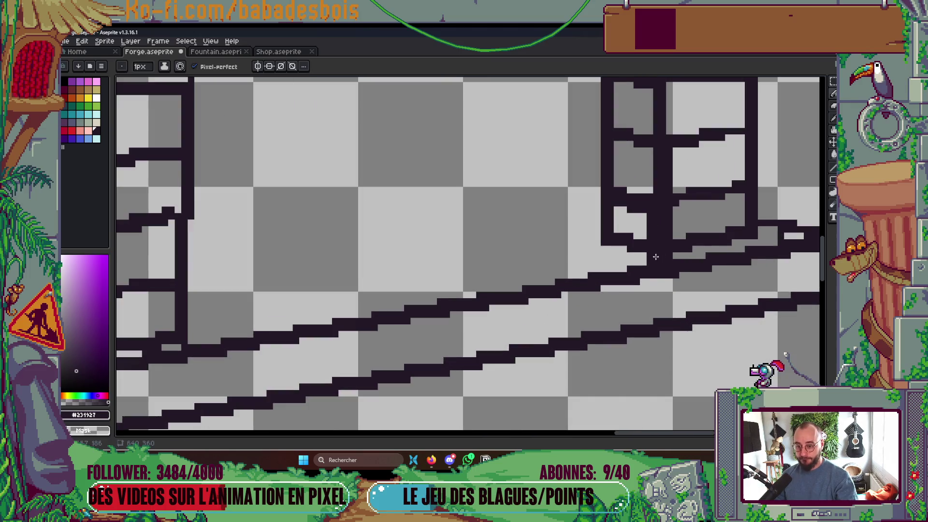
# - Erase dark pixels at the pillar's base and left edge, and paint a dark band across its window
pyautogui.moveTo(679, 255); pyautogui.dragTo(578, 262)
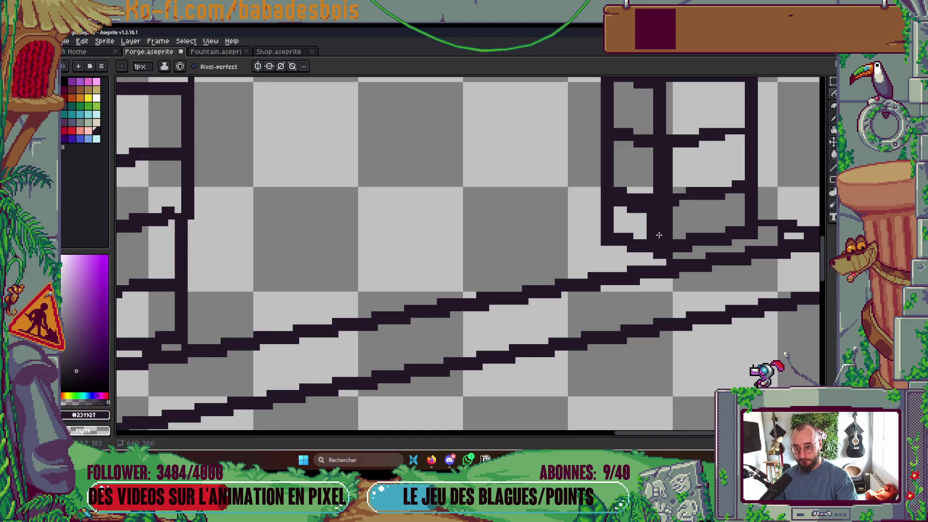
pyautogui.moveTo(660, 235); pyautogui.dragTo(652, 219)
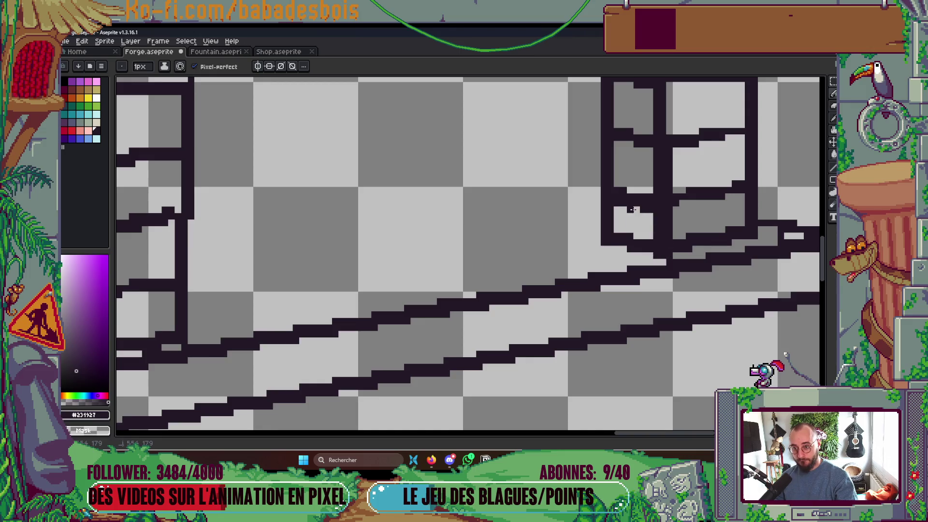
pyautogui.moveTo(625, 188)
pyautogui.mouseDown()
pyautogui.moveTo(652, 193)
pyautogui.moveTo(645, 203)
pyautogui.moveTo(618, 199)
pyautogui.moveTo(648, 210)
pyautogui.mouseUp()
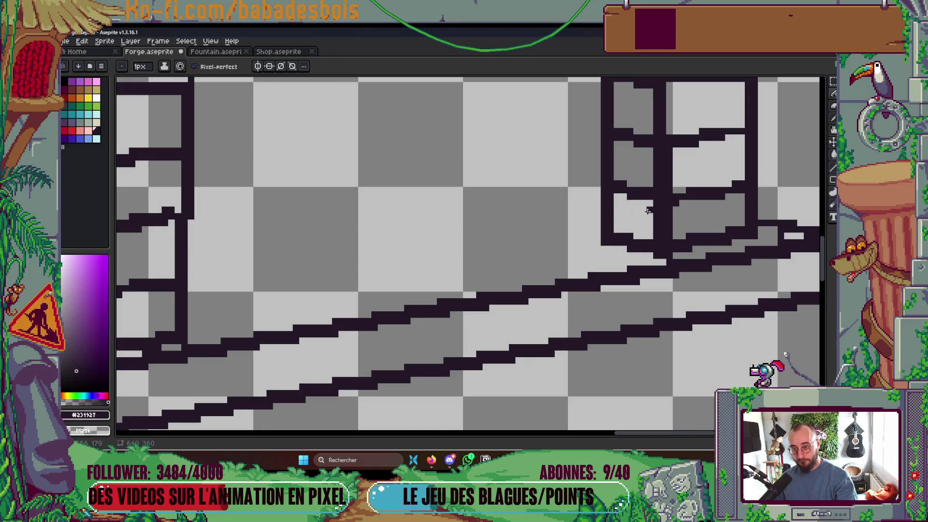
pyautogui.scroll(-2, 649, 211)
pyautogui.scroll(1, 628, 212)
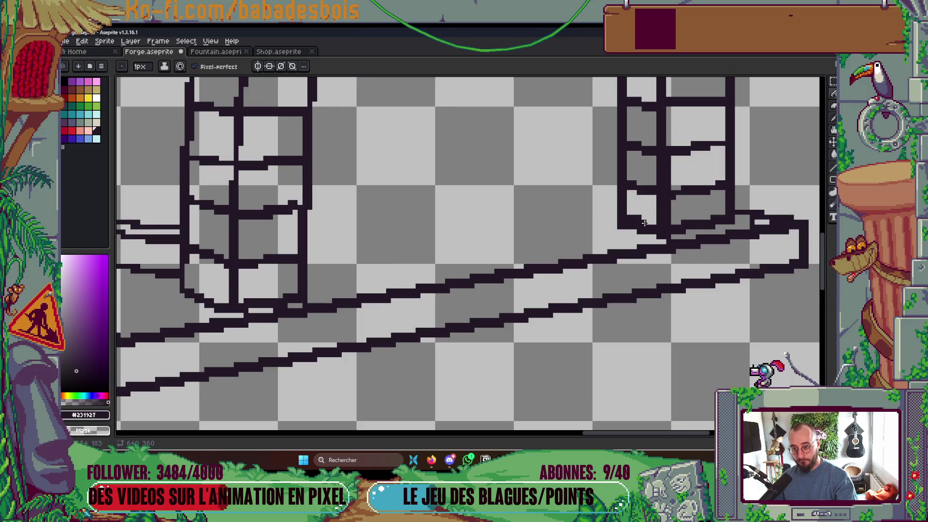
pyautogui.scroll(-5, 624, 231)
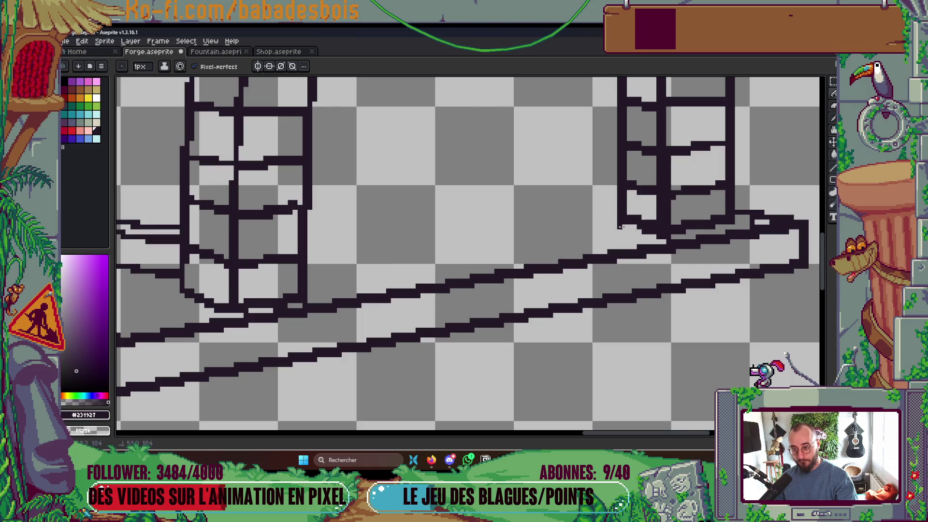
pyautogui.scroll(2, 634, 180)
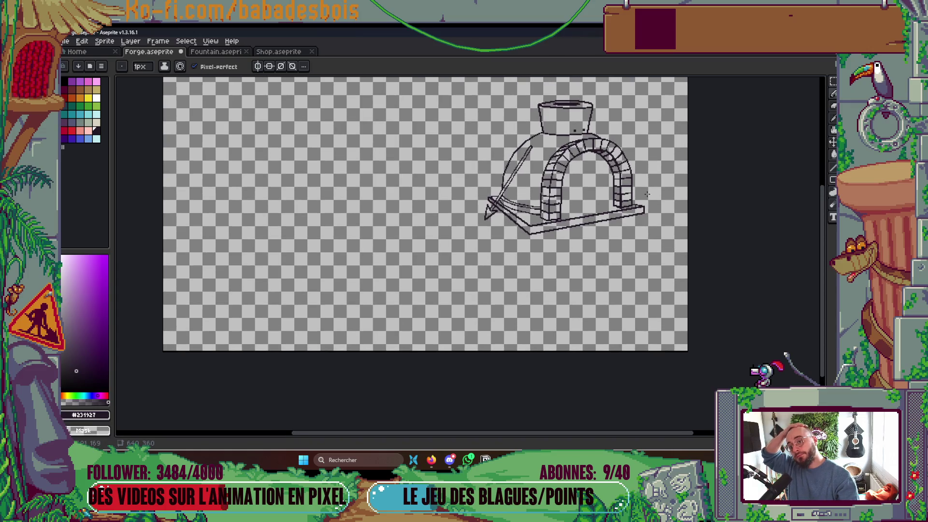
# - Add dark pixels along the right side of the oven arch
pyautogui.scroll(6, 634, 165)
pyautogui.moveTo(589, 172)
pyautogui.mouseDown()
pyautogui.moveTo(600, 173)
pyautogui.moveTo(522, 192)
pyautogui.moveTo(492, 183)
pyautogui.mouseUp()
pyautogui.scroll(-4, 513, 167)
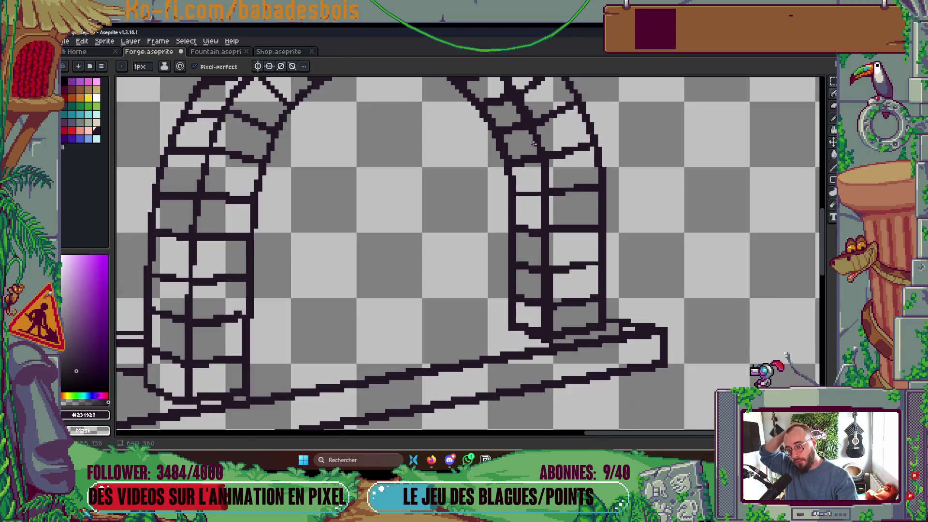
pyautogui.scroll(2, 521, 159)
pyautogui.scroll(-4, 524, 159)
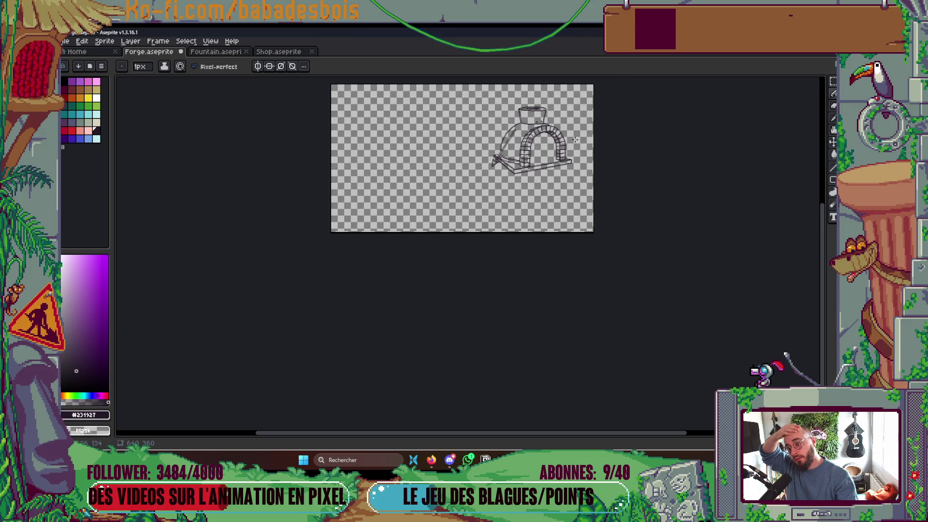
pyautogui.scroll(2, 575, 140)
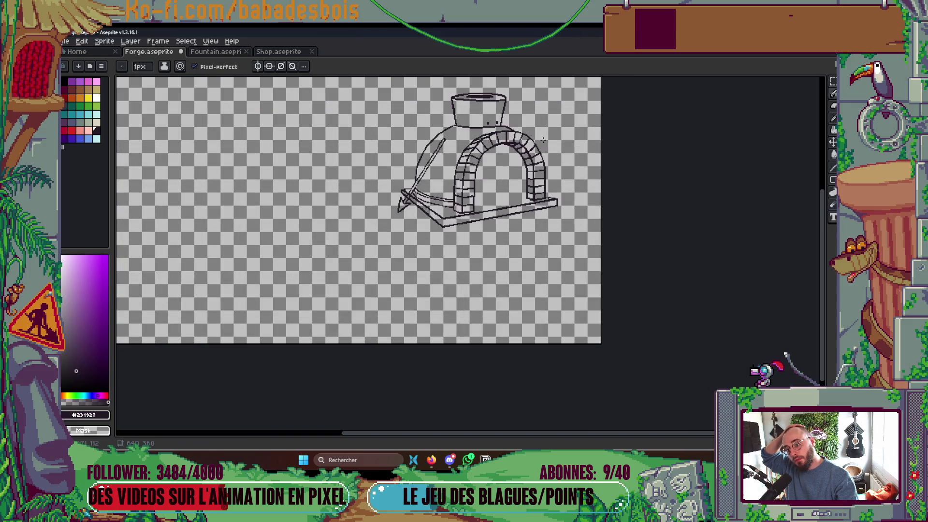
# - Extend the line along the oven base and save the forge file
pyautogui.moveTo(543, 140); pyautogui.dragTo(536, 163)
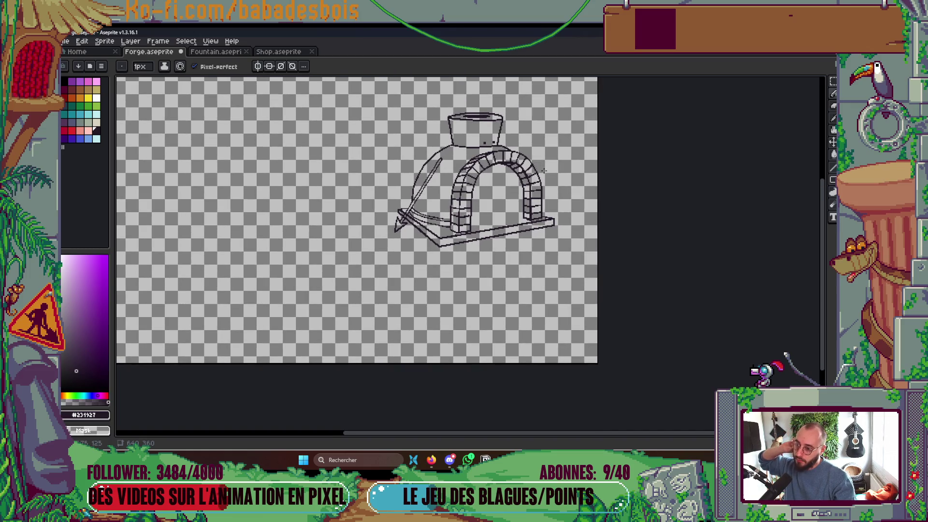
pyautogui.scroll(3, 418, 237)
pyautogui.scroll(1, 418, 238)
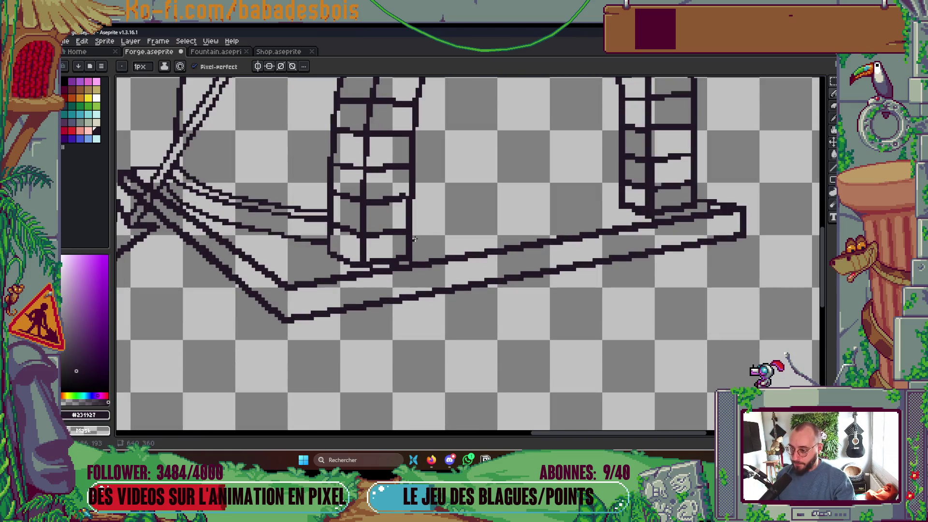
pyautogui.press('v')
pyautogui.press('b')
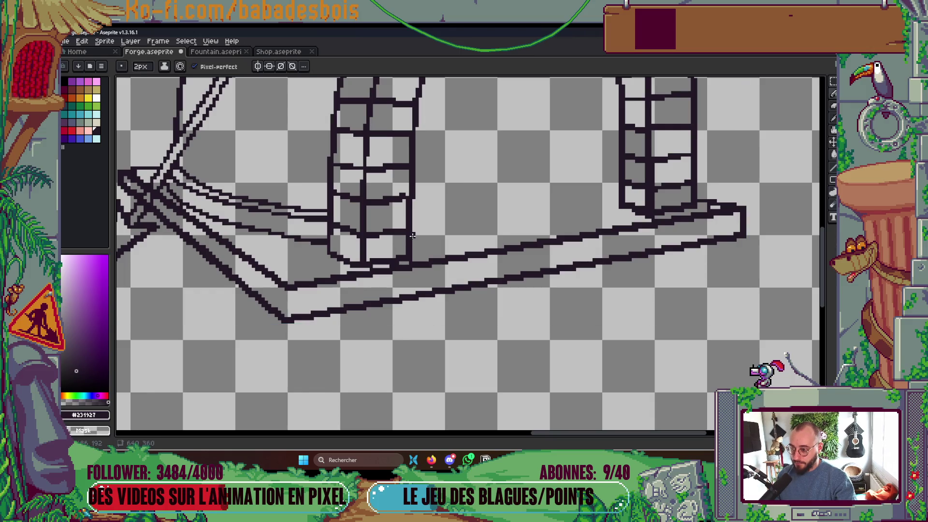
pyautogui.moveTo(432, 235)
pyautogui.mouseDown()
pyautogui.moveTo(621, 195)
pyautogui.moveTo(620, 204)
pyautogui.mouseUp()
pyautogui.scroll(-5, 629, 213)
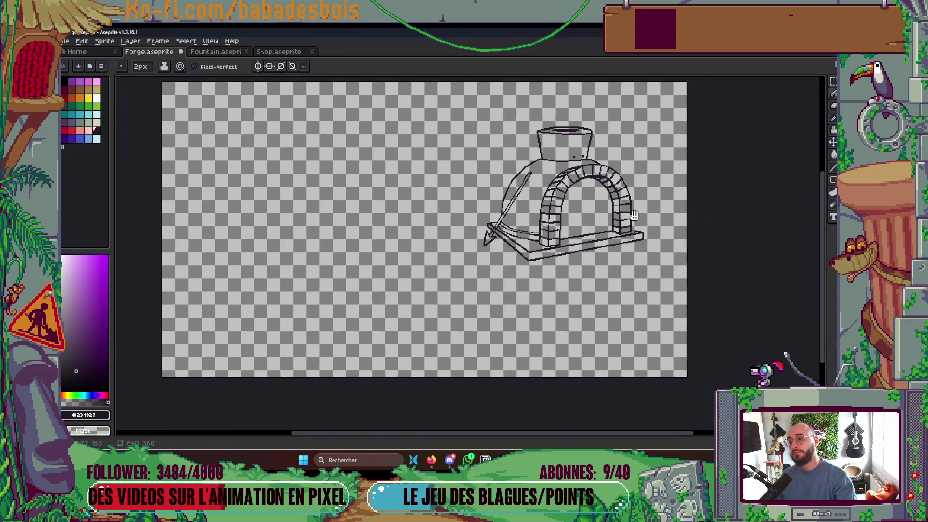
pyautogui.hotkey('ctrl', 's')
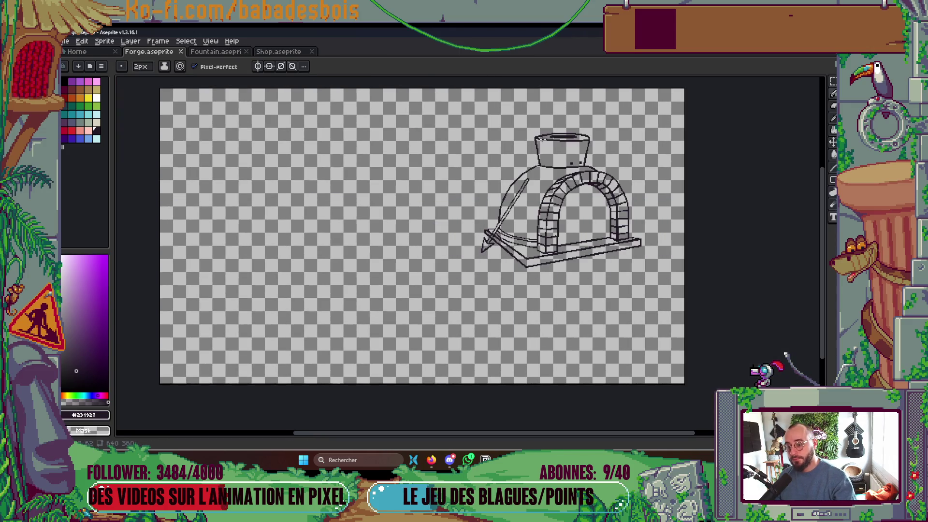
# - Redraw the blade's arrow-tip pixels diagonally
pyautogui.scroll(3, 487, 240)
pyautogui.scroll(2, 487, 240)
pyautogui.moveTo(487, 245); pyautogui.dragTo(461, 264)
pyautogui.scroll(-2, 456, 267)
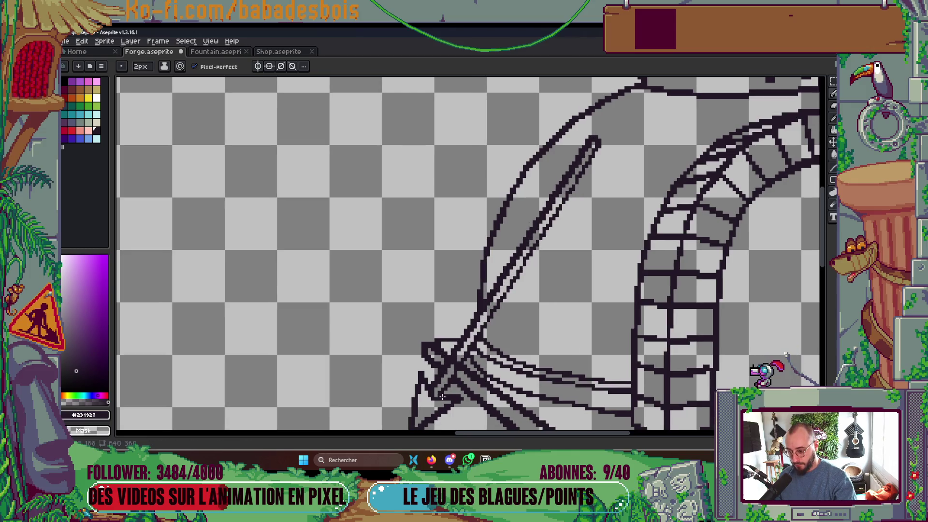
# - Draw a straight line along the blade shaft and shrink the brush to 1 pixel
pyautogui.moveTo(483, 342)
pyautogui.mouseDown()
pyautogui.moveTo(544, 273)
pyautogui.moveTo(599, 147)
pyautogui.mouseUp()
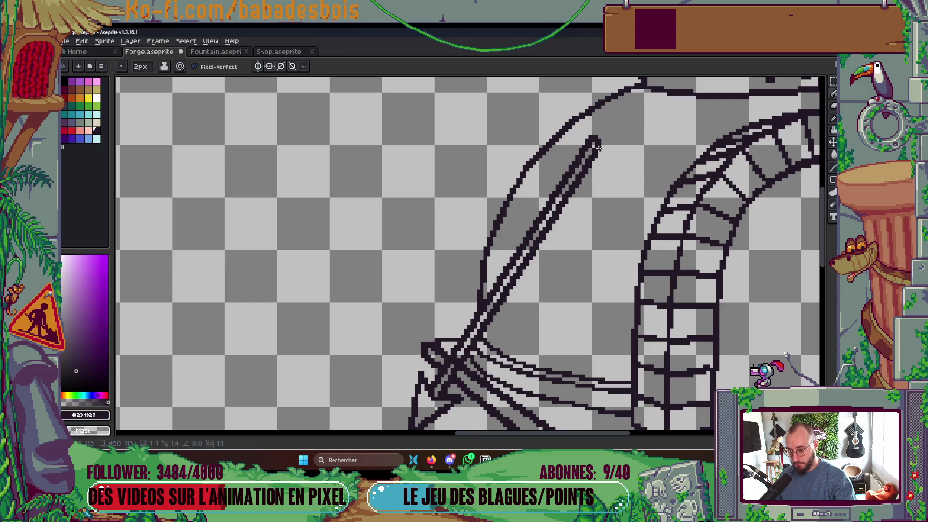
pyautogui.scroll(2, 453, 357)
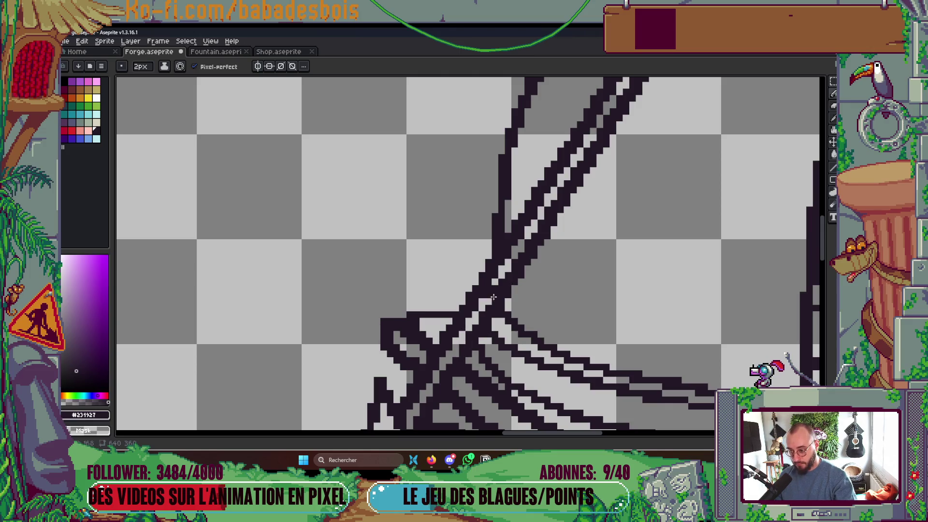
pyautogui.scroll(-8, 491, 292)
pyautogui.scroll(2, 566, 225)
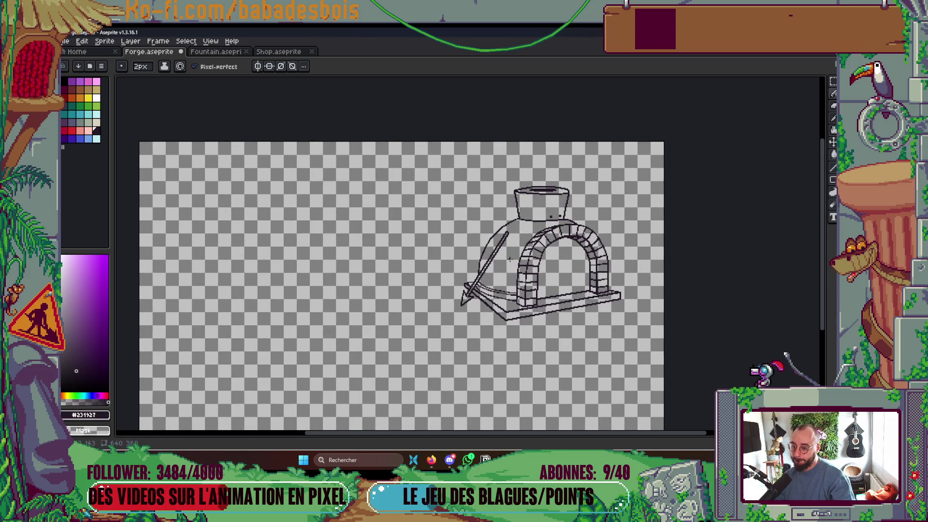
pyautogui.scroll(4, 510, 260)
pyautogui.press('-')
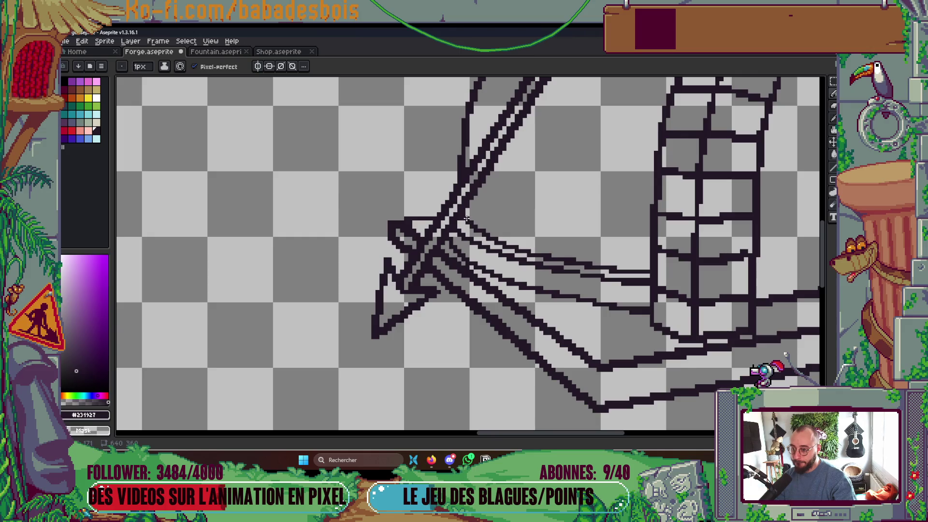
# - Save the forge file, then show and re-hide the Screenshot reference layer
pyautogui.scroll(-4, 461, 218)
pyautogui.hotkey('ctrl', 's')
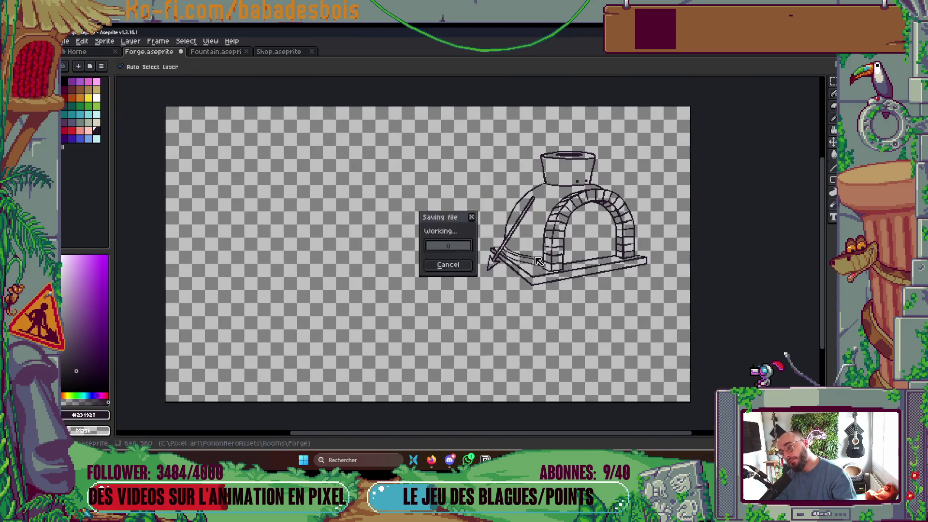
pyautogui.press('Tab')
pyautogui.press('Tab')
pyautogui.press('Tab')
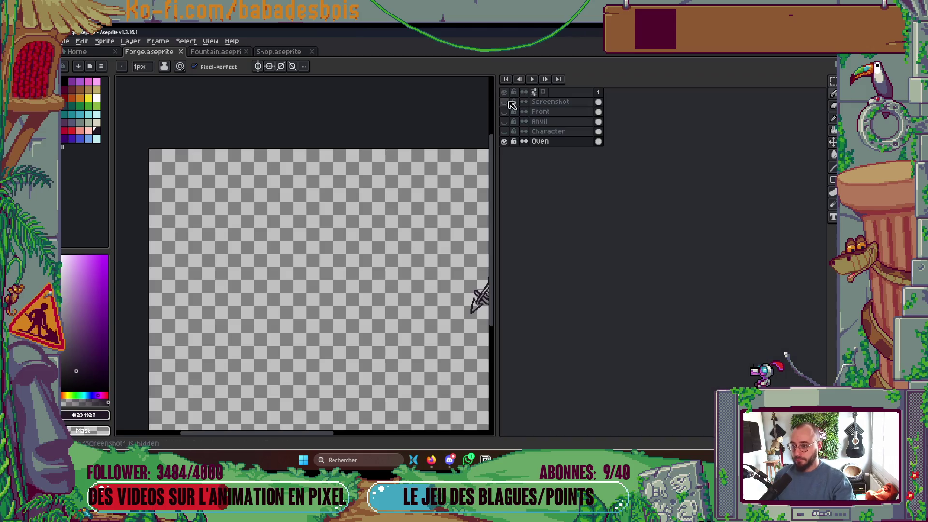
pyautogui.click(505, 131)
pyautogui.press('Tab')
# - Save Forge.aseprite again and pick a green-grey palette colour
pyautogui.press('Tab')
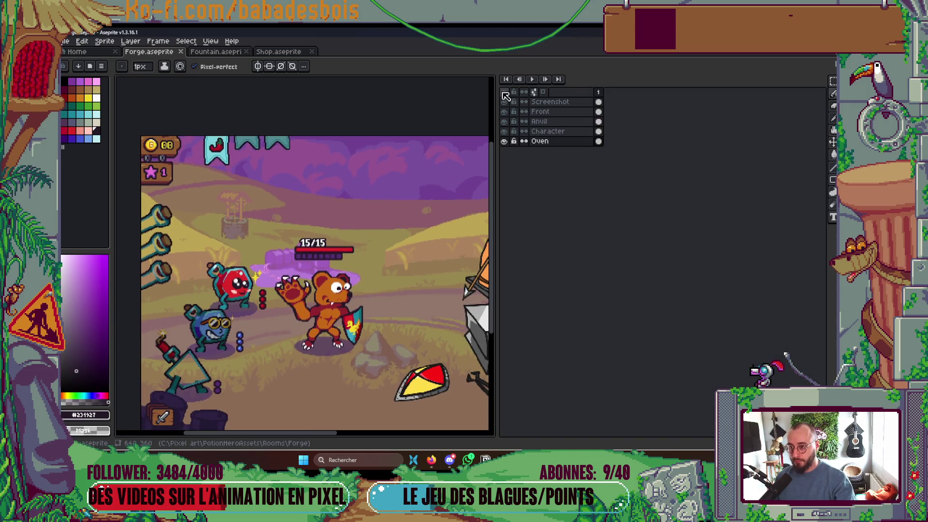
pyautogui.click(504, 104)
pyautogui.press('Tab')
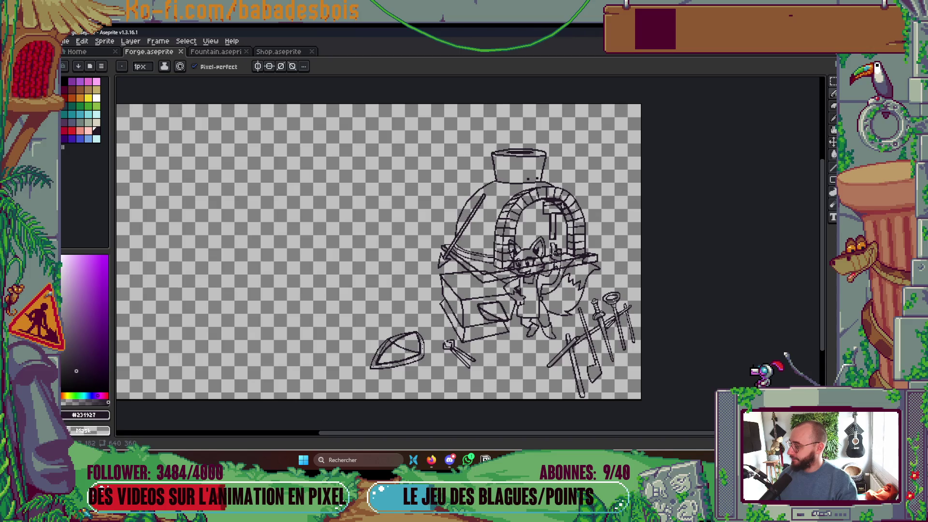
pyautogui.hotkey('ctrl', 's')
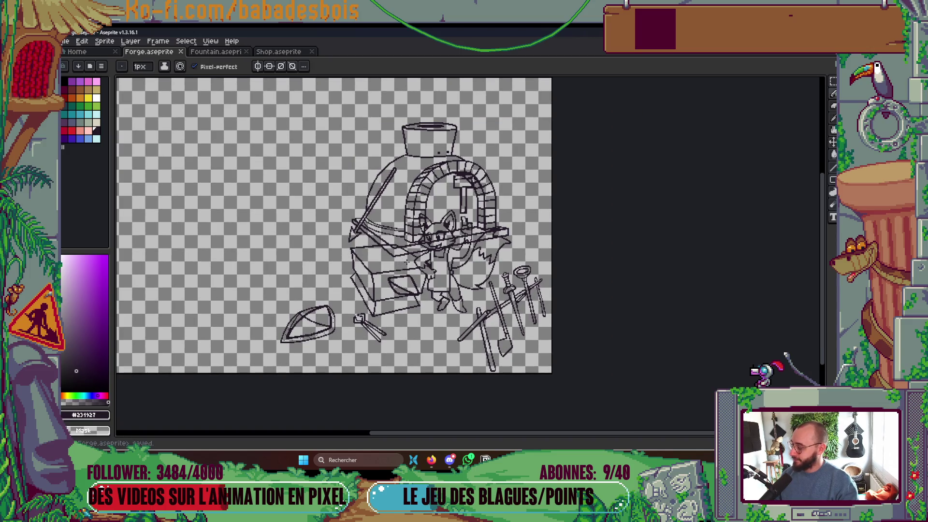
pyautogui.press('Tab')
pyautogui.press('Tab')
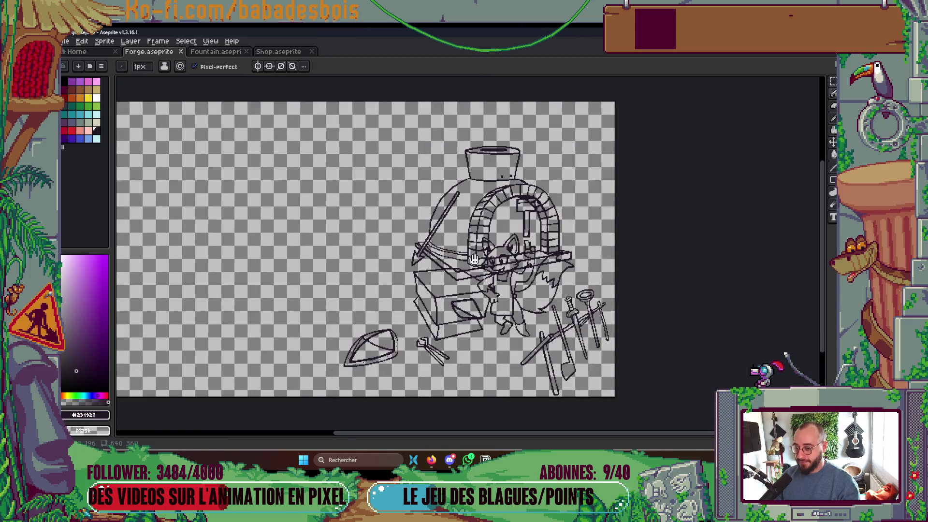
pyautogui.click(93, 130)
# - Try a green-grey bucket fill on the background, then undo it
pyautogui.press('g')
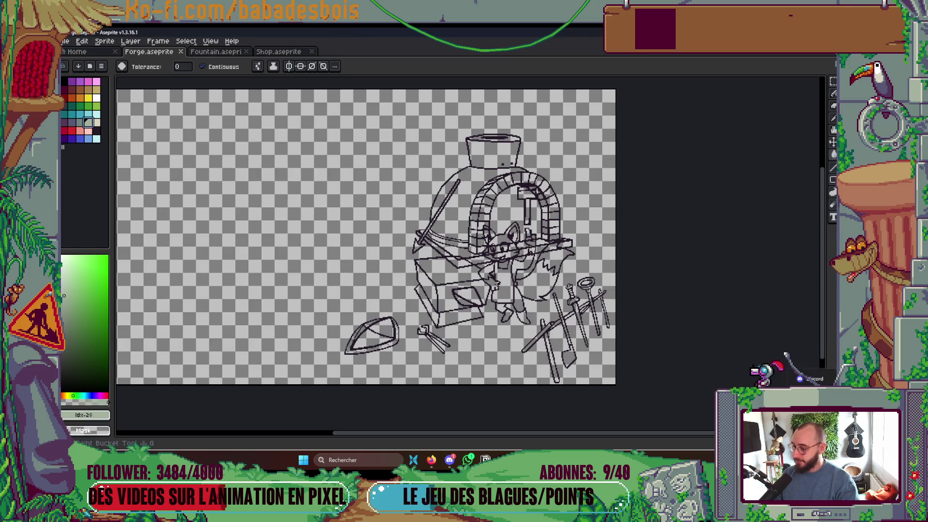
pyautogui.click(443, 275)
pyautogui.hotkey('ctrl', 'z')
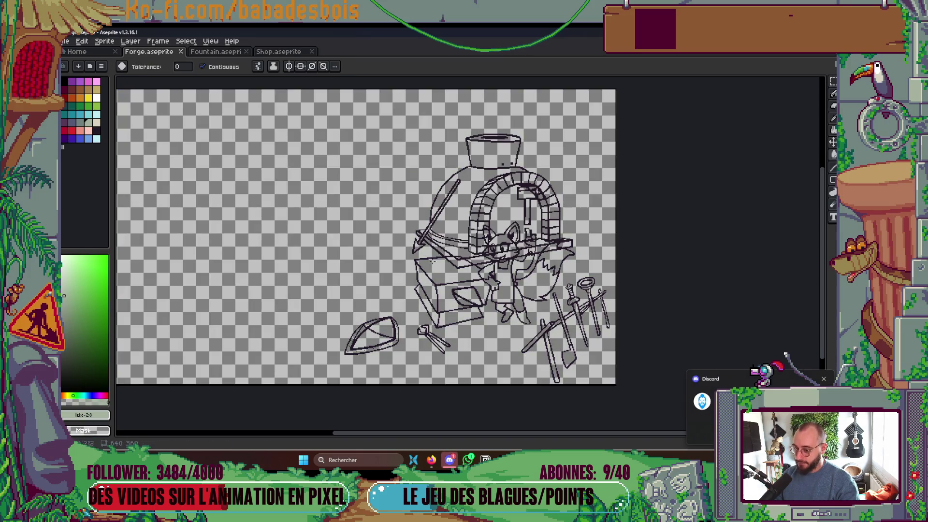
# - Hide the Oven and Character layers in the timeline
pyautogui.press('Tab')
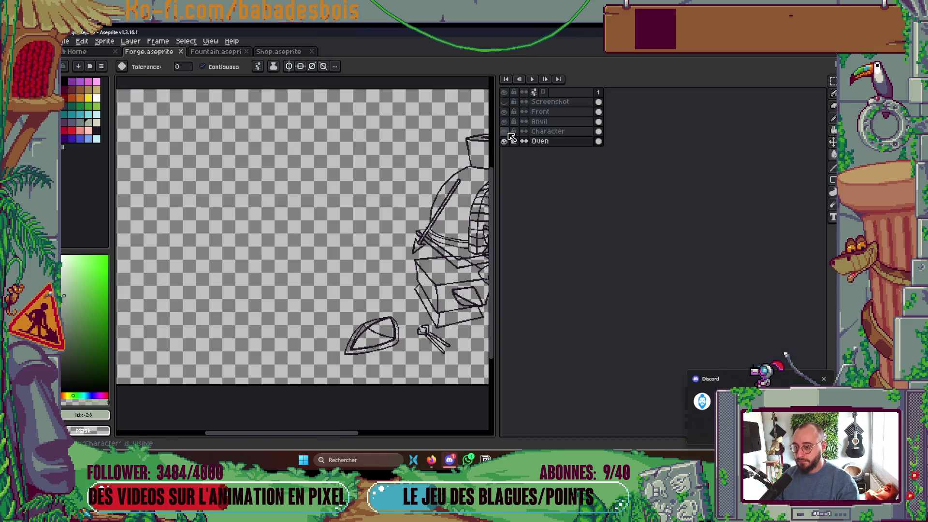
pyautogui.click(505, 141)
pyautogui.press('Tab')
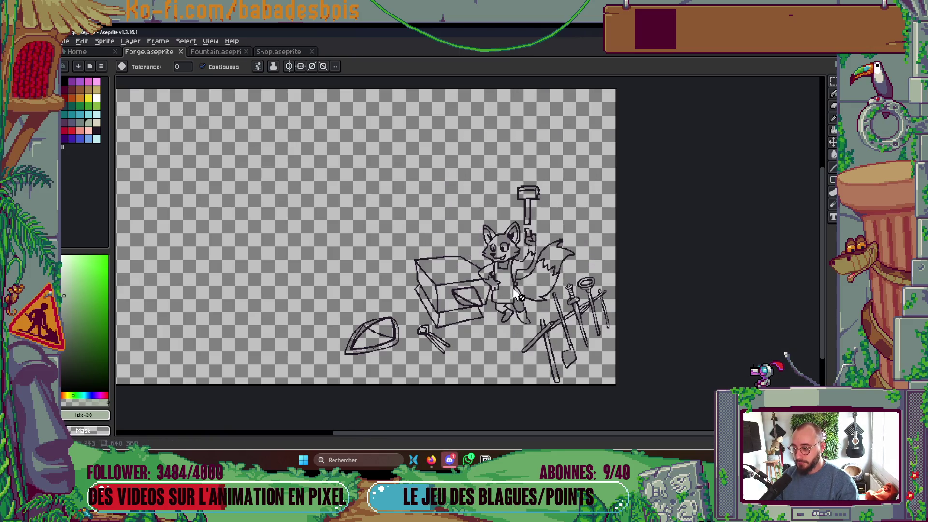
pyautogui.press('Tab')
pyautogui.click(506, 131)
pyautogui.press('Tab')
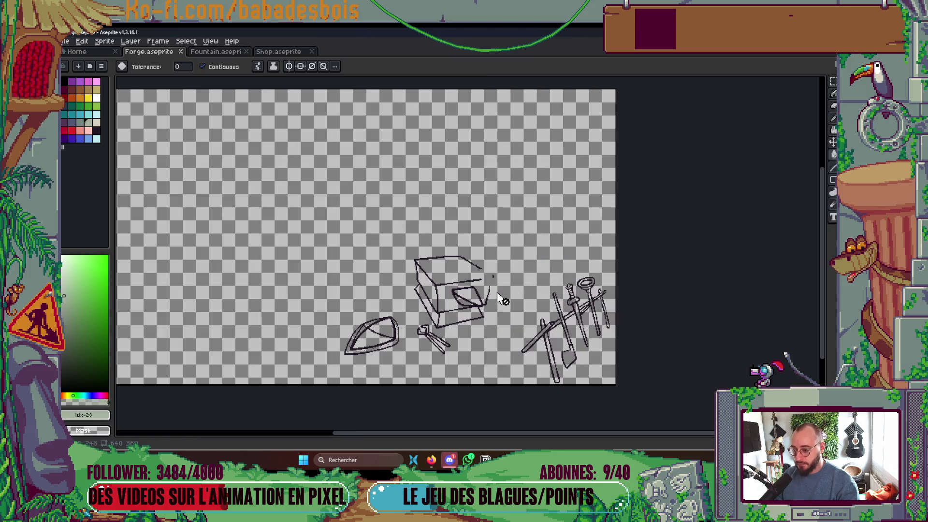
# - Set up the Pencil with colour #231927 and a 2-pixel brush
pyautogui.scroll(5, 498, 300)
pyautogui.press('b')
pyautogui.keyDown('alt'); pyautogui.click(433, 226); pyautogui.keyUp('alt')
pyautogui.press('+')
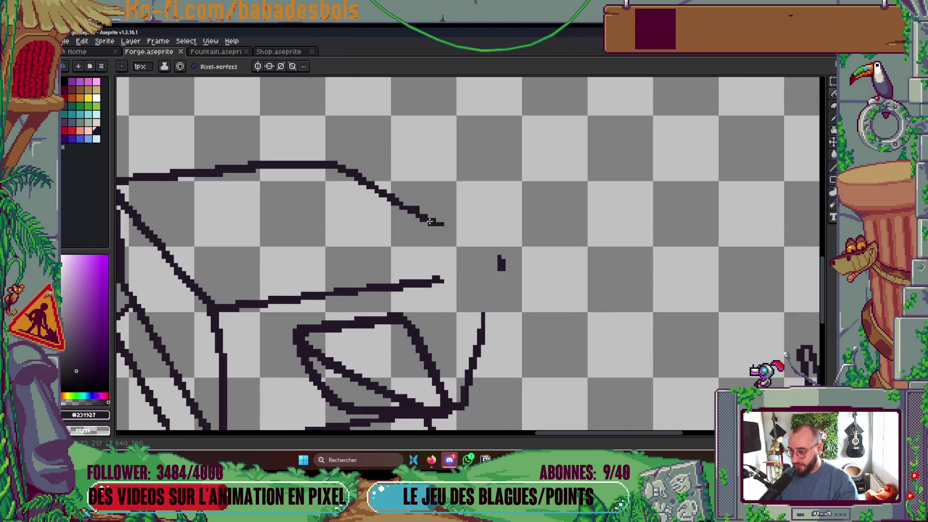
# - Finish the anvil outline with its right edge, a redrawn top edge, and the back edge
pyautogui.moveTo(477, 365); pyautogui.dragTo(484, 340)
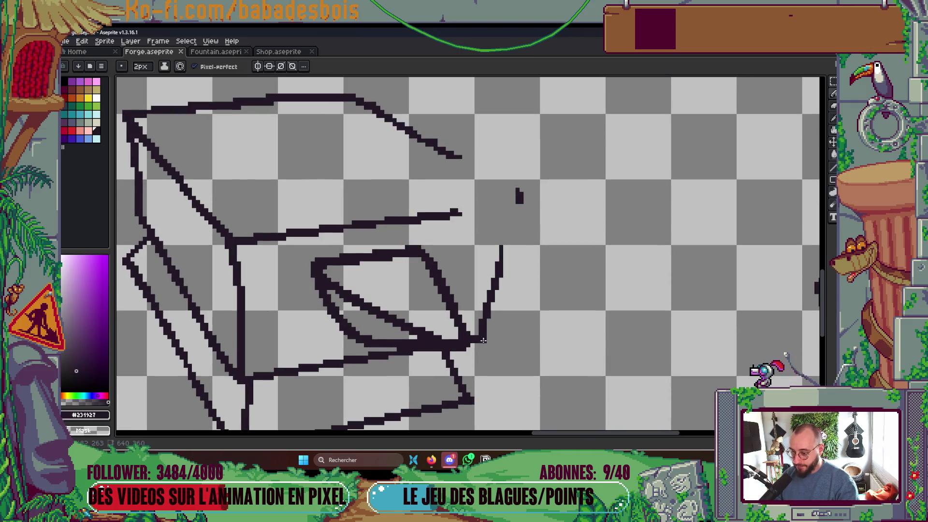
pyautogui.keyDown('shift'); pyautogui.click(520, 193); pyautogui.keyUp('shift')
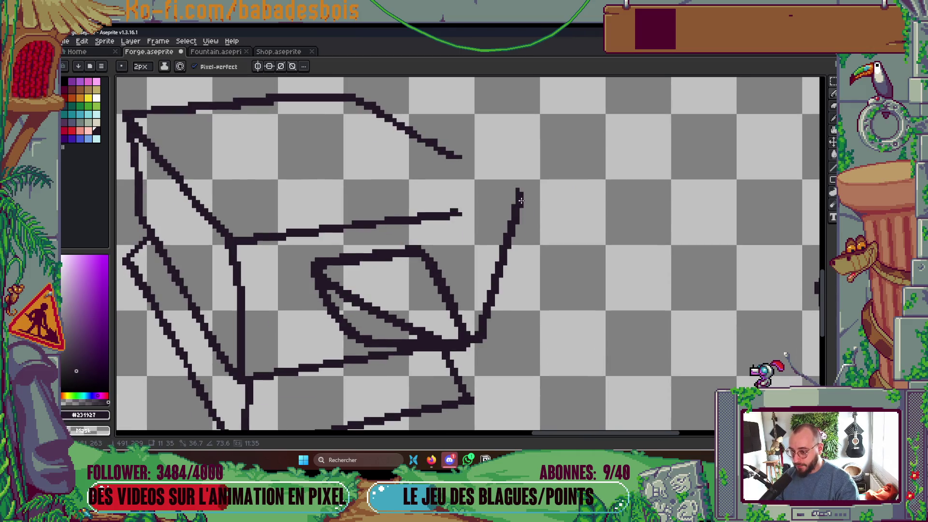
pyautogui.keyDown('shift'); pyautogui.click(459, 212); pyautogui.keyUp('shift')
pyautogui.hotkey('ctrl', 'z')
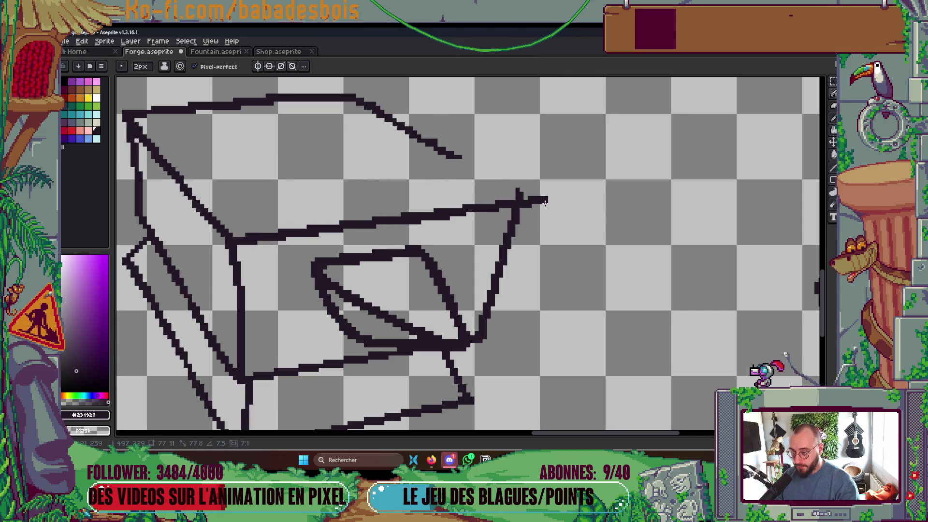
pyautogui.keyDown('shift'); pyautogui.click(524, 205); pyautogui.keyUp('shift')
pyautogui.hotkey('ctrl', 'z')
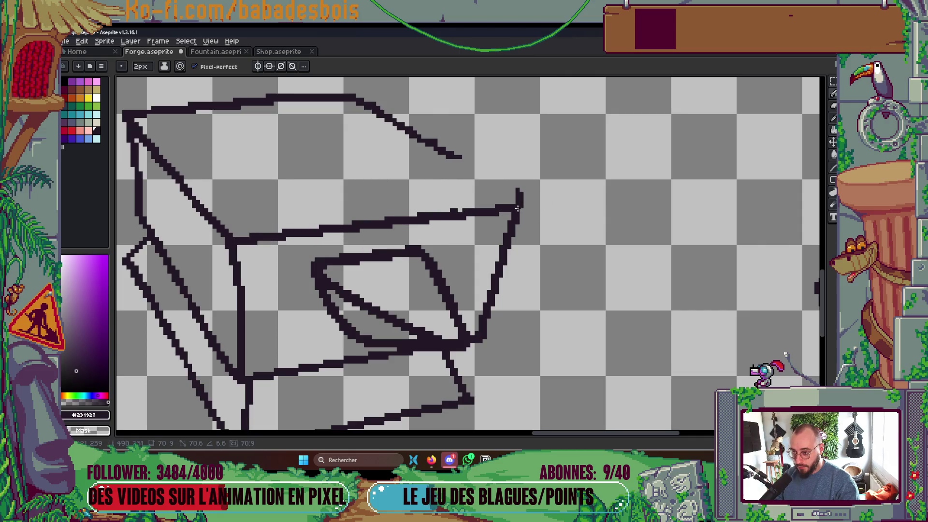
pyautogui.keyDown('shift'); pyautogui.click(521, 205); pyautogui.keyUp('shift')
pyautogui.keyDown('shift'); pyautogui.click(354, 99); pyautogui.keyUp('shift')
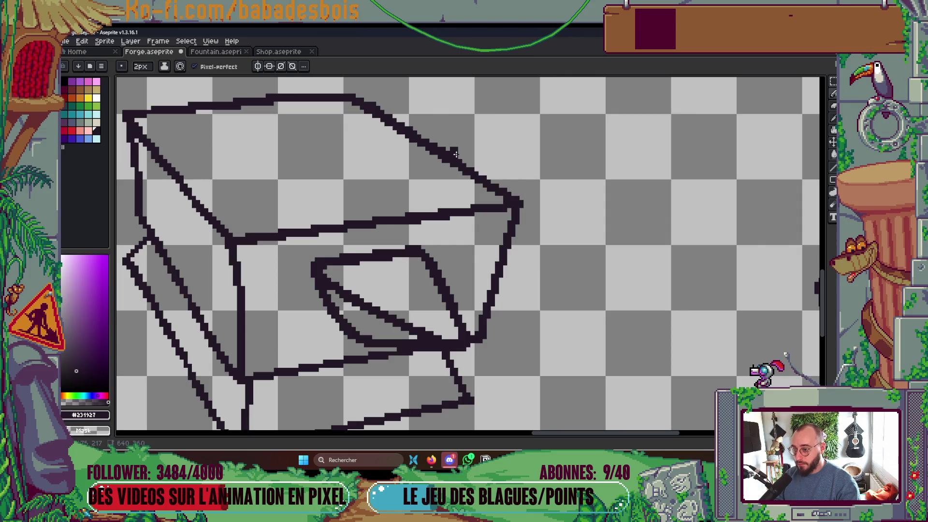
# - Save Forge.aseprite and pan back to the anvil box drawing
pyautogui.scroll(-9, 447, 146)
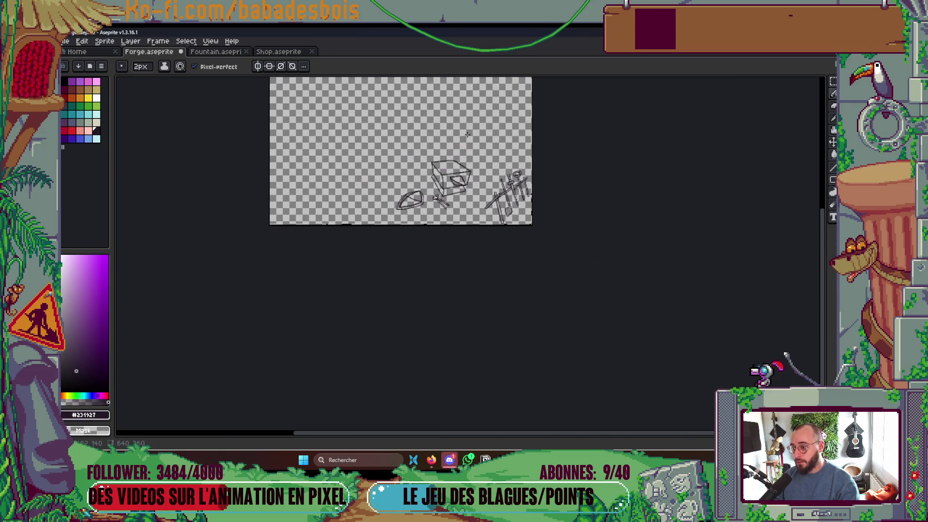
pyautogui.scroll(1, 473, 196)
pyautogui.hotkey('ctrl', 's')
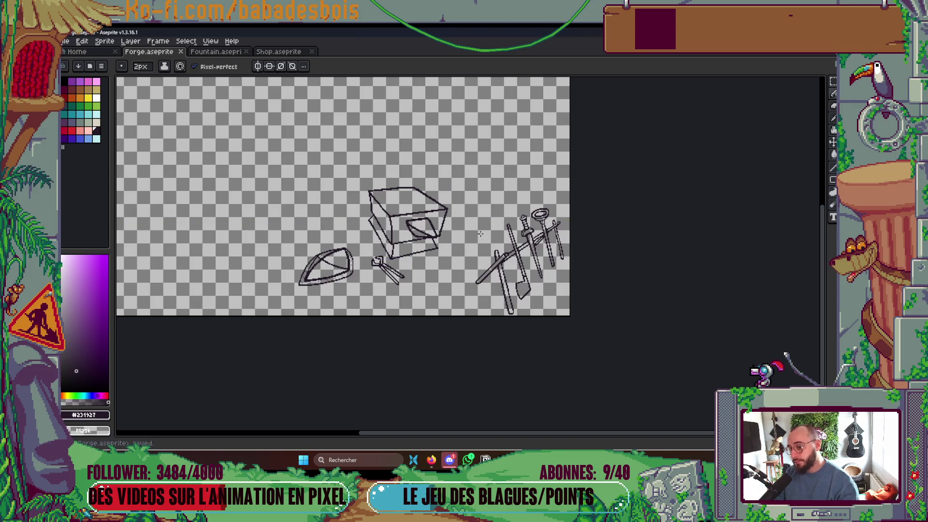
pyautogui.scroll(4, 448, 289)
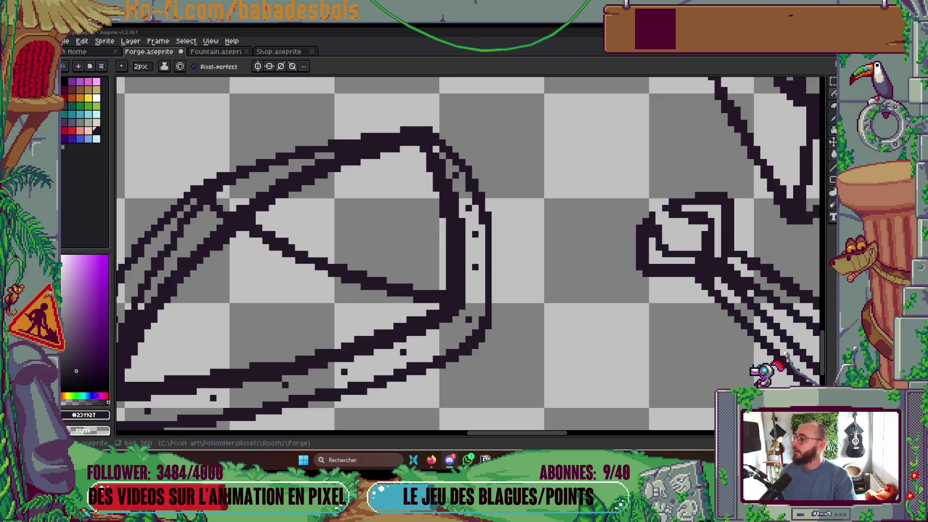
pyautogui.scroll(-3, 383, 304)
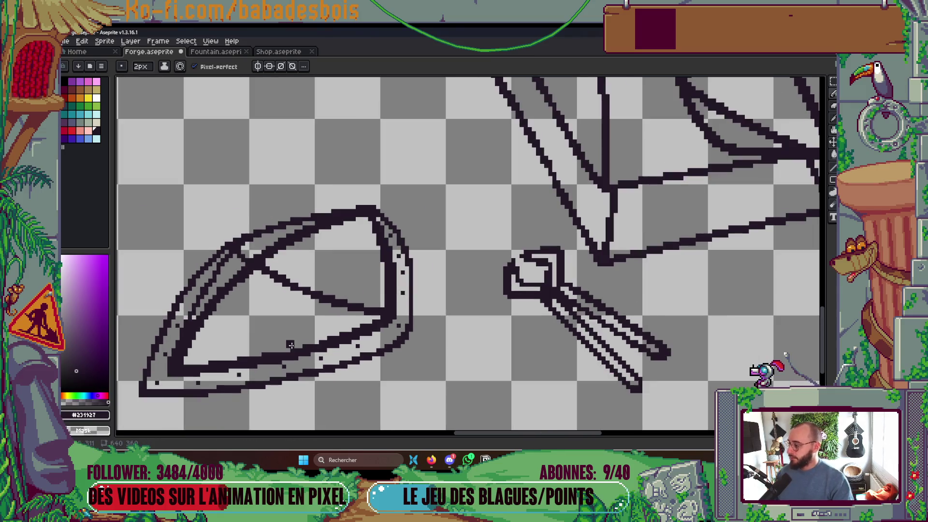
pyautogui.scroll(2, 384, 303)
pyautogui.scroll(3, 384, 303)
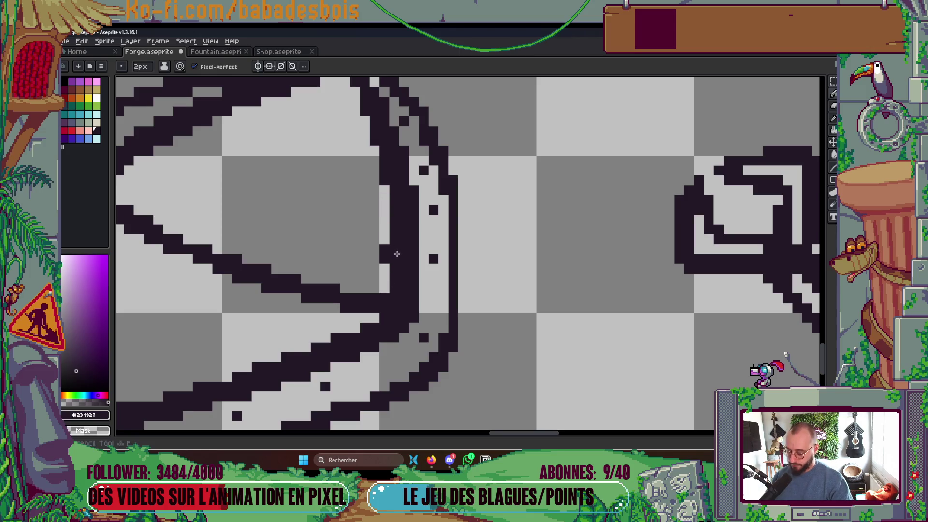
pyautogui.scroll(-4, 394, 282)
pyautogui.scroll(1, 483, 305)
pyautogui.moveTo(623, 159); pyautogui.dragTo(466, 331)
# - Bucket-fill the anvil's top pale green, left face grey-teal, and front and base dark blue
pyautogui.press('g')
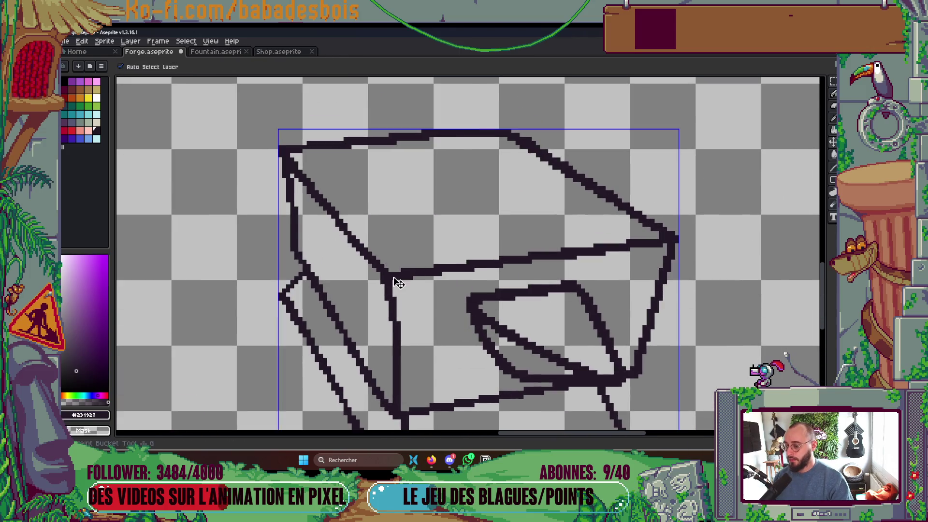
pyautogui.click(89, 123)
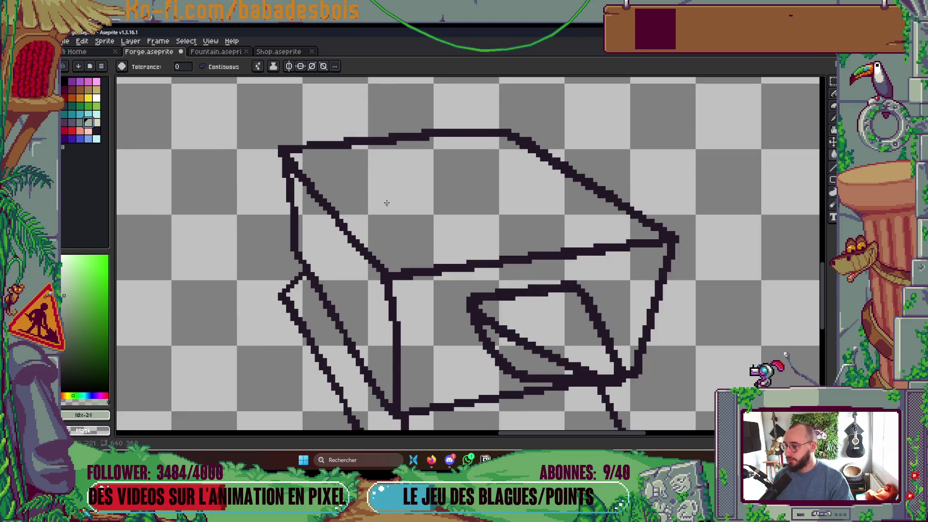
pyautogui.click(383, 201)
pyautogui.click(80, 123)
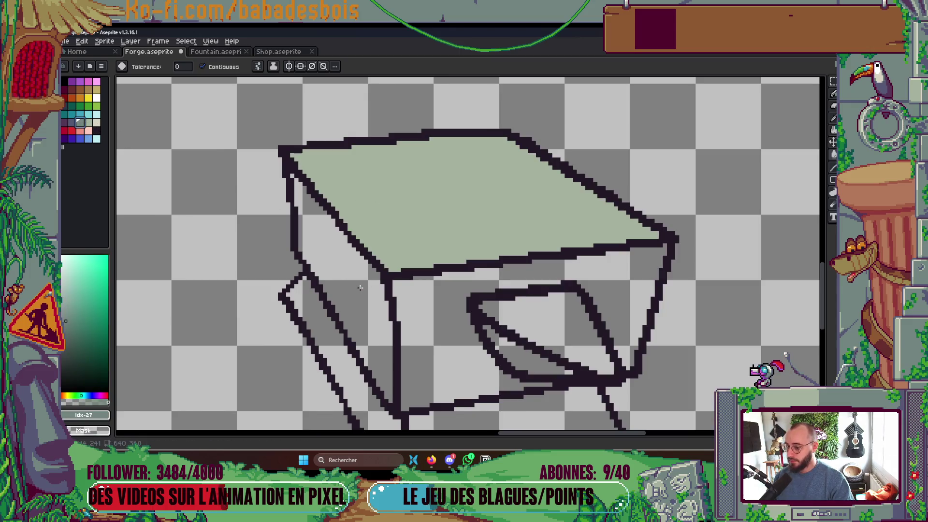
pyautogui.click(361, 288)
pyautogui.click(72, 123)
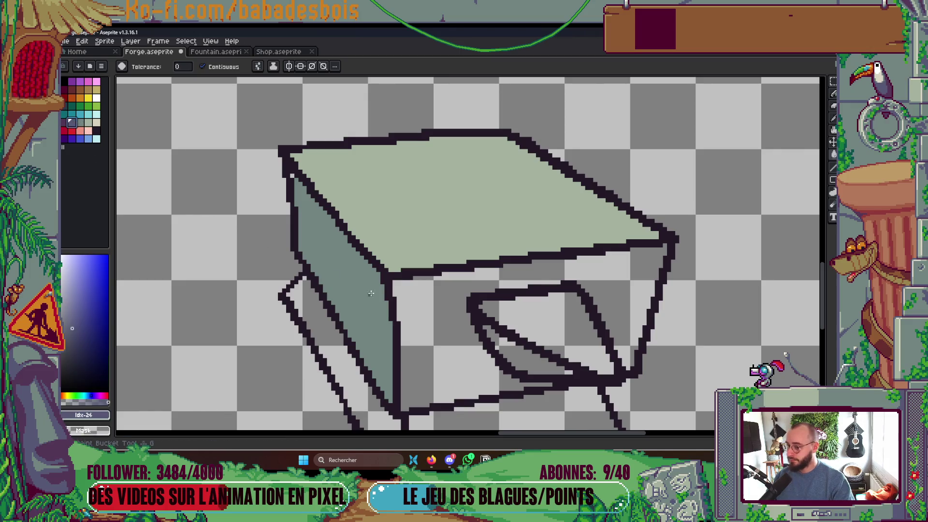
pyautogui.click(412, 324)
pyautogui.scroll(-2, 492, 231)
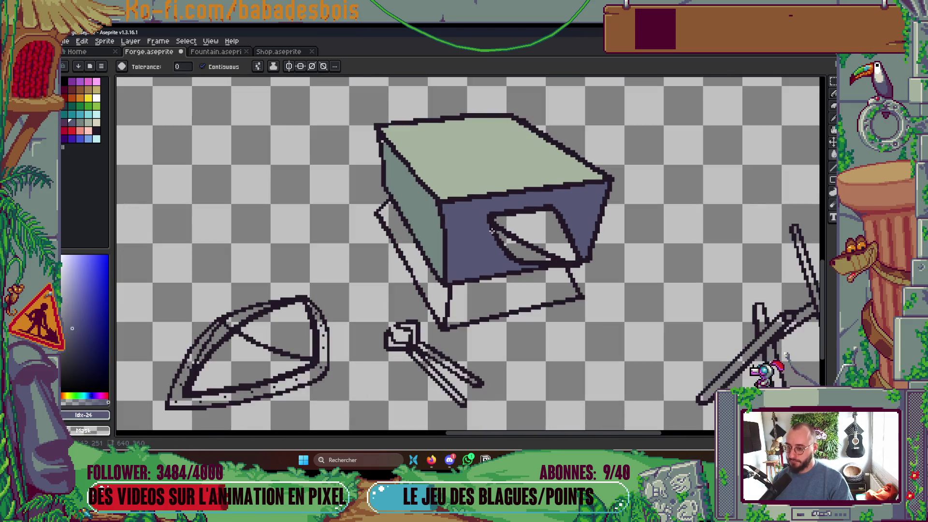
pyautogui.click(488, 293)
# - Fill the side slab grey-teal and the front opening pale green, undoing an accidental outline recolour
pyautogui.keyDown('alt'); pyautogui.click(428, 230); pyautogui.keyUp('alt')
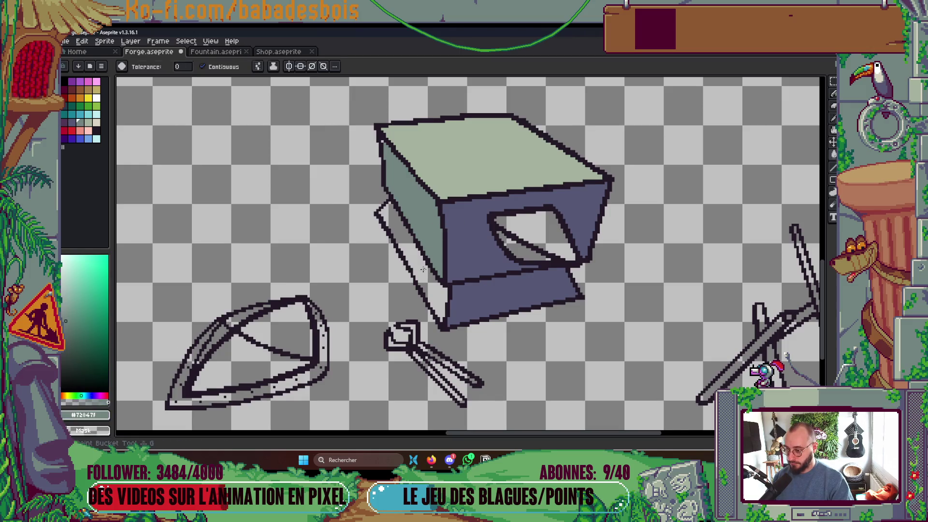
pyautogui.click(424, 274)
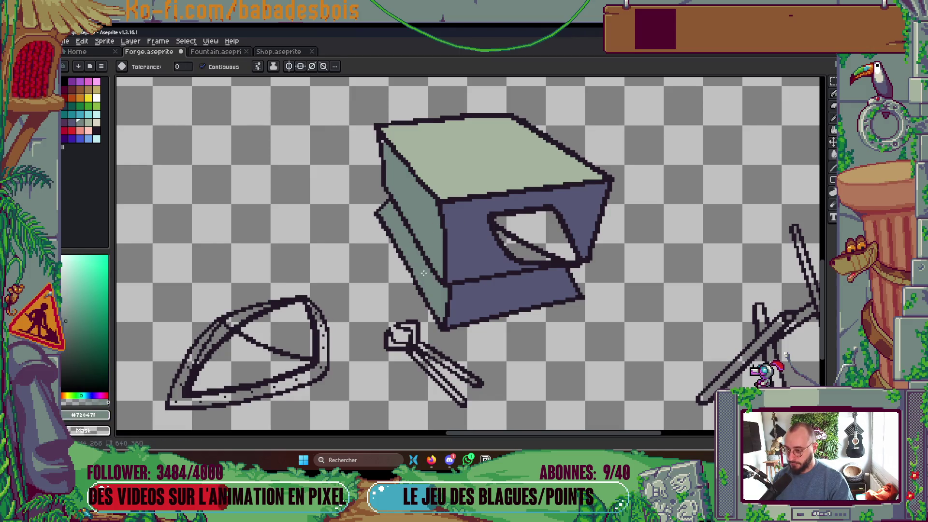
pyautogui.keyDown('alt'); pyautogui.click(511, 151); pyautogui.keyUp('alt')
pyautogui.click(516, 236)
pyautogui.keyDown('alt'); pyautogui.click(426, 232); pyautogui.keyUp('alt')
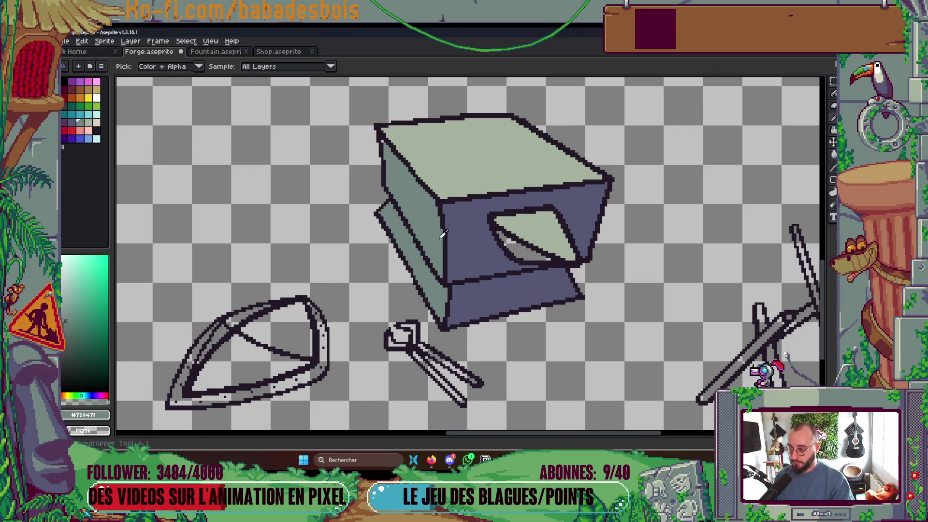
pyautogui.click(510, 255)
pyautogui.hotkey('ctrl', 'z')
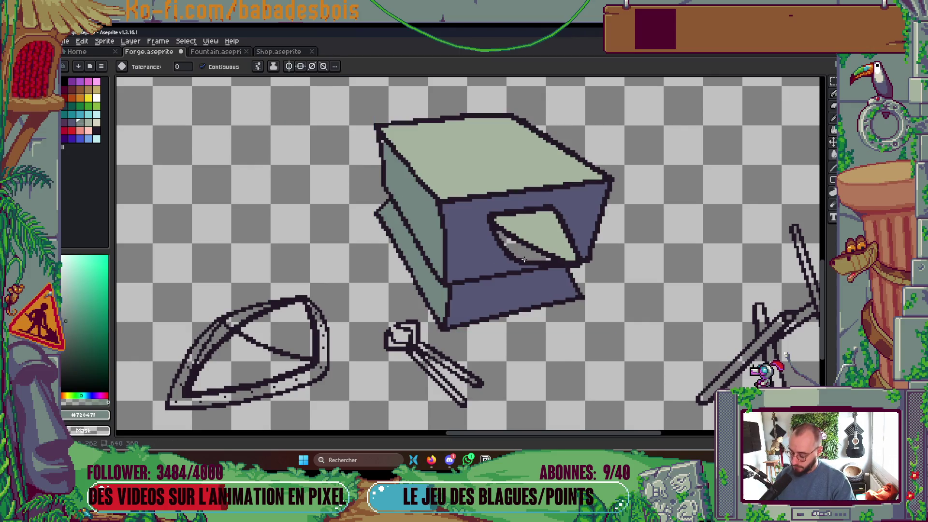
pyautogui.scroll(-5, 526, 258)
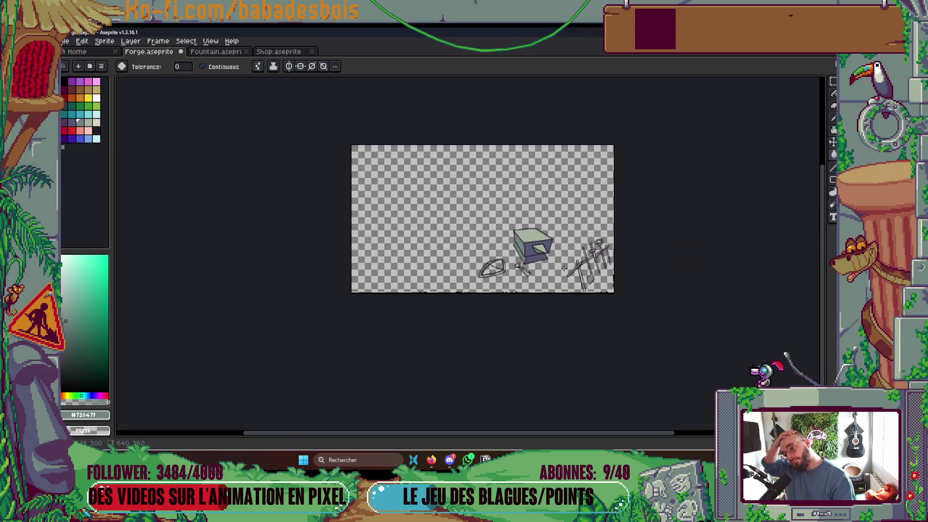
pyautogui.scroll(1, 543, 242)
pyautogui.scroll(5, 541, 249)
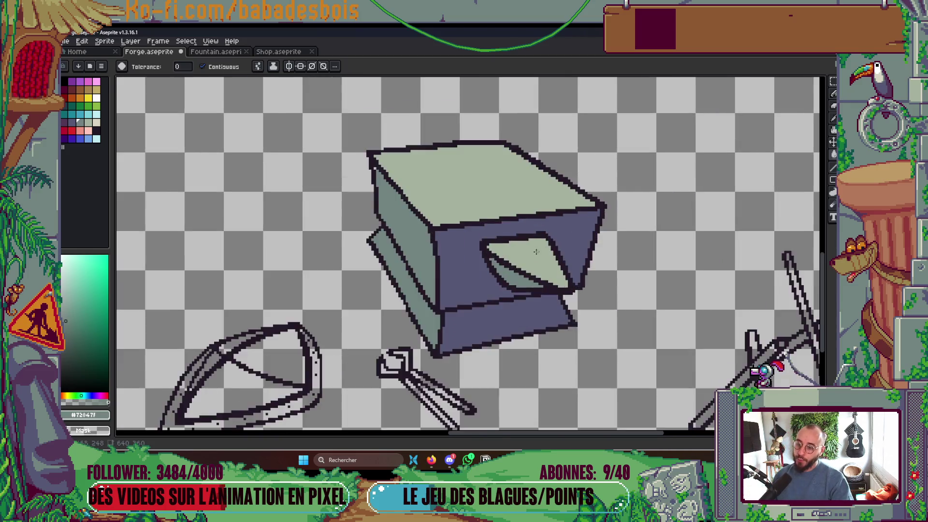
# - Repaint the opening's dark corner and top outline pixels pale green
pyautogui.press('b')
pyautogui.scroll(2, 487, 240)
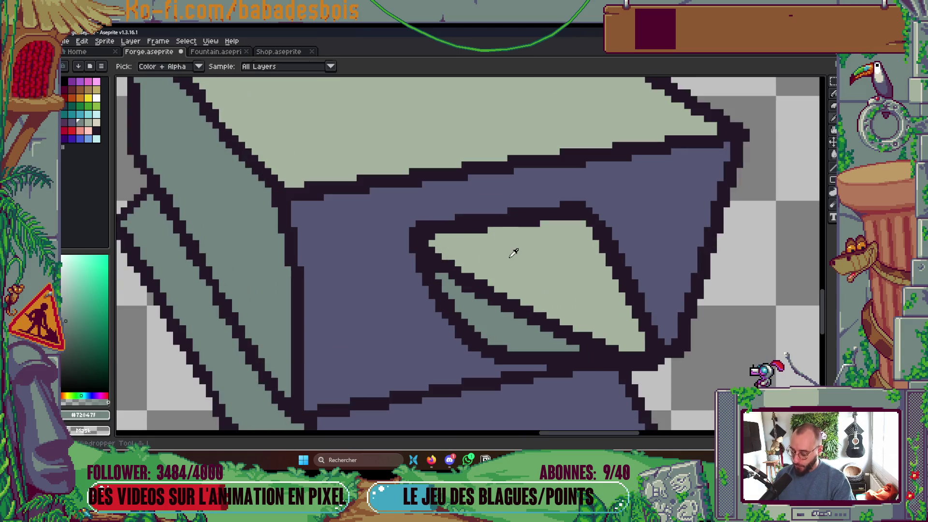
pyautogui.keyDown('alt'); pyautogui.click(508, 249); pyautogui.keyUp('alt')
pyautogui.click(431, 232)
pyautogui.click(573, 216)
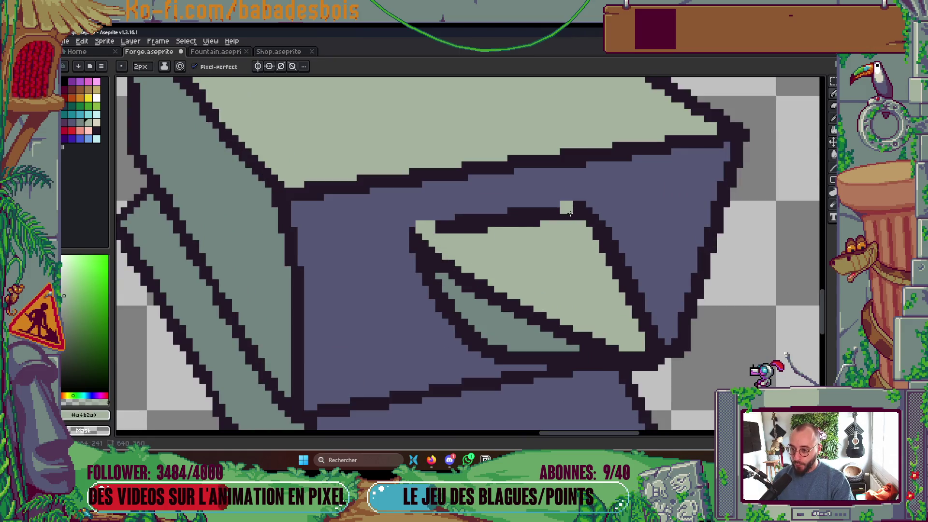
pyautogui.press('g')
pyautogui.click(531, 217)
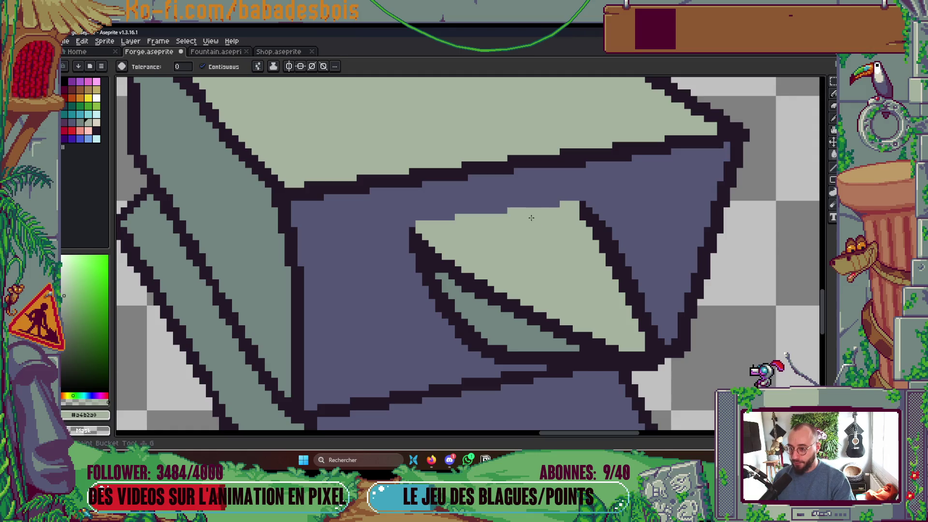
pyautogui.scroll(-5, 556, 220)
pyautogui.scroll(5, 559, 220)
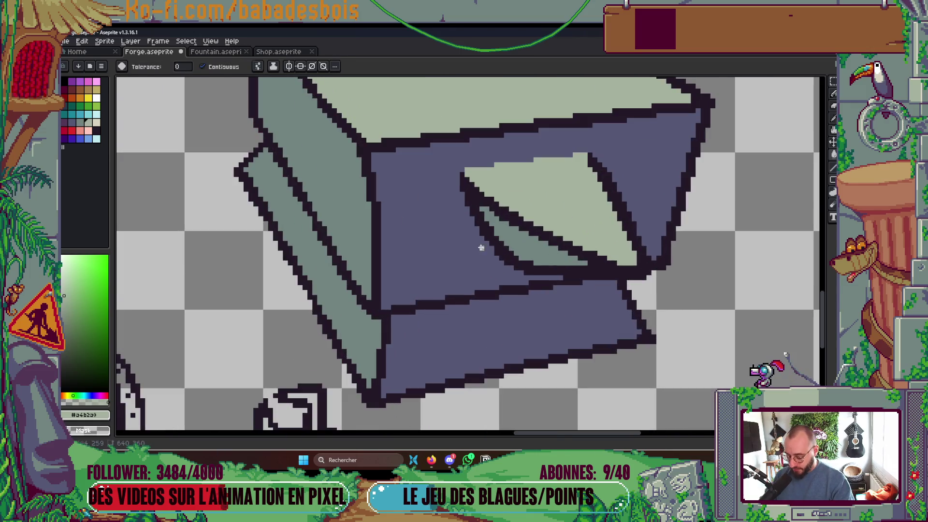
# - Recolour the opening's lower-left outline grey-teal as a shadow strip
pyautogui.press('b')
pyautogui.keyDown('alt'); pyautogui.click(496, 244); pyautogui.keyUp('alt')
pyautogui.moveTo(496, 244); pyautogui.dragTo(463, 189)
pyautogui.scroll(-5, 484, 194)
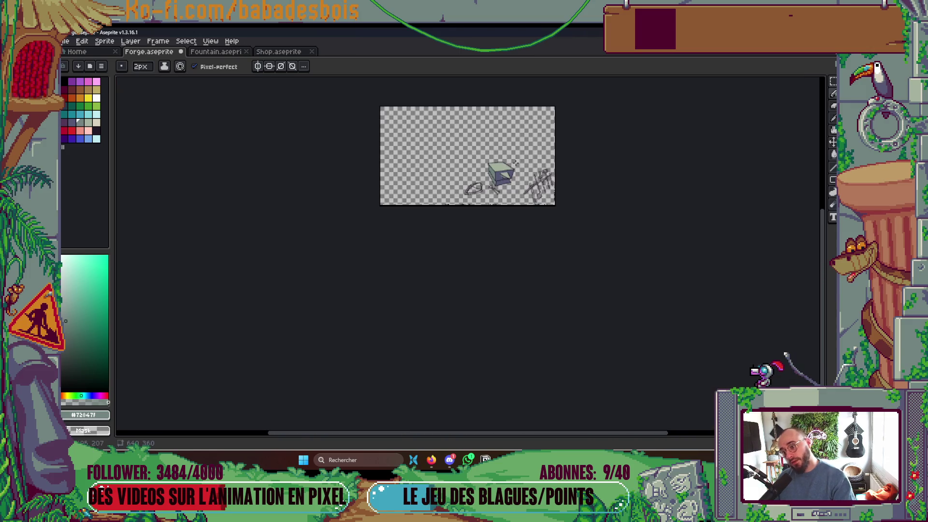
pyautogui.scroll(3, 533, 188)
pyautogui.scroll(2, 534, 188)
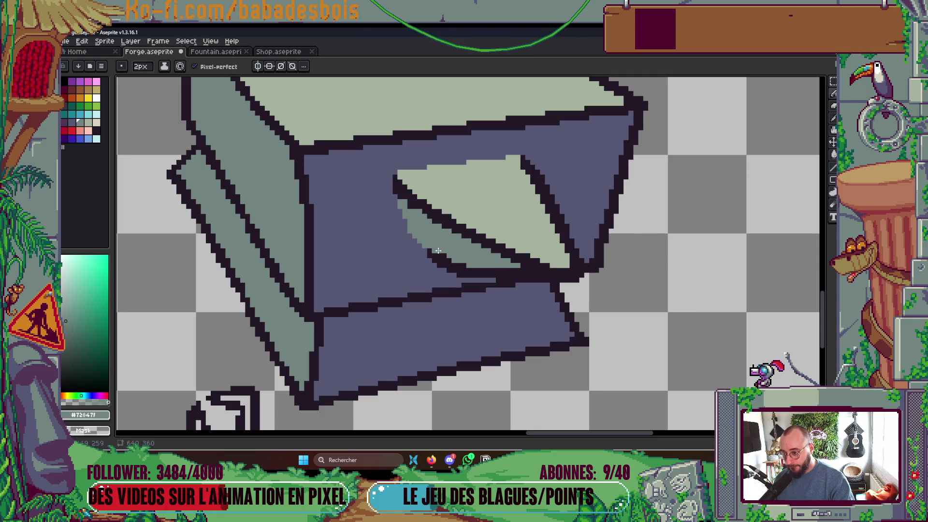
pyautogui.scroll(-5, 452, 260)
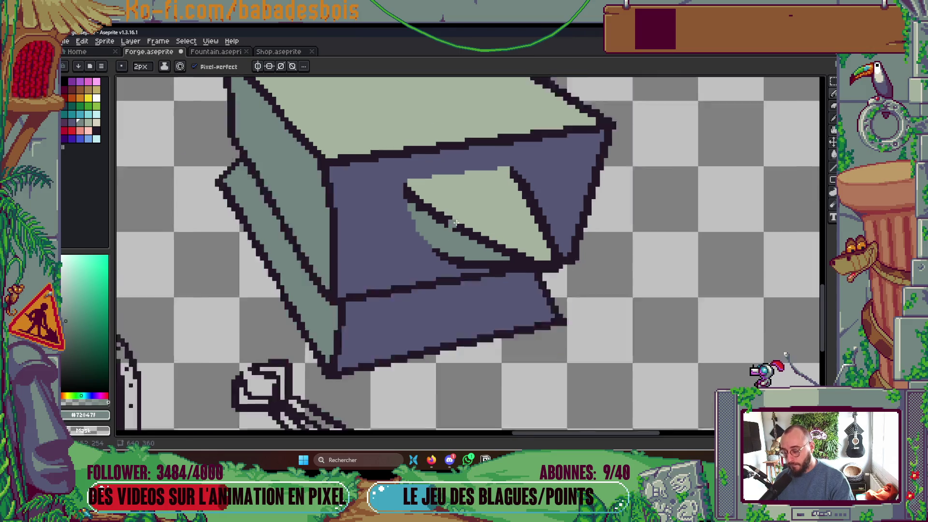
pyautogui.scroll(2, 504, 208)
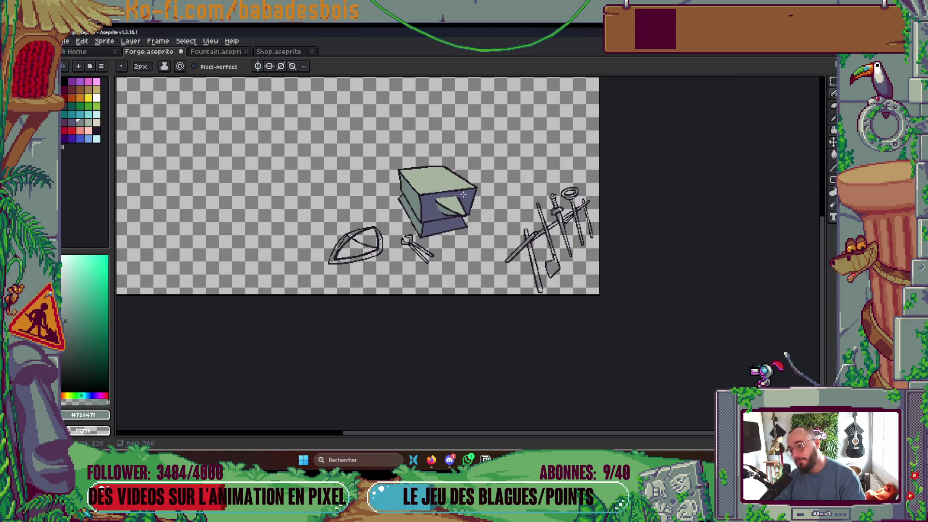
pyautogui.scroll(4, 463, 194)
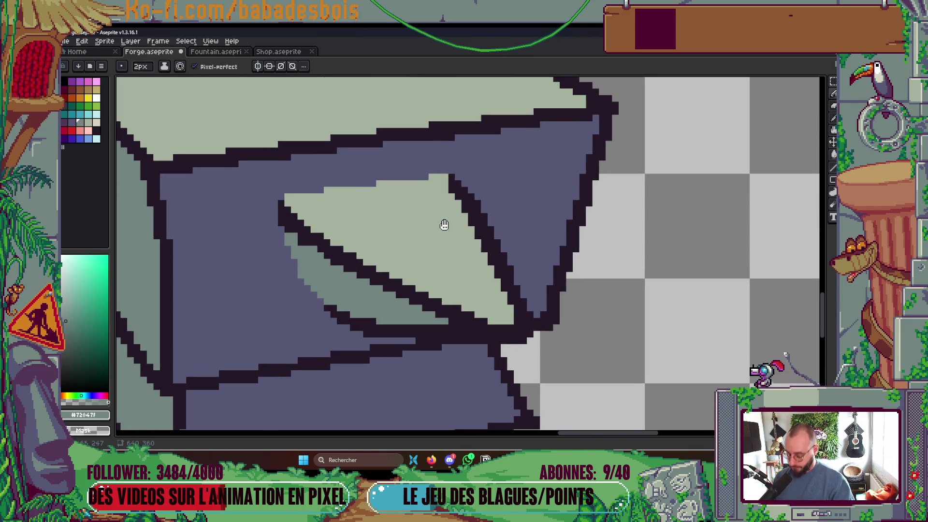
# - Sample the pale green again, save Forge.aseprite and toggle the layers panel
pyautogui.keyDown('alt'); pyautogui.click(449, 203); pyautogui.keyUp('alt')
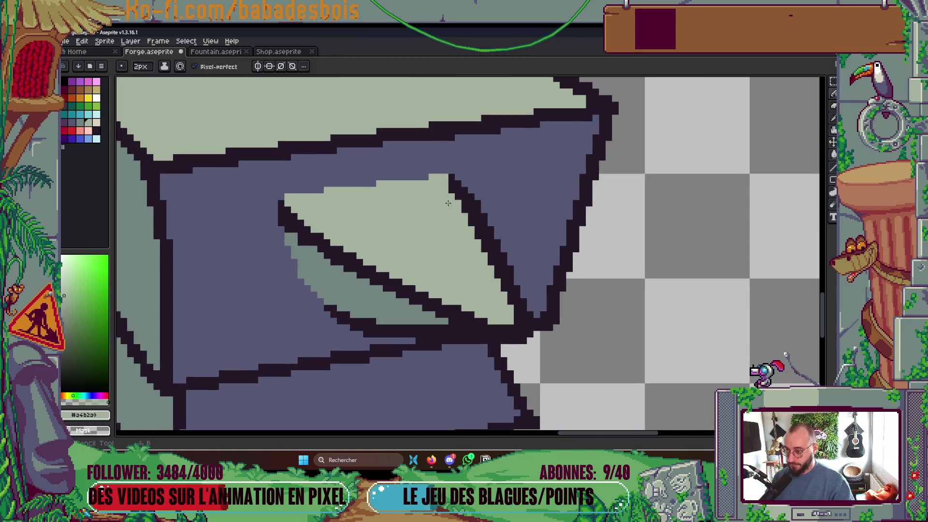
pyautogui.scroll(-5, 450, 196)
pyautogui.scroll(2, 450, 195)
pyautogui.hotkey('ctrl', 's')
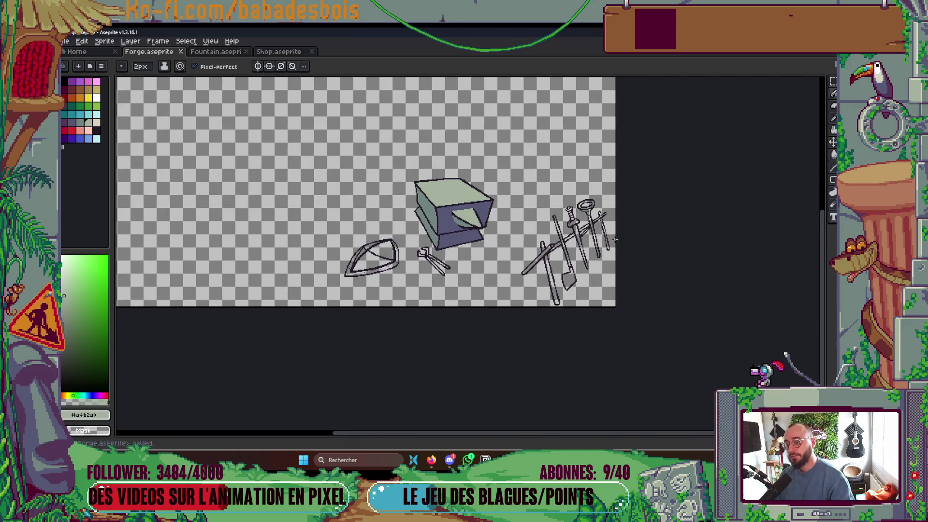
pyautogui.press('Tab')
pyautogui.press('Tab')
pyautogui.press('Tab')
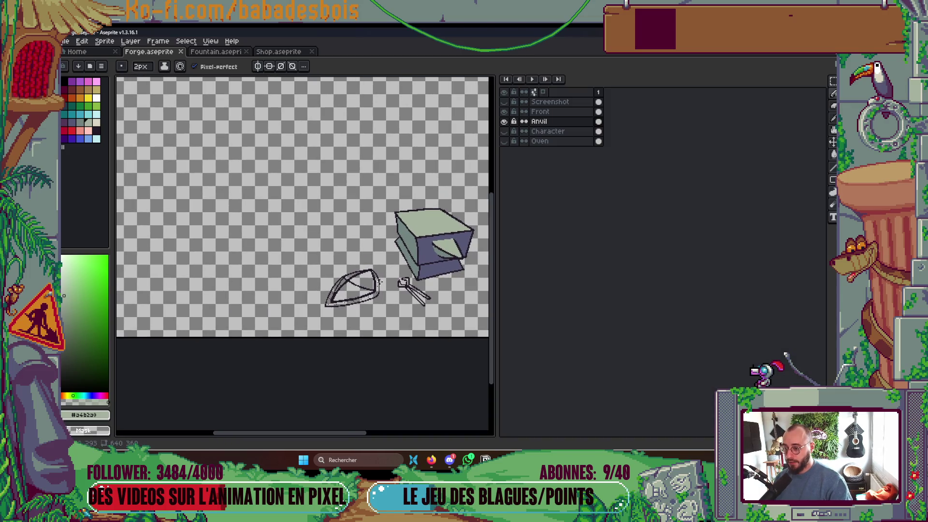
pyautogui.press('Tab')
# - Try a dark outline along the anvil leg's left edge, then undo it
pyautogui.scroll(1, 412, 262)
pyautogui.scroll(1, 412, 262)
pyautogui.keyDown('alt'); pyautogui.click(420, 306); pyautogui.keyUp('alt')
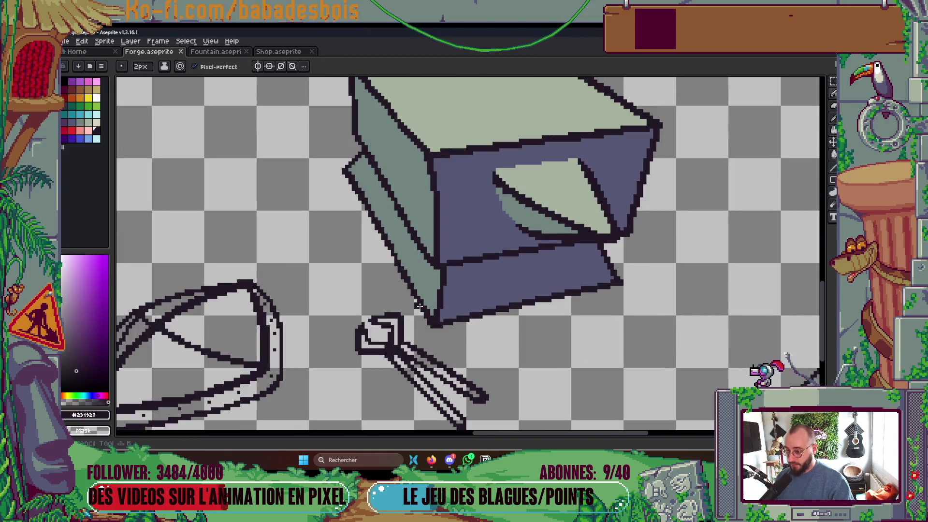
pyautogui.moveTo(429, 321)
pyautogui.mouseDown()
pyautogui.moveTo(367, 181)
pyautogui.moveTo(355, 172)
pyautogui.moveTo(405, 310)
pyautogui.moveTo(418, 323)
pyautogui.mouseUp()
pyautogui.hotkey('ctrl', 'z')
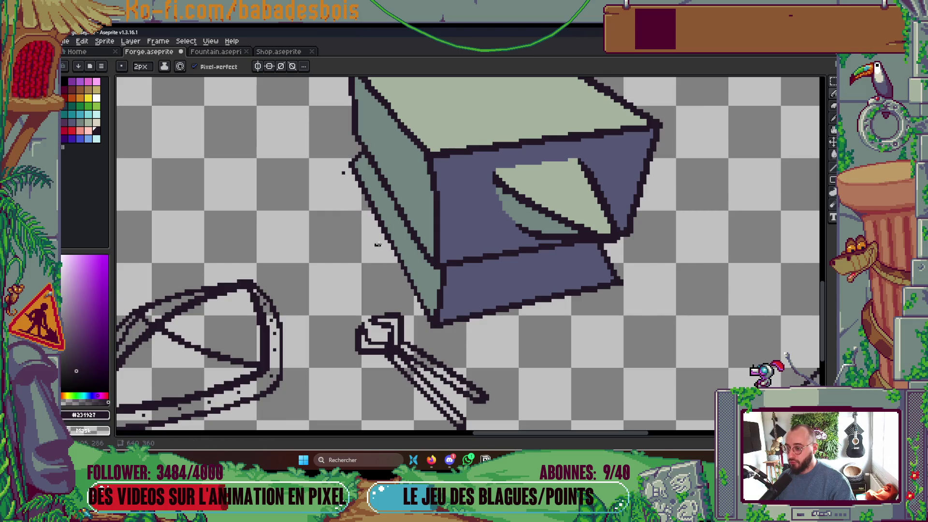
# - Save Forge.aseprite, recentre on the anvil, and show the layers list
pyautogui.scroll(-4, 347, 178)
pyautogui.scroll(-1, 414, 185)
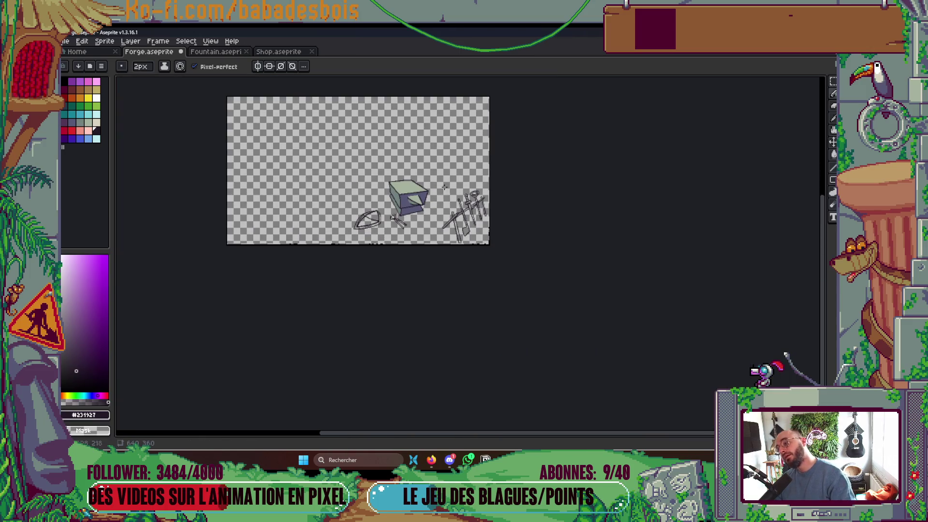
pyautogui.scroll(1, 415, 185)
pyautogui.hotkey('ctrl', 's')
pyautogui.moveTo(494, 196); pyautogui.dragTo(527, 206)
pyautogui.press('Tab')
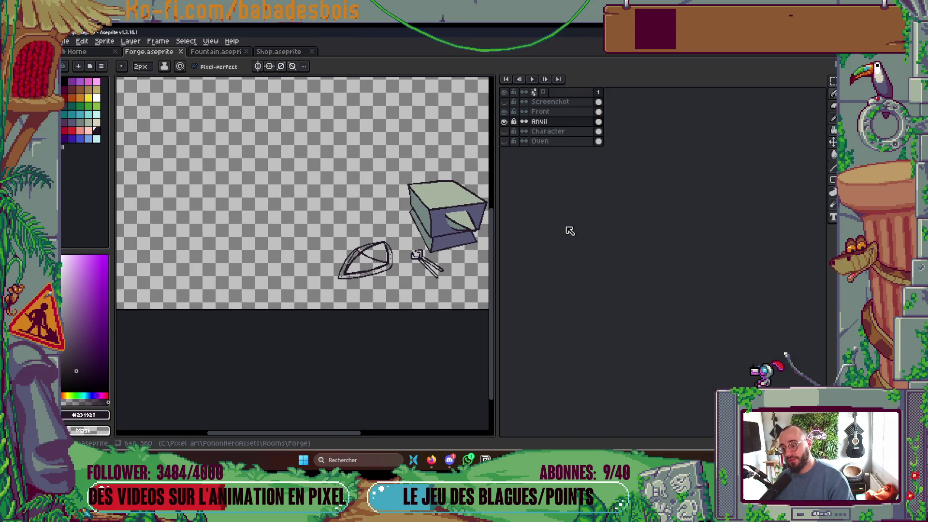
# - Make the Character and Oven layers visible again
pyautogui.click(508, 130)
pyautogui.click(507, 142)
pyautogui.press('Tab')
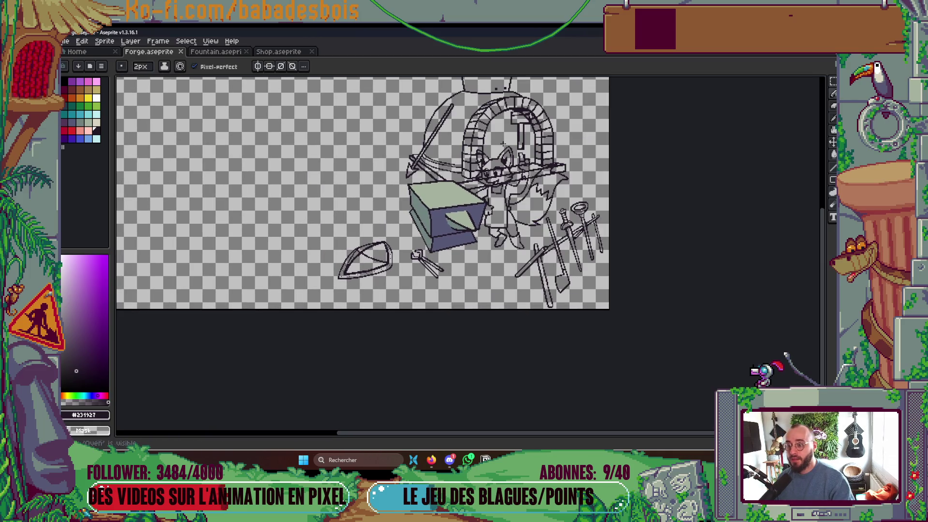
pyautogui.press('Tab')
pyautogui.scroll(4, 408, 197)
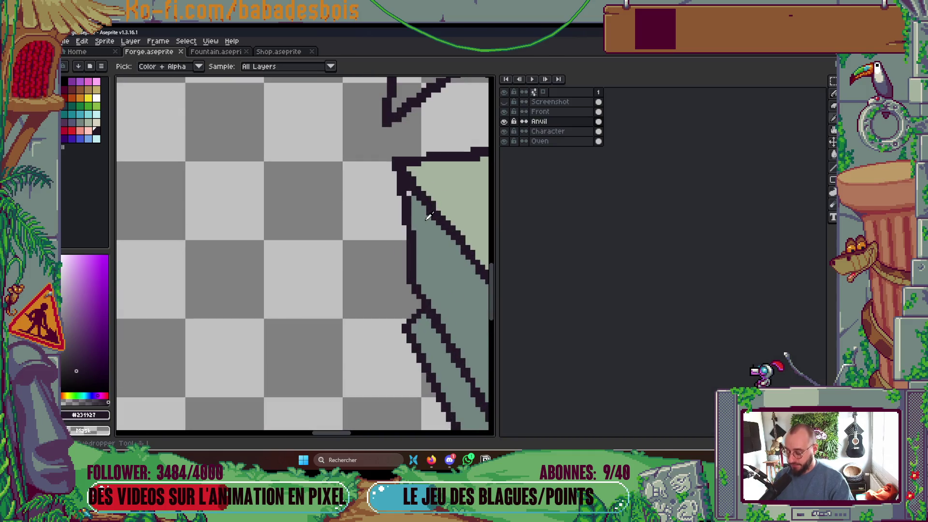
# - Sample the anvil's grey-green side colour, shrink the brush to 1 pixel, and save
pyautogui.keyDown('alt'); pyautogui.click(408, 197); pyautogui.keyUp('alt')
pyautogui.press('-')
pyautogui.scroll(-2, 443, 194)
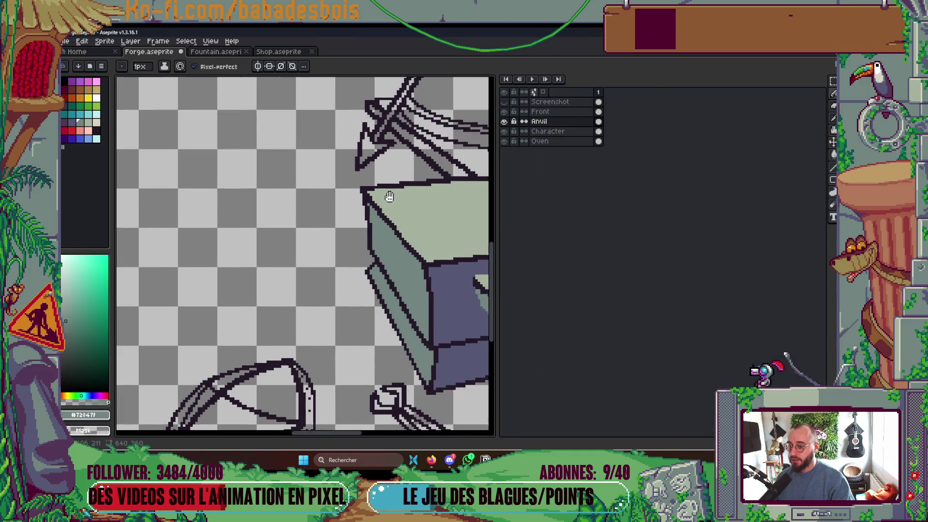
pyautogui.press('Tab')
pyautogui.scroll(3, 484, 347)
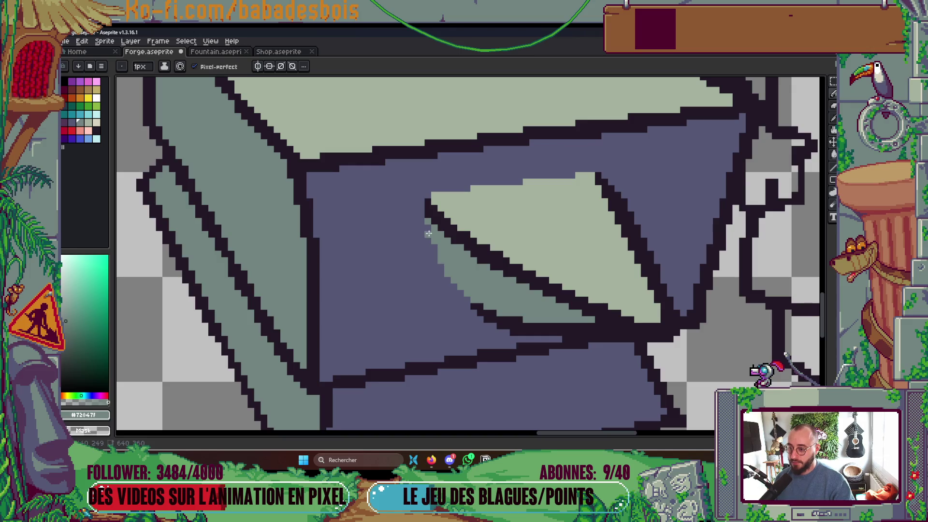
pyautogui.scroll(-3, 436, 247)
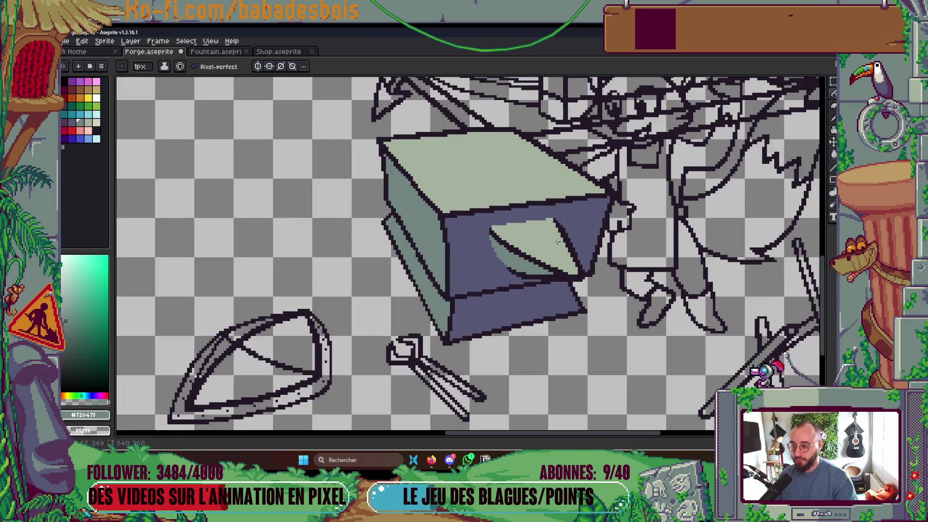
pyautogui.scroll(2, 568, 218)
pyautogui.scroll(-3, 572, 223)
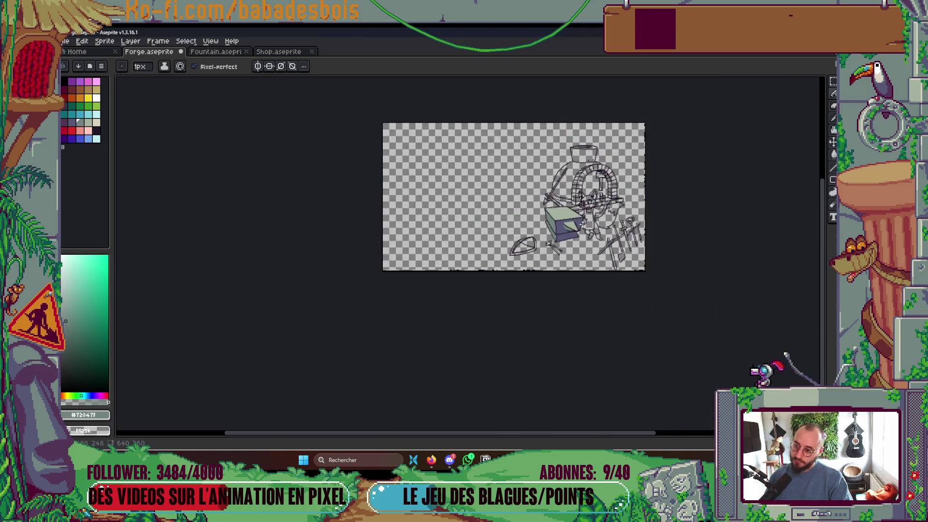
pyautogui.scroll(1, 574, 217)
pyautogui.hotkey('ctrl', 's')
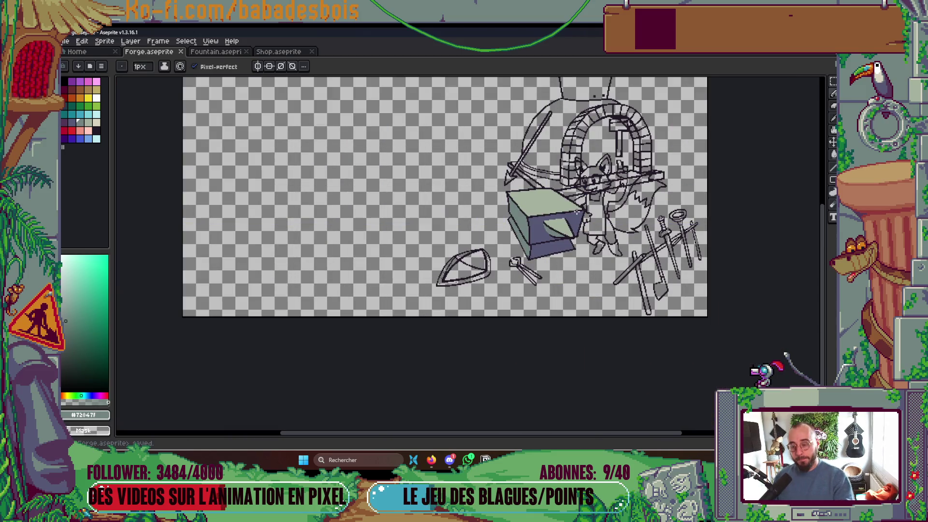
pyautogui.scroll(3, 553, 210)
# - Draw a lighter grey-green line on the box's top-left edge and fill its lower side face
pyautogui.press('i')
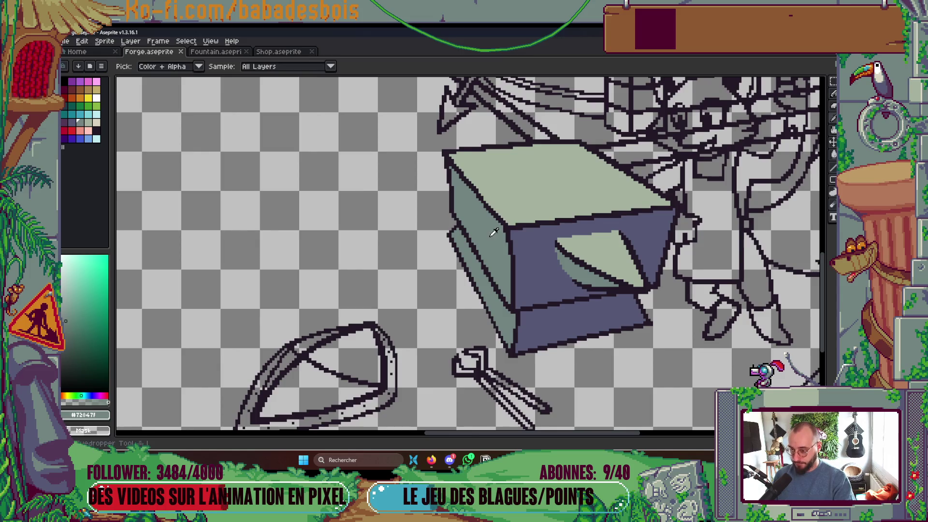
pyautogui.press('b')
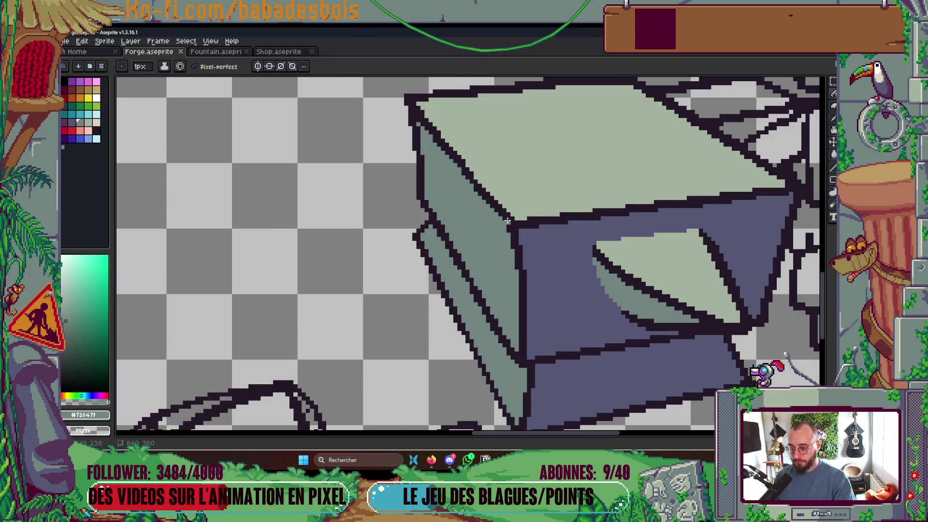
pyautogui.press('b')
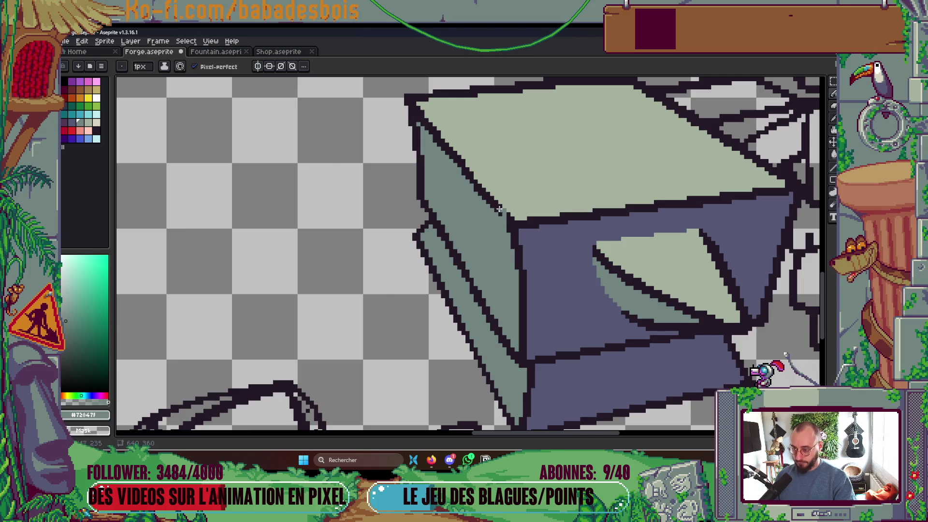
pyautogui.scroll(4, 411, 111)
pyautogui.moveTo(411, 203); pyautogui.dragTo(411, 250)
pyautogui.press('g')
pyautogui.click(430, 300)
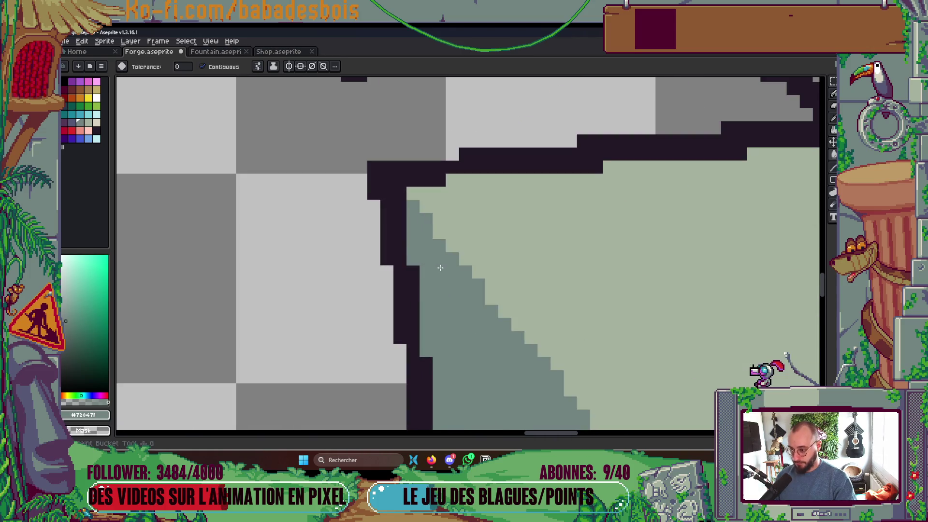
pyautogui.scroll(-5, 435, 271)
pyautogui.scroll(3, 476, 256)
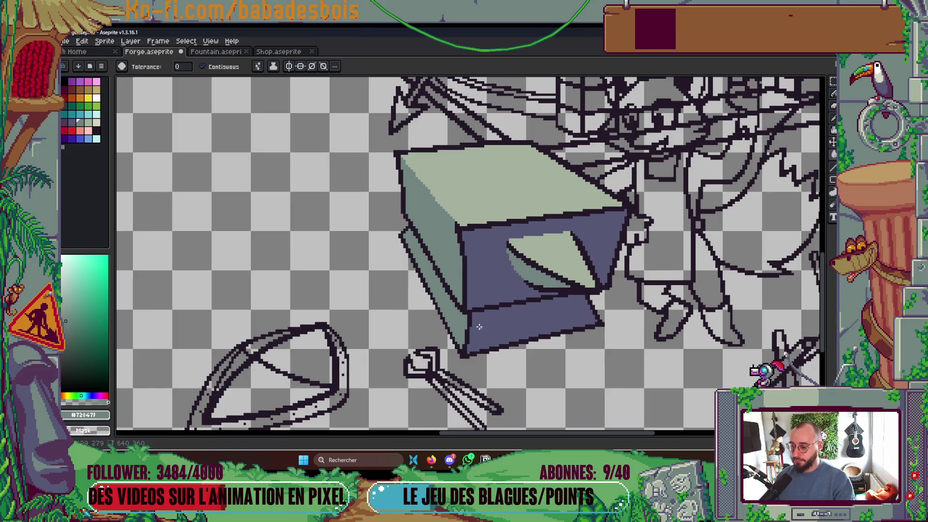
pyautogui.scroll(-2, 543, 257)
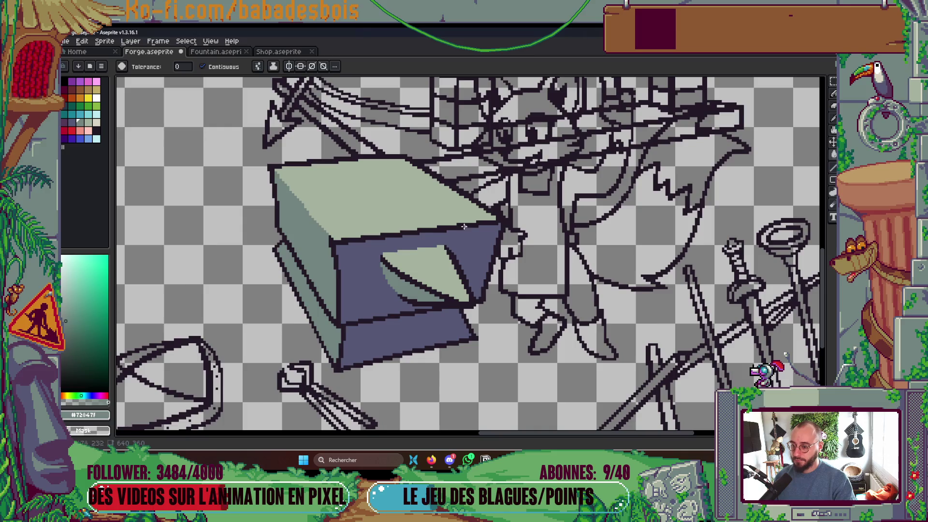
pyautogui.scroll(4, 505, 224)
# - Fill the purple face's left outline grey-green and its top outline light green
pyautogui.press('b')
pyautogui.keyDown('alt'); pyautogui.click(505, 224); pyautogui.keyUp('alt')
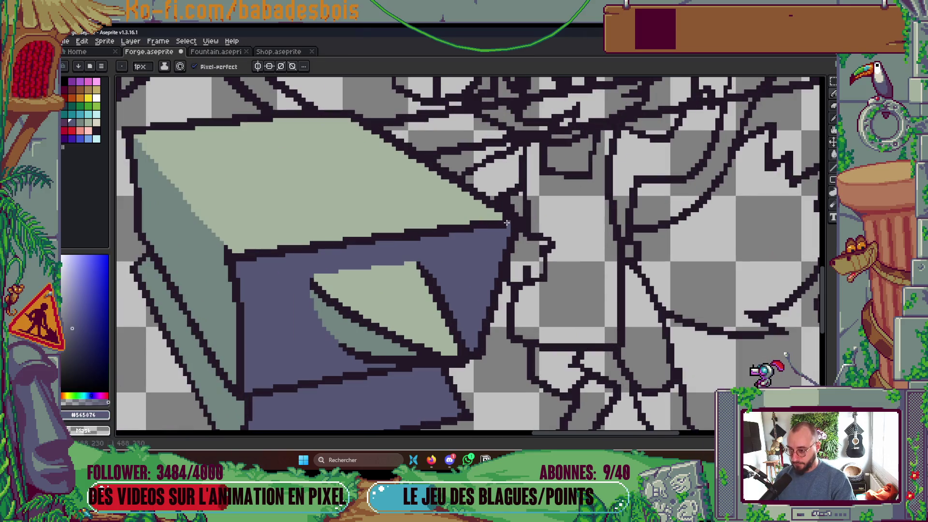
pyautogui.moveTo(261, 259); pyautogui.dragTo(303, 207)
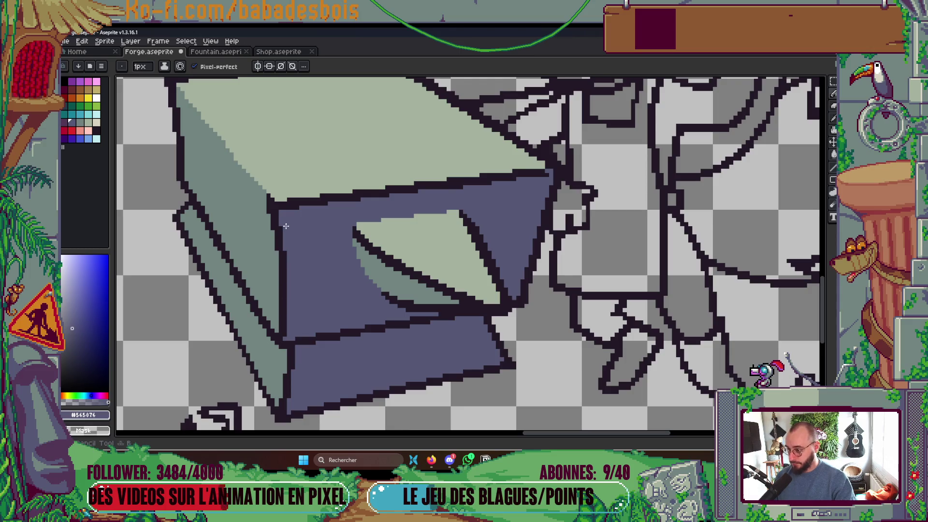
pyautogui.keyDown('alt'); pyautogui.click(252, 199); pyautogui.keyUp('alt')
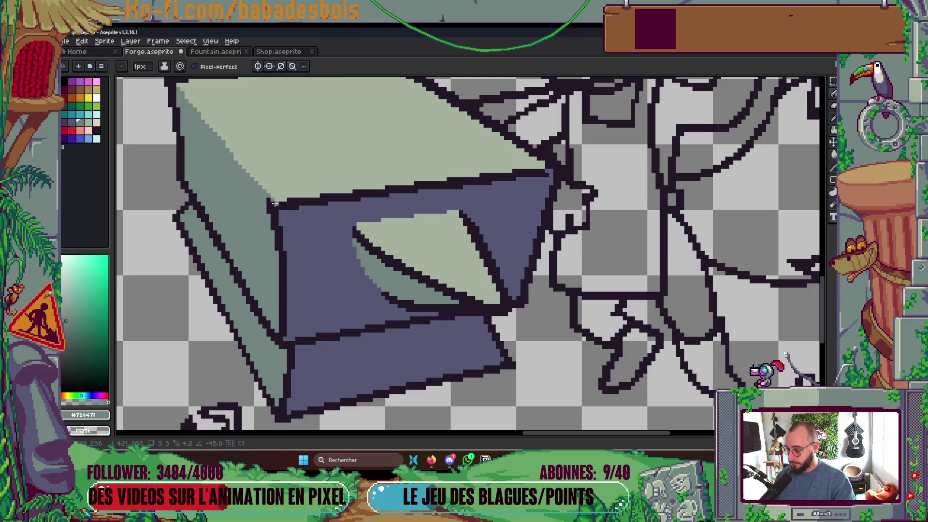
pyautogui.press('g')
pyautogui.click(280, 335)
pyautogui.keyDown('alt'); pyautogui.click(350, 173); pyautogui.keyUp('alt')
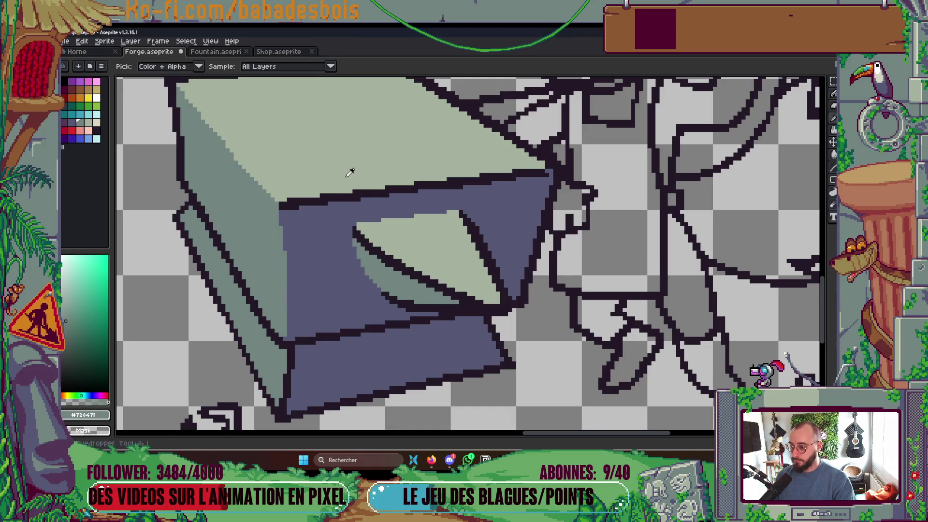
pyautogui.click(341, 194)
pyautogui.scroll(-5, 386, 170)
pyautogui.scroll(6, 387, 170)
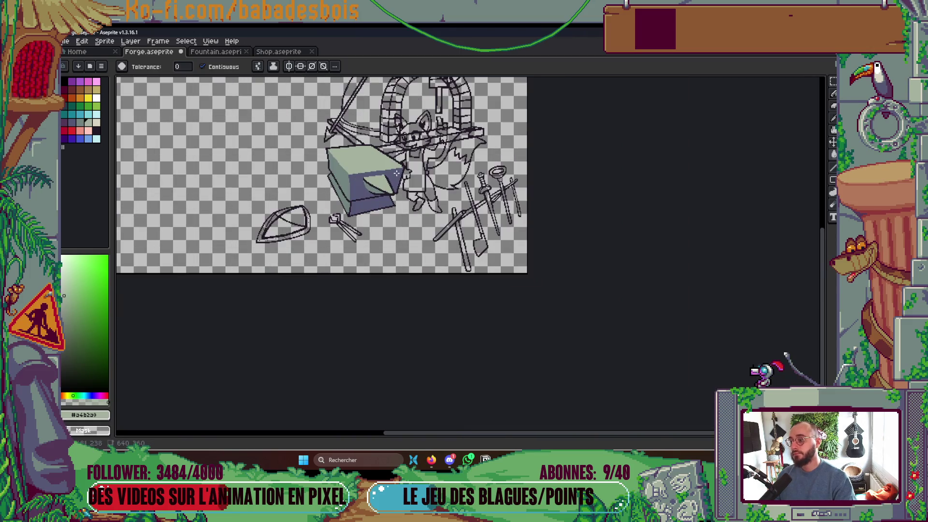
# - Paint a grey-green pixel column on the anvil's side
pyautogui.press('b')
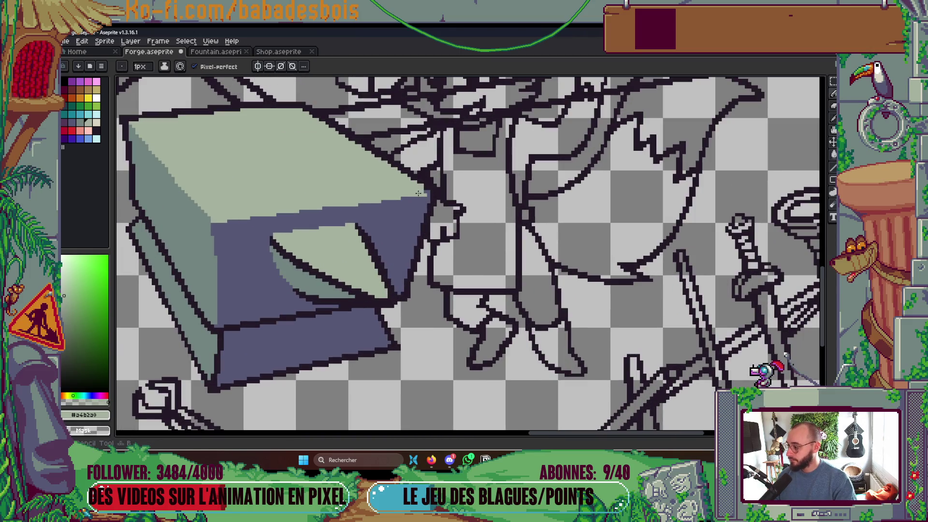
pyautogui.scroll(2, 418, 186)
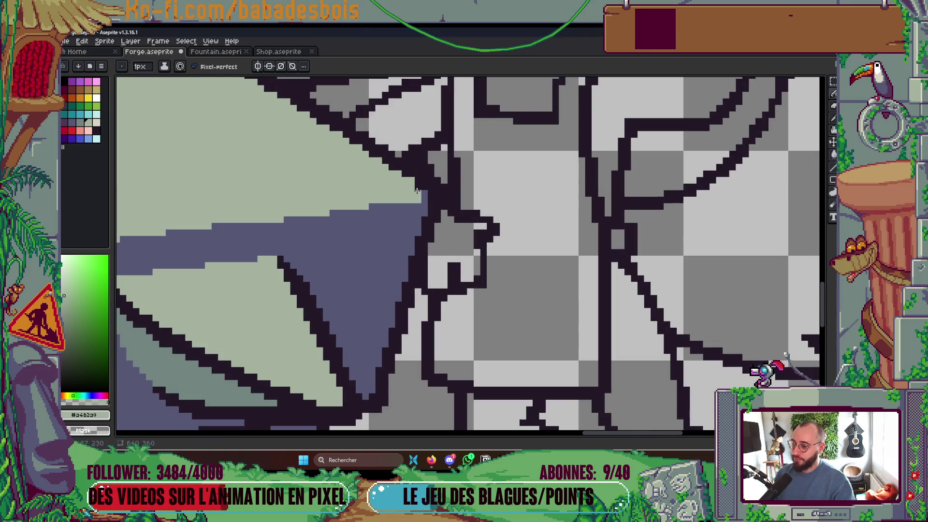
pyautogui.scroll(-4, 514, 274)
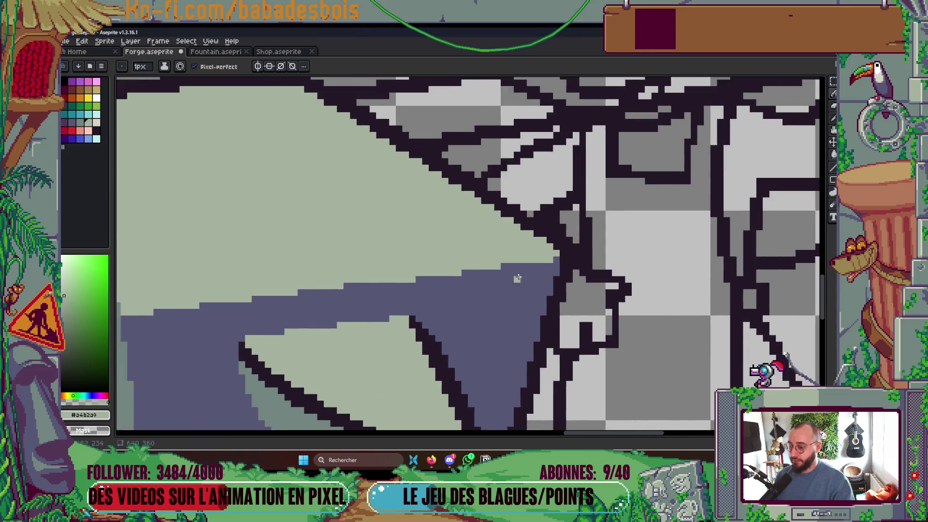
pyautogui.scroll(2, 510, 271)
pyautogui.scroll(2, 476, 279)
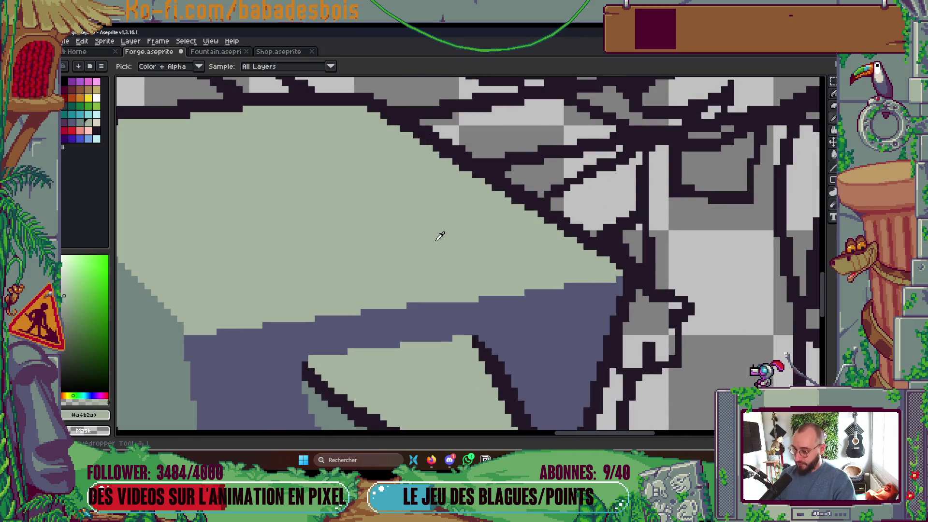
pyautogui.scroll(-4, 413, 306)
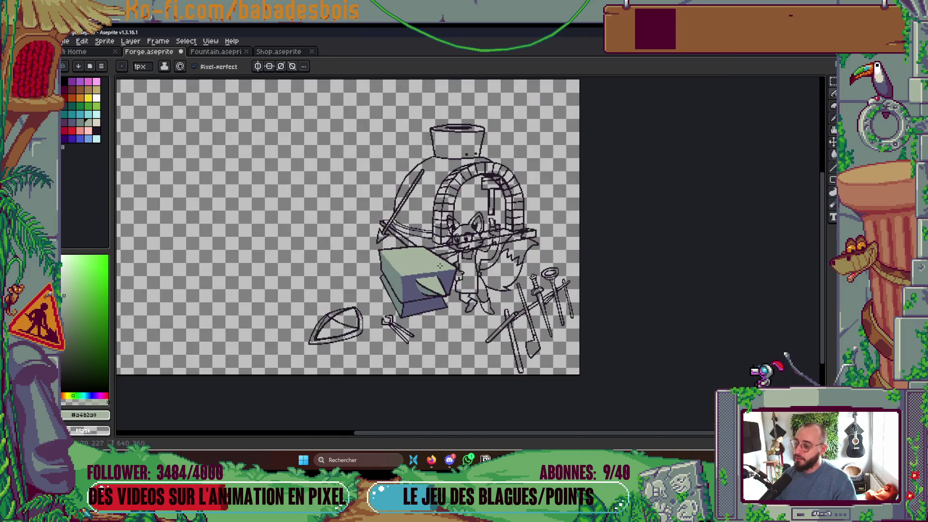
pyautogui.scroll(4, 324, 283)
pyautogui.scroll(1, 324, 284)
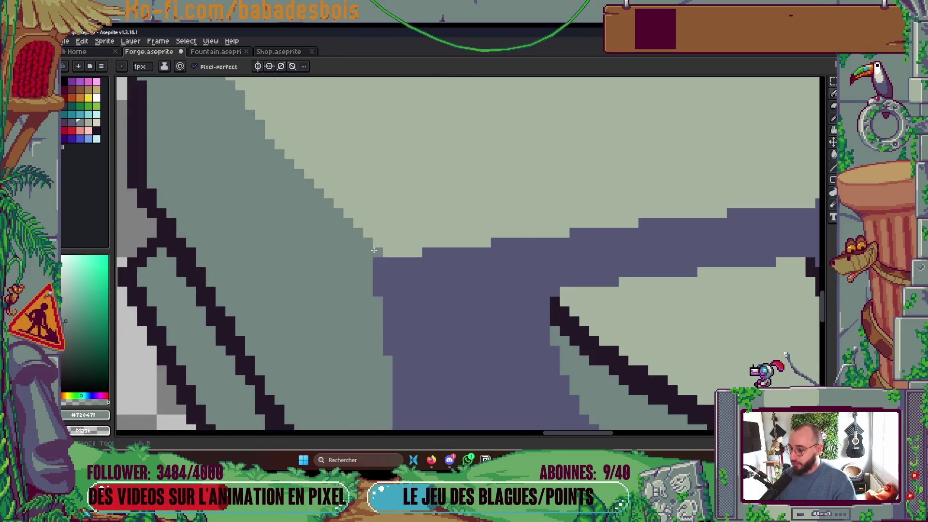
pyautogui.keyDown('alt'); pyautogui.click(373, 251); pyautogui.keyUp('alt')
pyautogui.moveTo(378, 266)
pyautogui.mouseDown()
pyautogui.moveTo(378, 277)
pyautogui.moveTo(379, 255)
pyautogui.mouseUp()
pyautogui.scroll(-3, 379, 255)
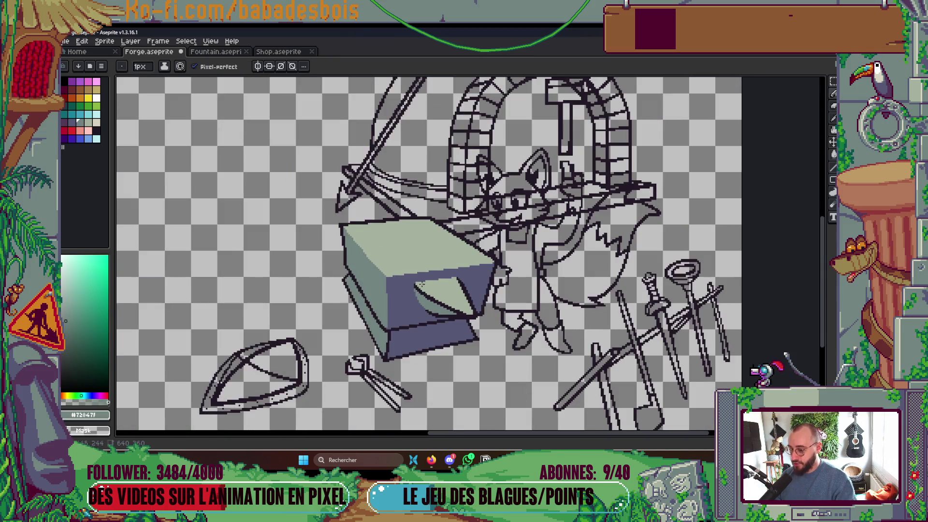
pyautogui.scroll(3, 407, 274)
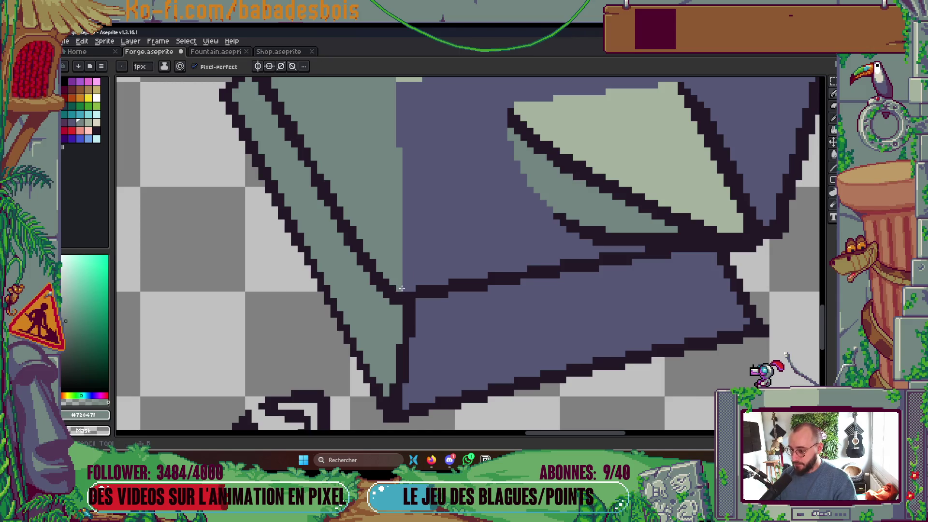
# - Pan to show more of the scene above the anvil and save Forge.aseprite
pyautogui.scroll(-3, 530, 242)
pyautogui.moveTo(530, 242); pyautogui.dragTo(532, 298)
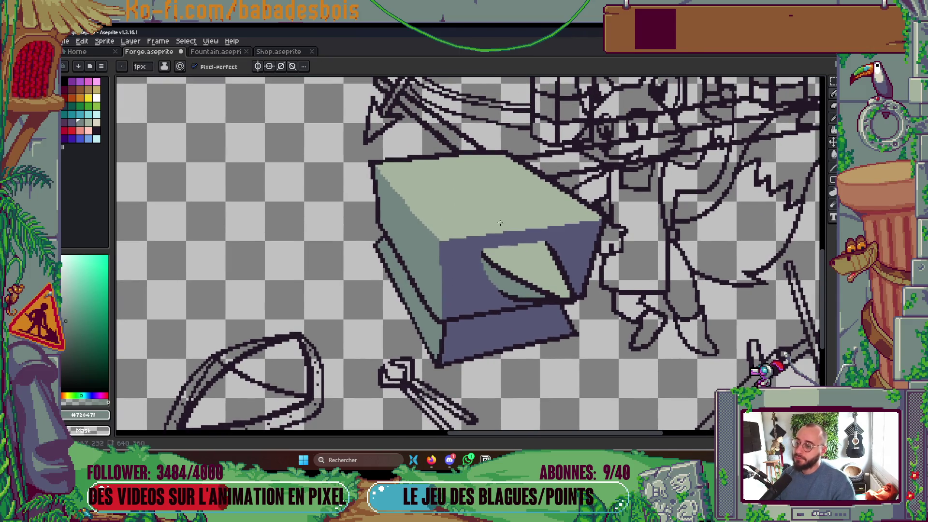
pyautogui.scroll(-3, 500, 223)
pyautogui.scroll(2, 500, 223)
pyautogui.hotkey('ctrl', 's')
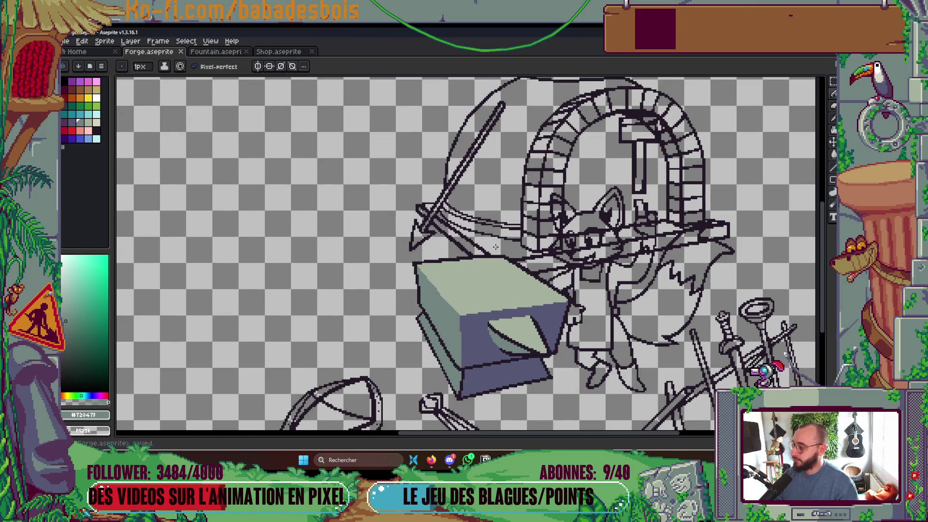
# - Draw dark 1-pixel outline pixels around the ring-topped tool beside the swords
pyautogui.moveTo(495, 247); pyautogui.dragTo(497, 199)
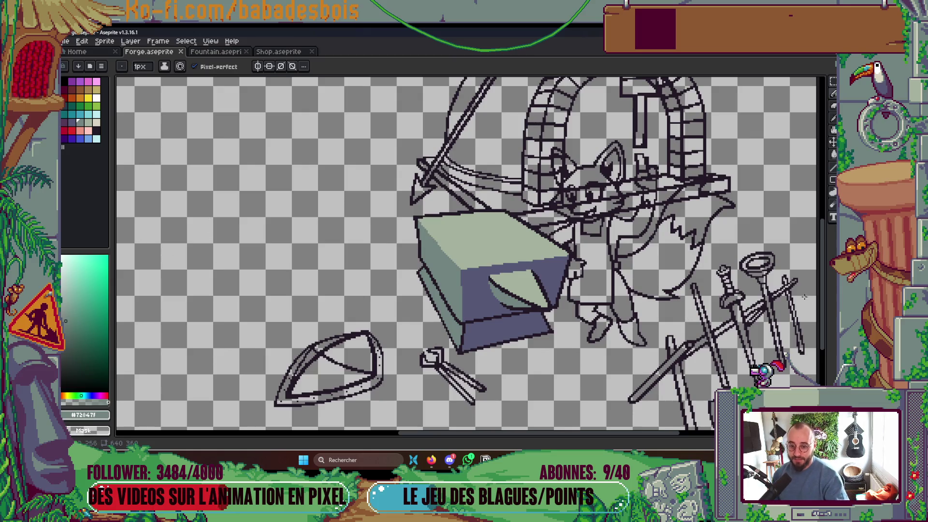
pyautogui.scroll(5, 747, 273)
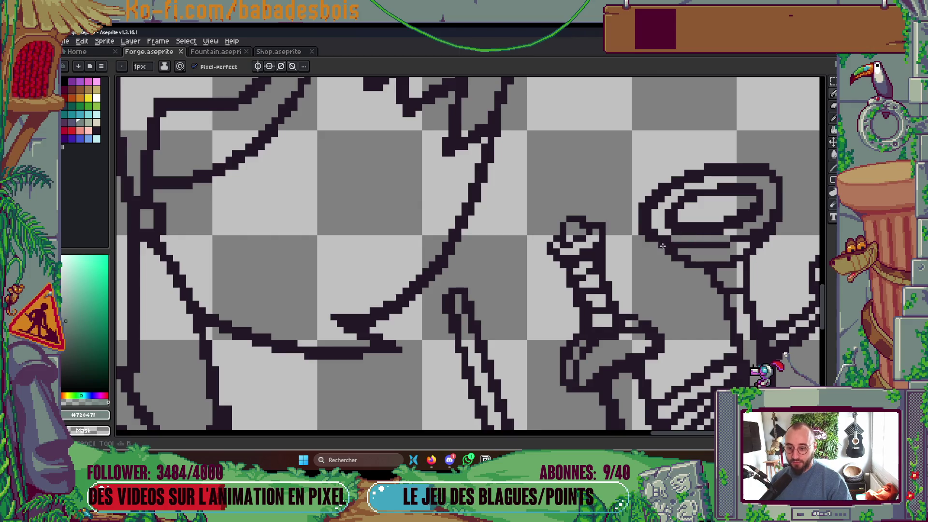
pyautogui.press('v')
pyautogui.scroll(2, 669, 246)
pyautogui.press('b')
pyautogui.moveTo(650, 243); pyautogui.dragTo(667, 267)
pyautogui.scroll(-4, 667, 267)
pyautogui.scroll(3, 694, 261)
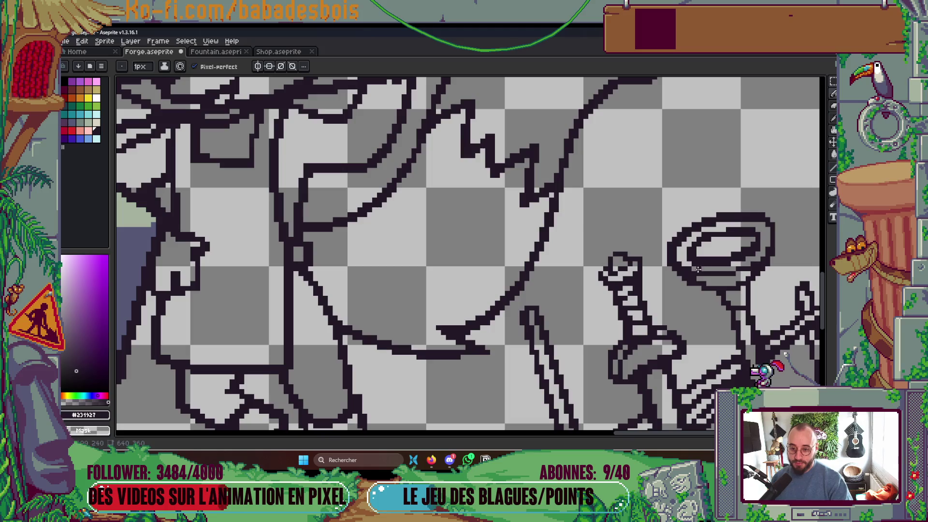
pyautogui.scroll(-5, 694, 262)
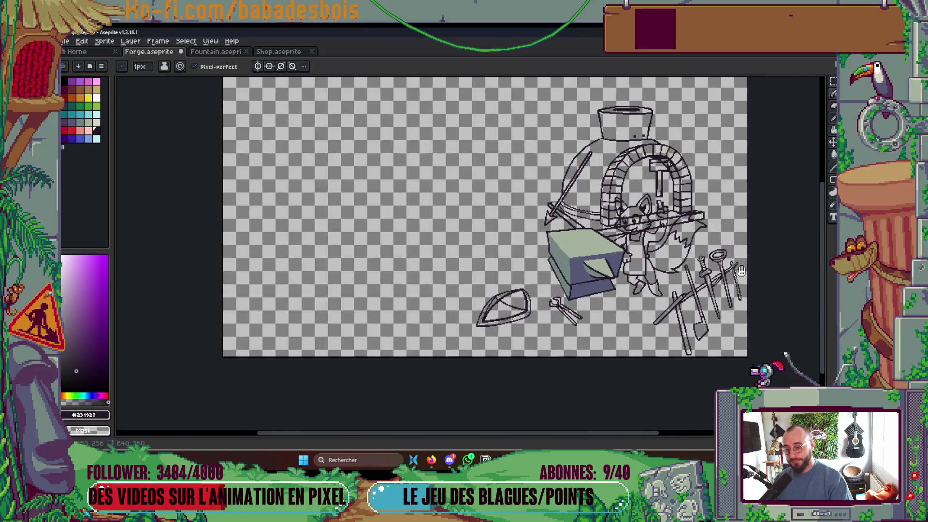
# - Save Forge.aseprite and look over the finished forge scene
pyautogui.hotkey('ctrl', 's')
pyautogui.moveTo(731, 265); pyautogui.dragTo(717, 252)
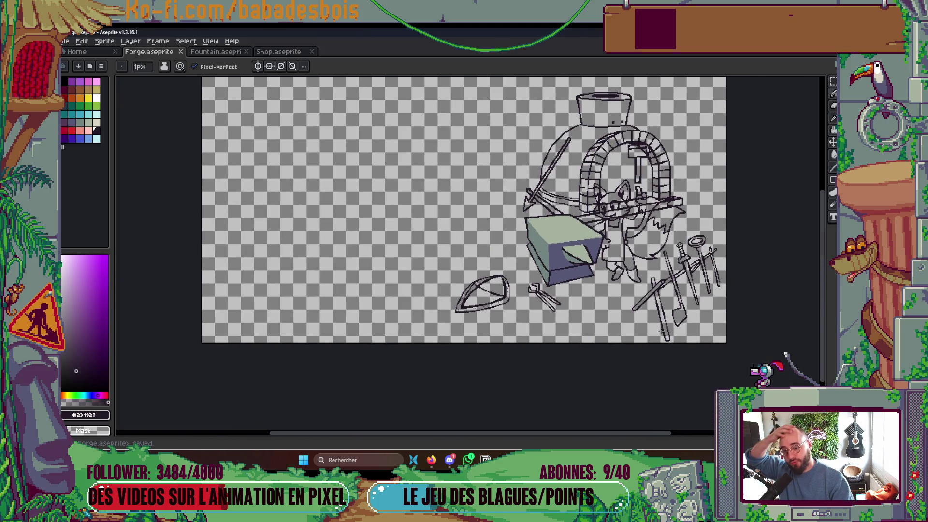
pyautogui.scroll(5, 661, 330)
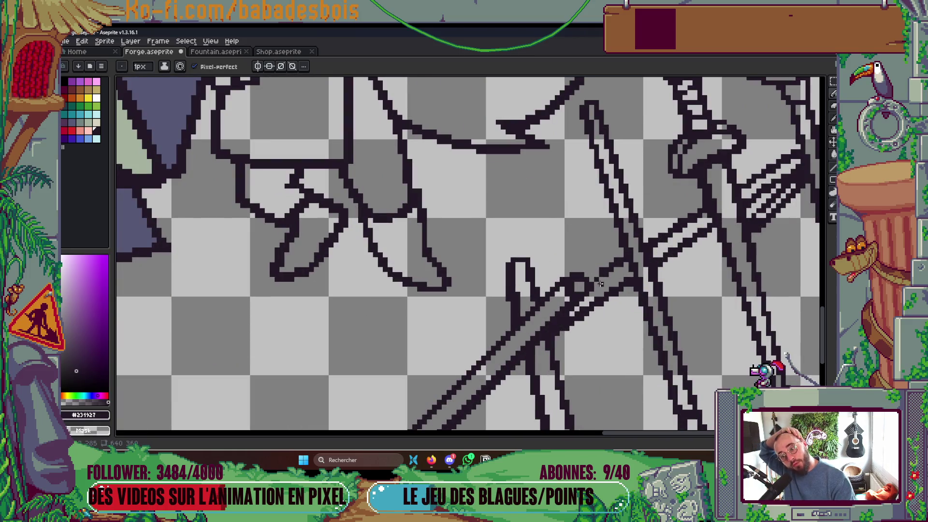
pyautogui.scroll(-5, 676, 290)
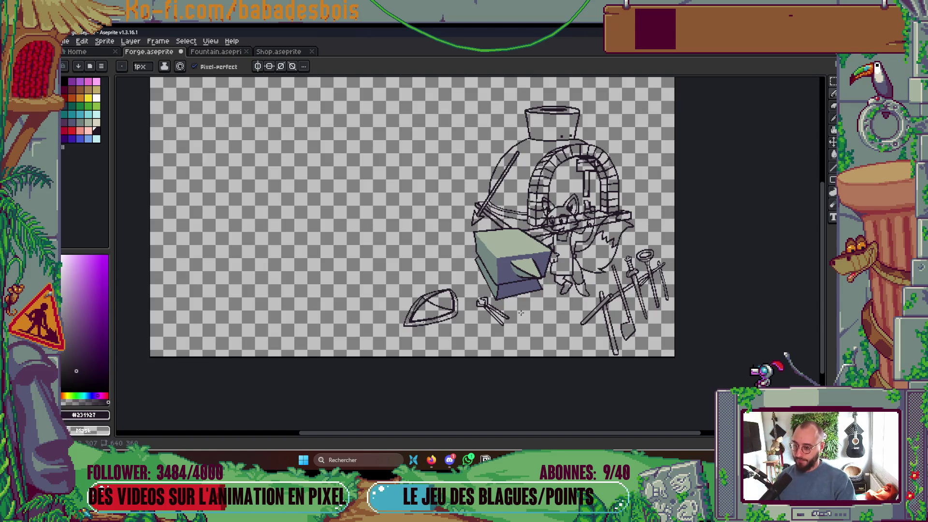
pyautogui.scroll(5, 479, 272)
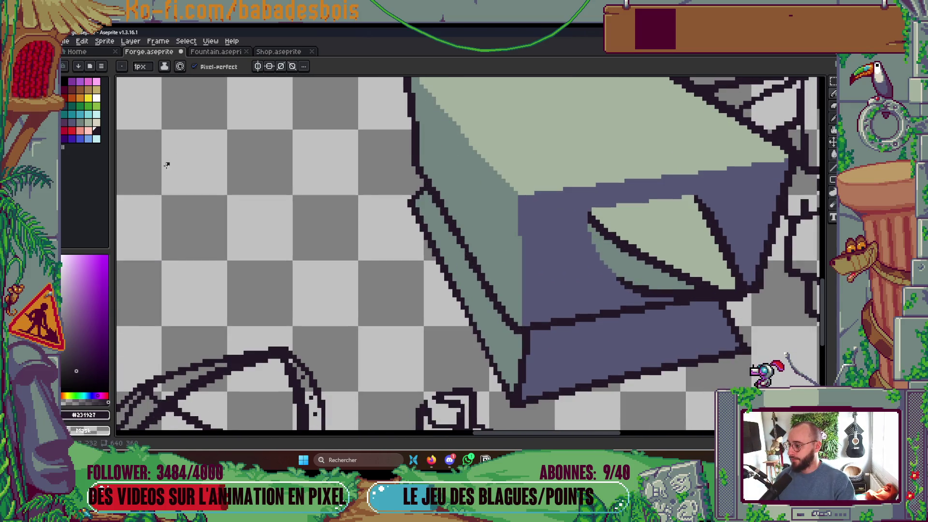
# - Zoom into the anvil's lower corner, sample its purple and paint an outline pixel there
pyautogui.click(71, 131)
pyautogui.scroll(1, 471, 213)
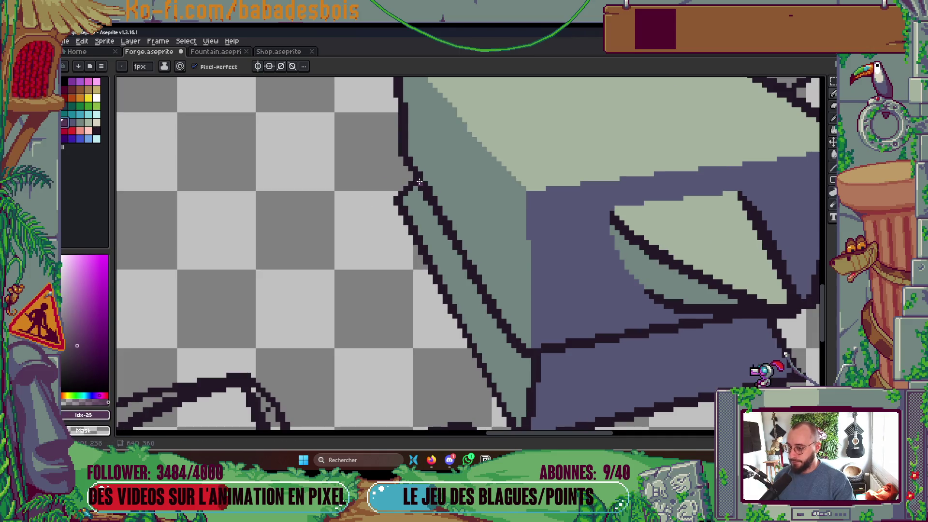
pyautogui.moveTo(508, 337); pyautogui.dragTo(449, 234)
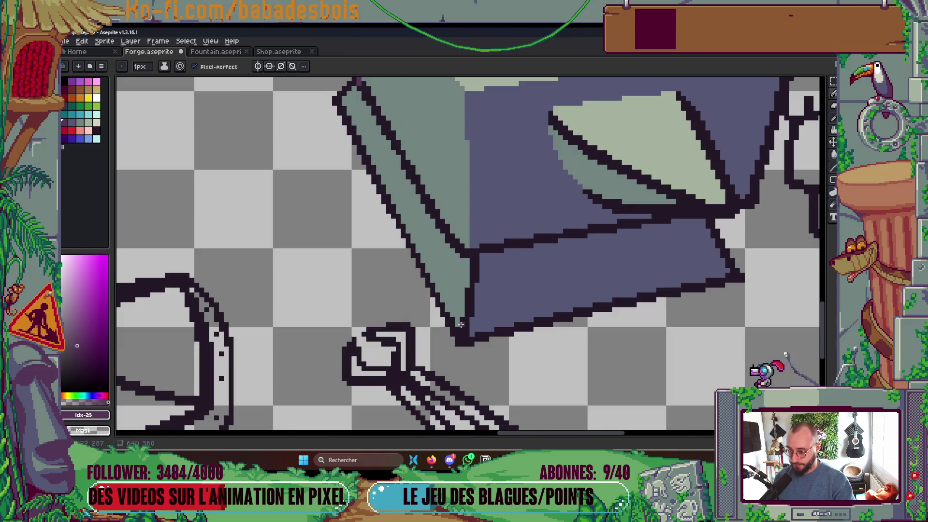
pyautogui.scroll(2, 479, 317)
pyautogui.keyDown('alt'); pyautogui.click(518, 286); pyautogui.keyUp('alt')
pyautogui.click(465, 200)
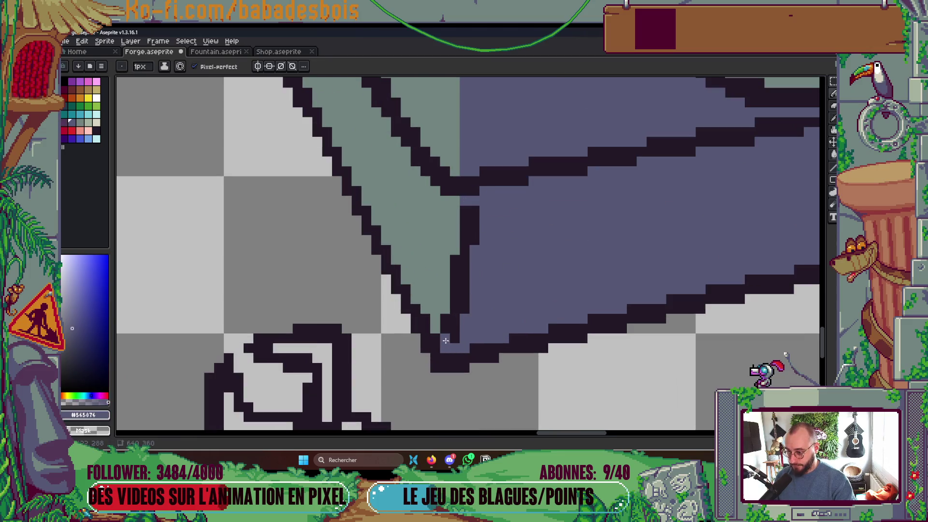
# - Undo an accidental whole-canvas fill, then select and deselect a rectangle around the anvil corner
pyautogui.press('g')
pyautogui.click(463, 308)
pyautogui.hotkey('ctrl', 'z')
pyautogui.scroll(-4, 465, 302)
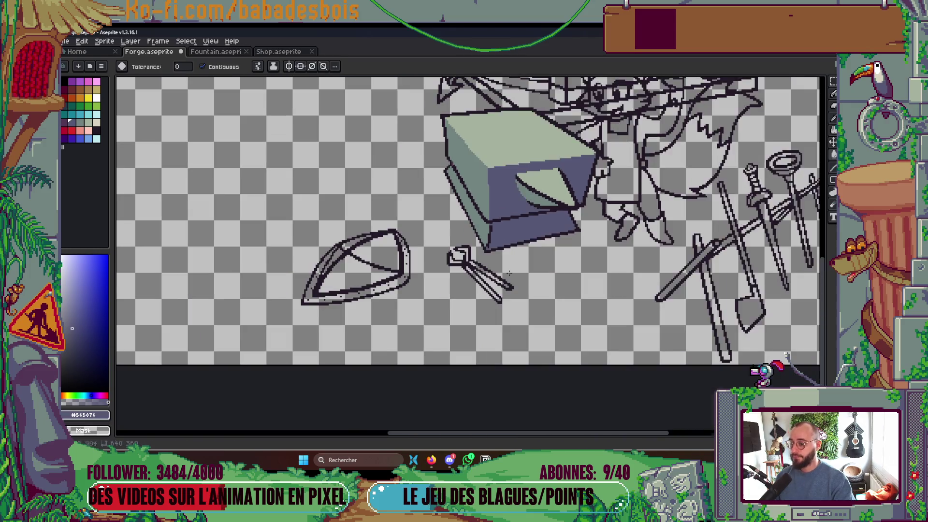
pyautogui.press('Tab')
pyautogui.press('Tab')
pyautogui.press('m')
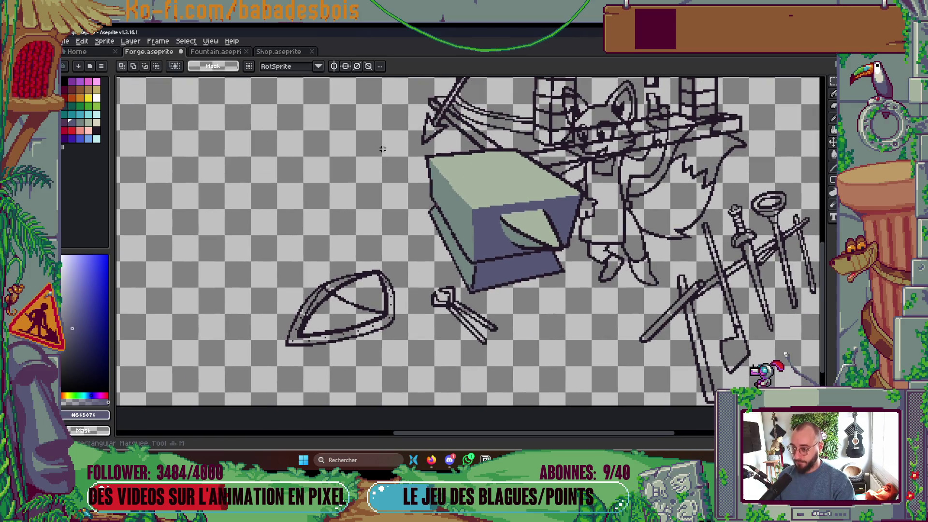
pyautogui.moveTo(403, 155)
pyautogui.mouseDown()
pyautogui.moveTo(510, 257)
pyautogui.moveTo(476, 264)
pyautogui.moveTo(491, 296)
pyautogui.mouseUp()
pyautogui.hotkey('ctrl', 'd')
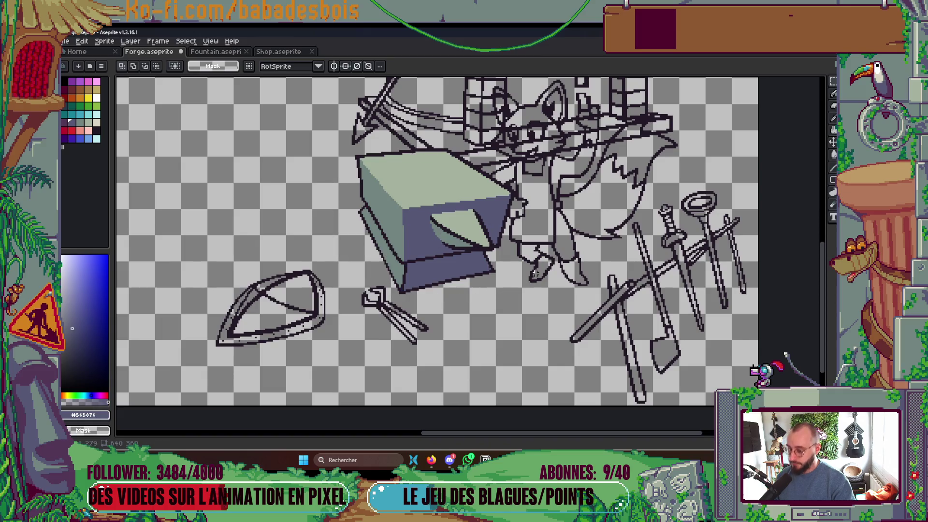
# - Make the Anvil layer active and fill the anvil's dark edge line
pyautogui.press('Tab')
pyautogui.click(575, 122)
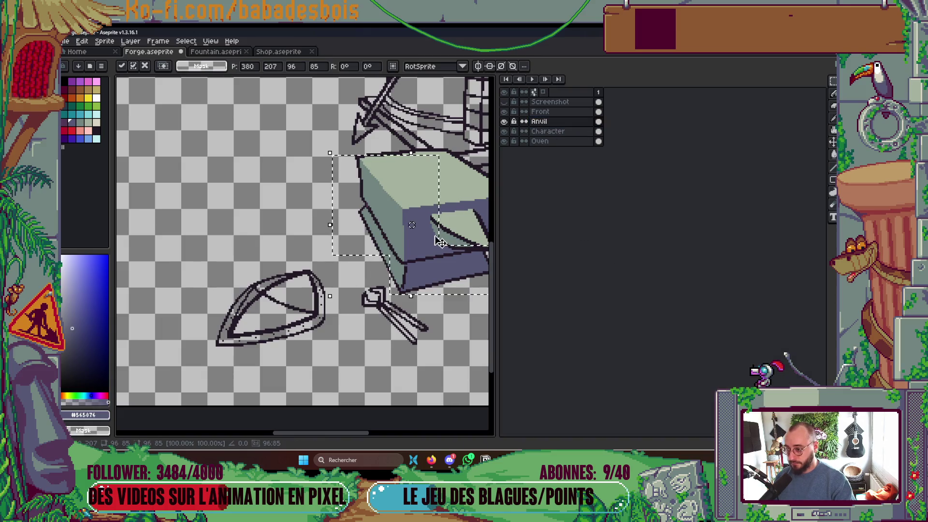
pyautogui.scroll(2, 408, 293)
pyautogui.press('Tab')
pyautogui.scroll(1, 421, 276)
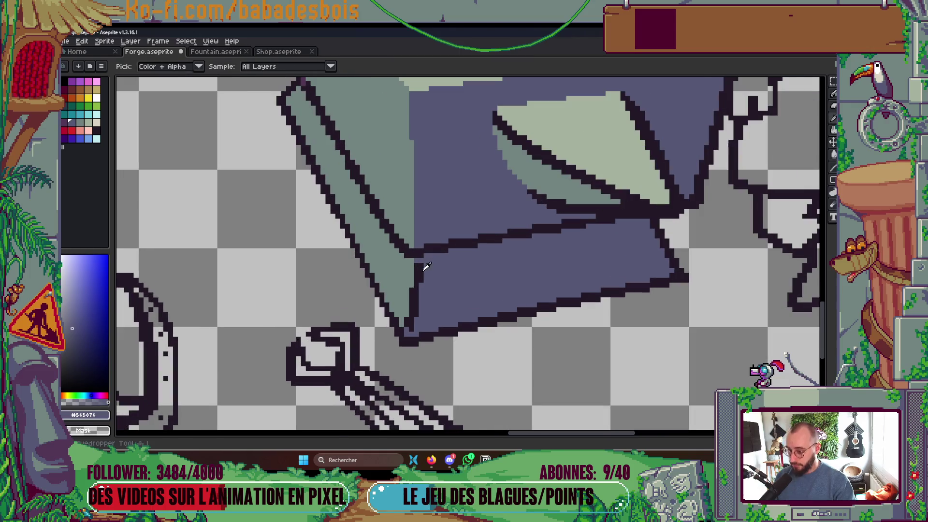
pyautogui.press('g')
pyautogui.click(421, 277)
pyautogui.scroll(-1, 421, 277)
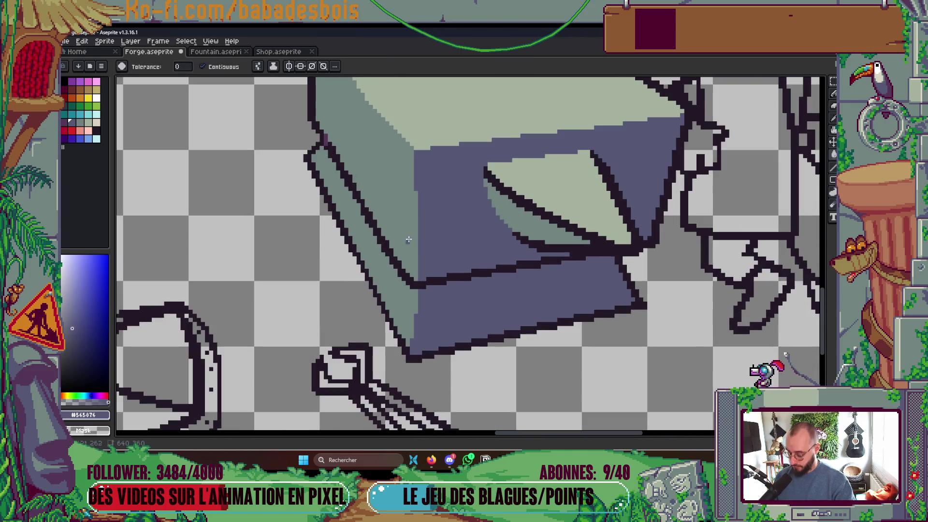
# - Sample the darker outline colour, fill along the anvil's edge, and save Forge.aseprite
pyautogui.press('i')
pyautogui.click(329, 140)
pyautogui.press('b')
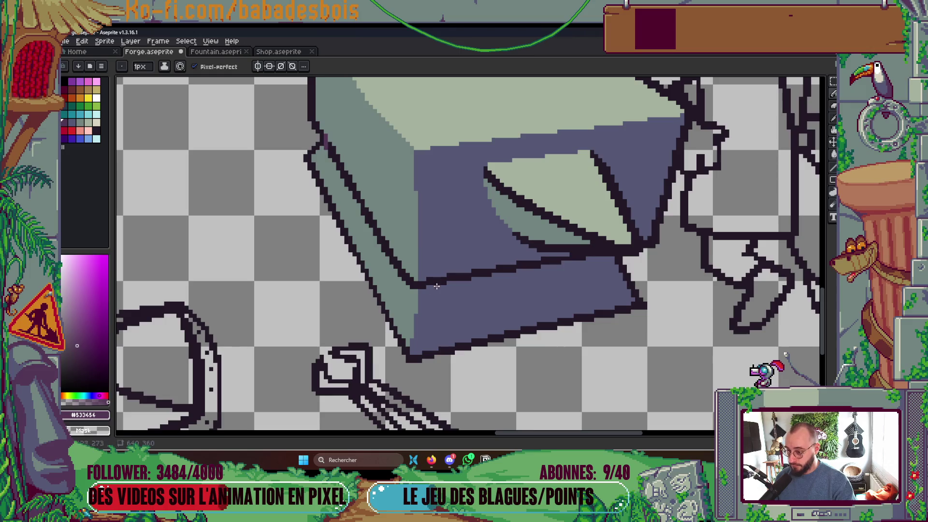
pyautogui.press('g')
pyautogui.click(565, 260)
pyautogui.scroll(-4, 565, 260)
pyautogui.hotkey('ctrl', 's')
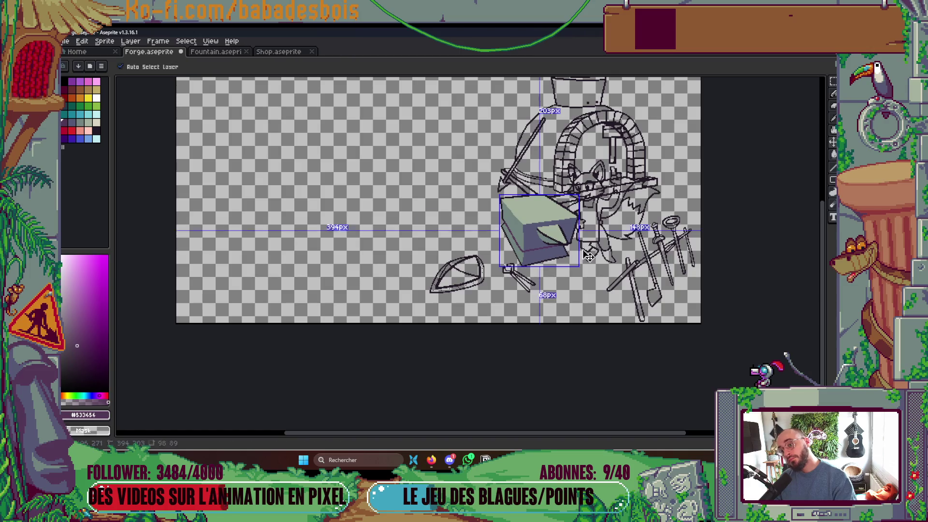
# - Paint an outline pixel on the anvil's face and save the drawing again
pyautogui.scroll(3, 564, 247)
pyautogui.scroll(2, 563, 246)
pyautogui.moveTo(493, 233)
pyautogui.mouseDown()
pyautogui.moveTo(474, 267)
pyautogui.moveTo(446, 283)
pyautogui.mouseUp()
pyautogui.press('b')
pyautogui.scroll(1, 519, 277)
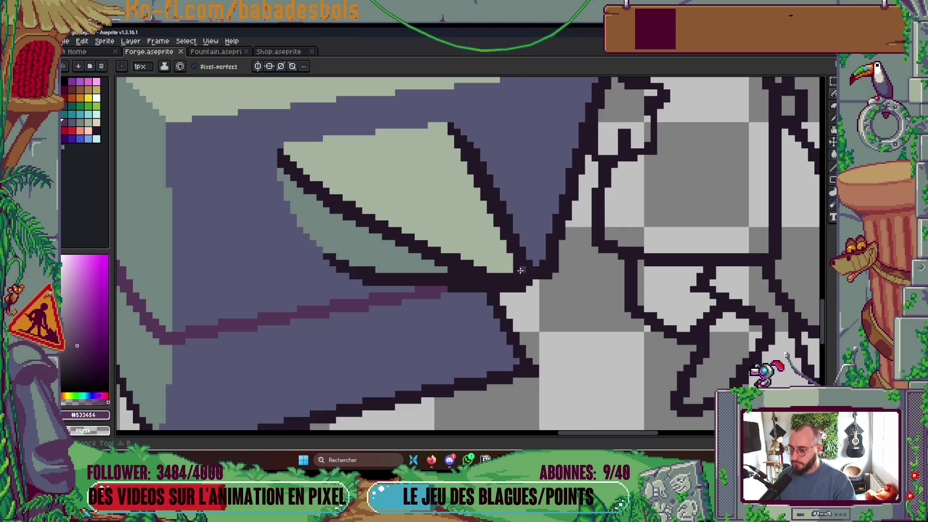
pyautogui.click(529, 265)
pyautogui.press('Return')
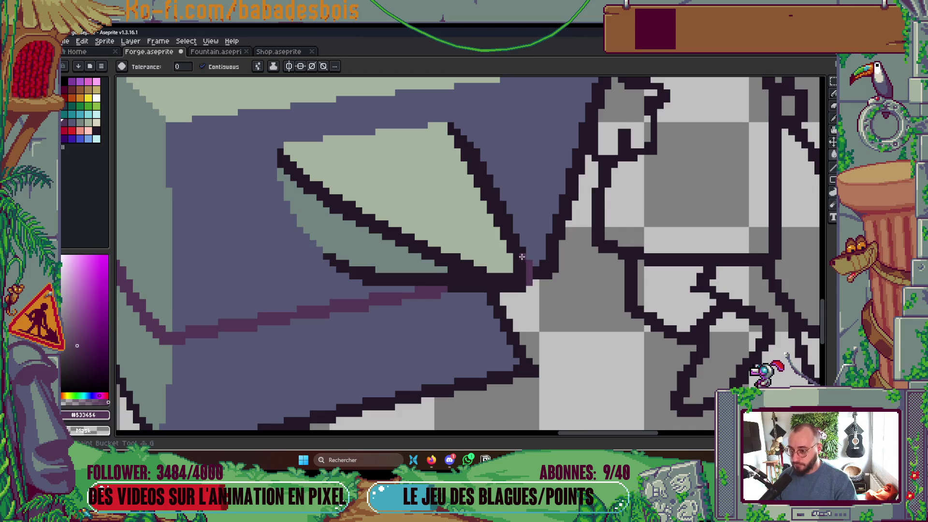
pyautogui.press('Return')
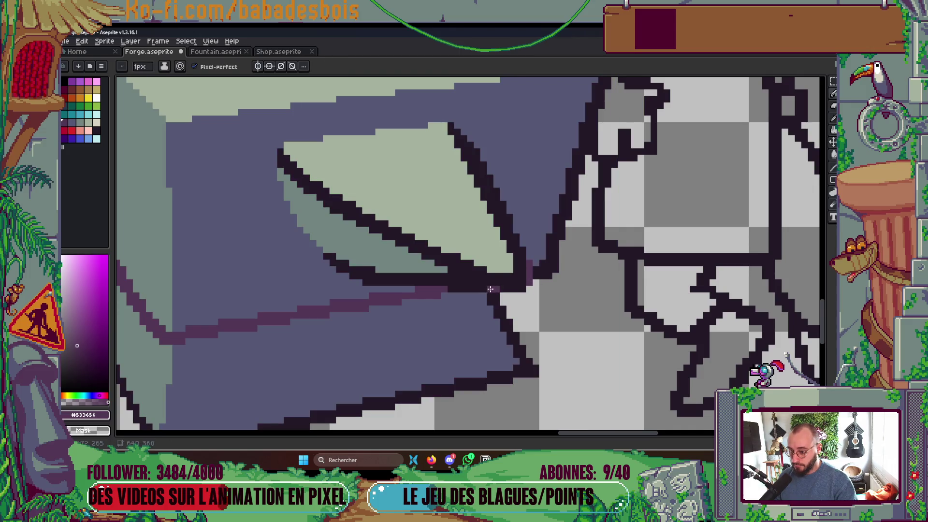
pyautogui.press('ctrl')
pyautogui.scroll(-8, 500, 289)
pyautogui.hotkey('ctrl', 's')
# - Pencil another pixel onto the anvil outline
pyautogui.scroll(2, 535, 263)
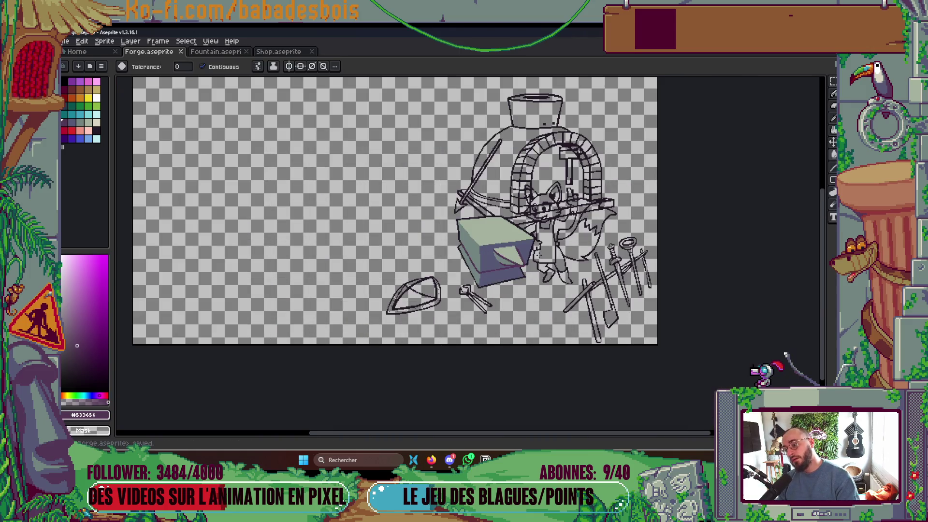
pyautogui.scroll(4, 533, 251)
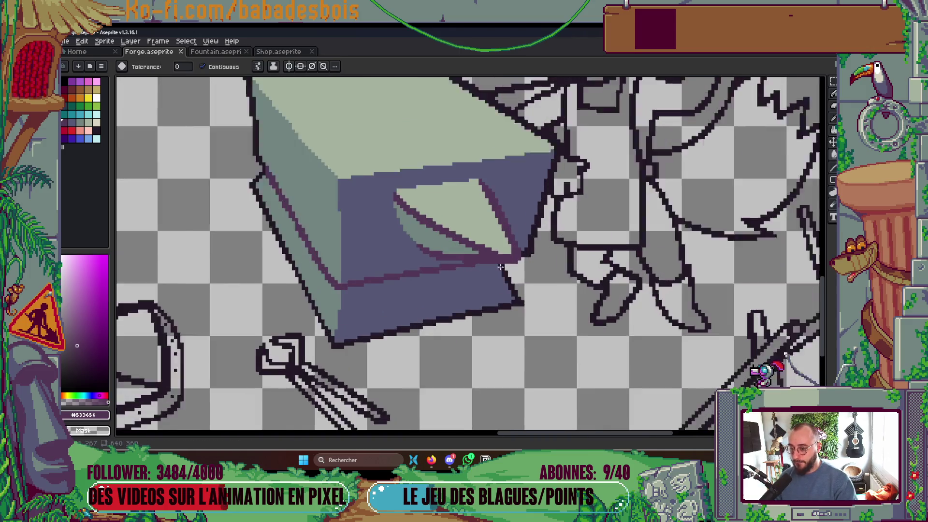
pyautogui.scroll(-2, 502, 266)
pyautogui.scroll(3, 515, 296)
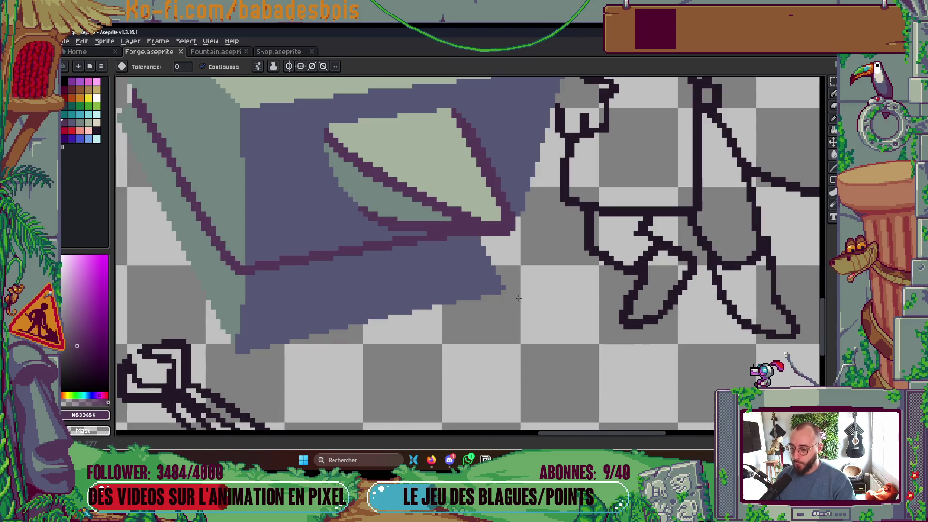
pyautogui.press('b')
pyautogui.click(515, 296)
# - Repaint the stray purple anvil pixels in the #231927 outline colour
pyautogui.scroll(-5, 515, 296)
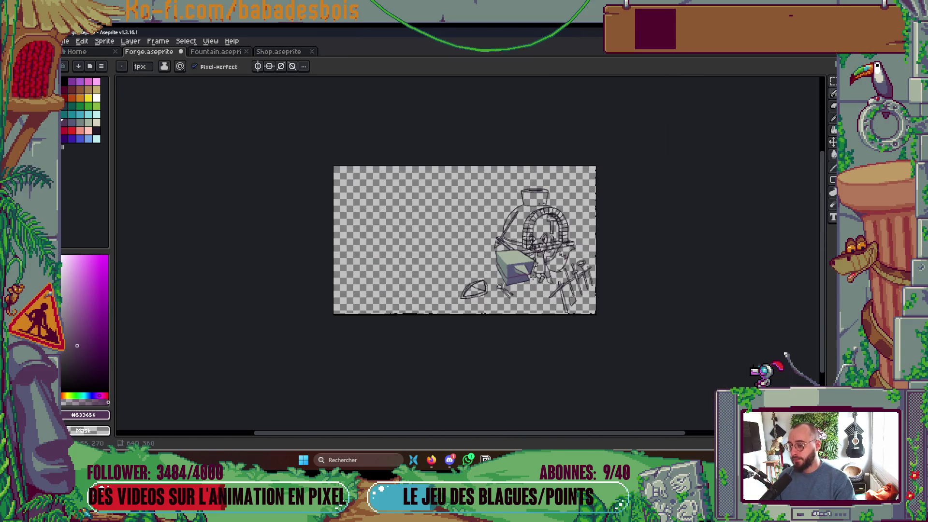
pyautogui.scroll(2, 530, 290)
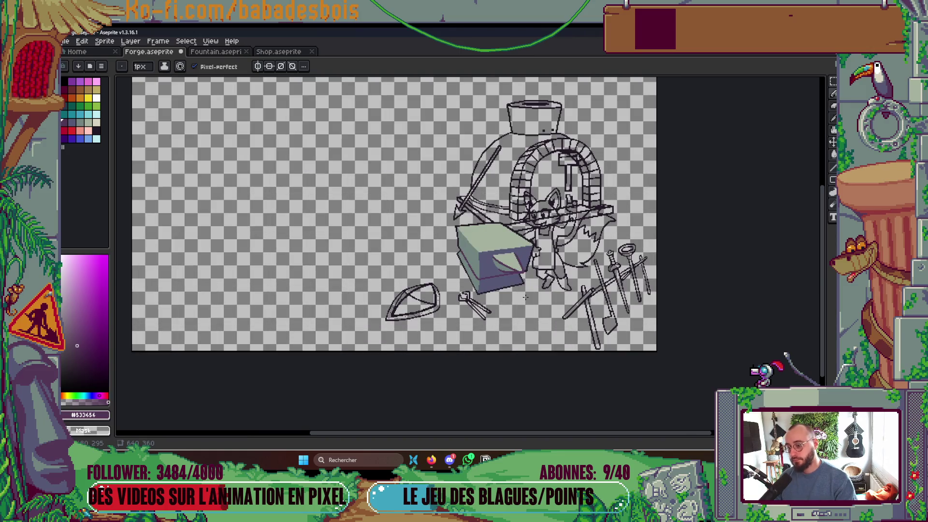
pyautogui.scroll(4, 460, 227)
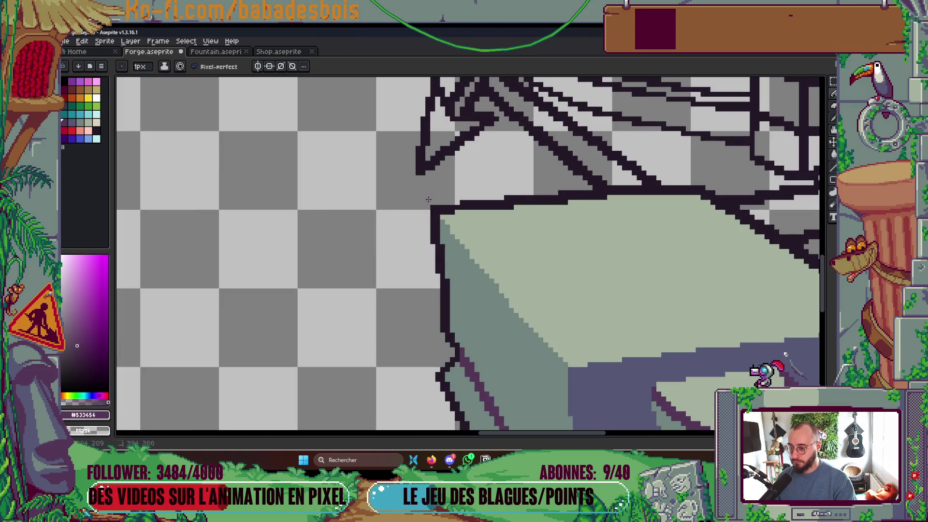
pyautogui.scroll(1, 437, 213)
pyautogui.scroll(-1, 445, 201)
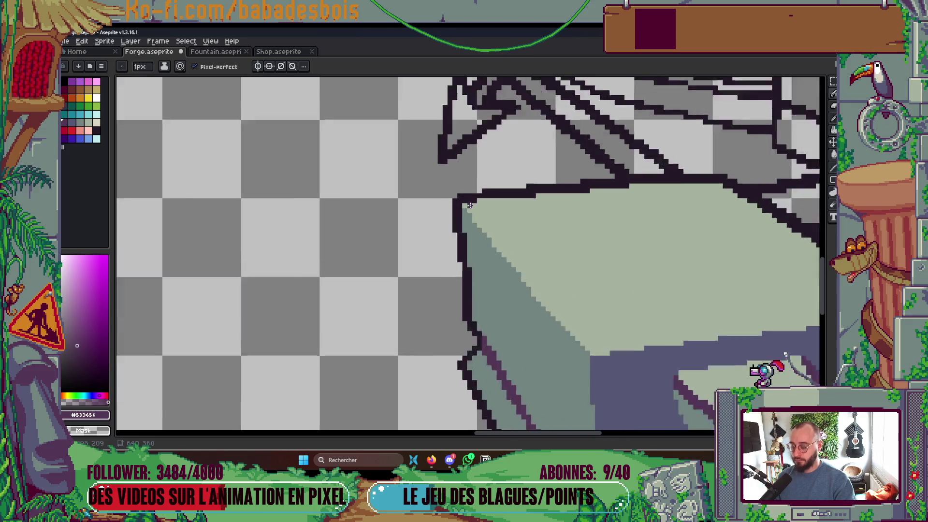
pyautogui.scroll(-6, 469, 205)
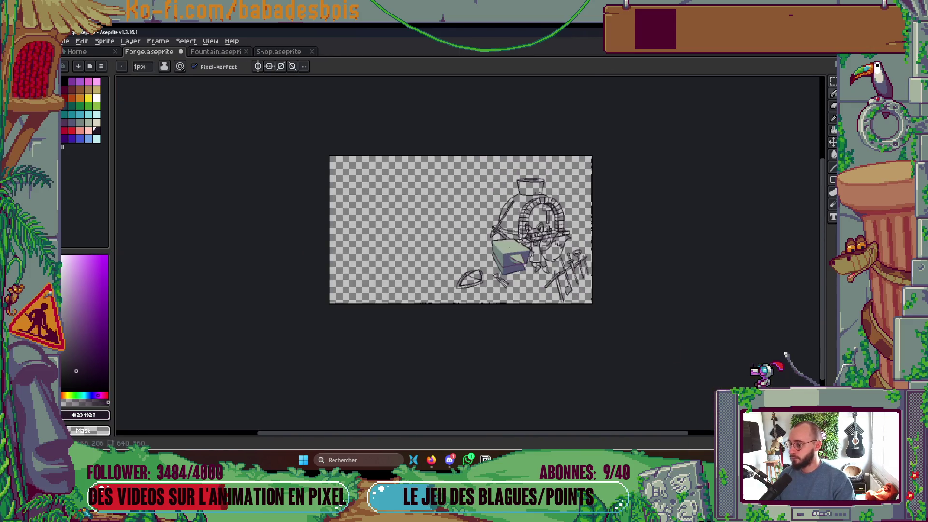
pyautogui.scroll(2, 520, 240)
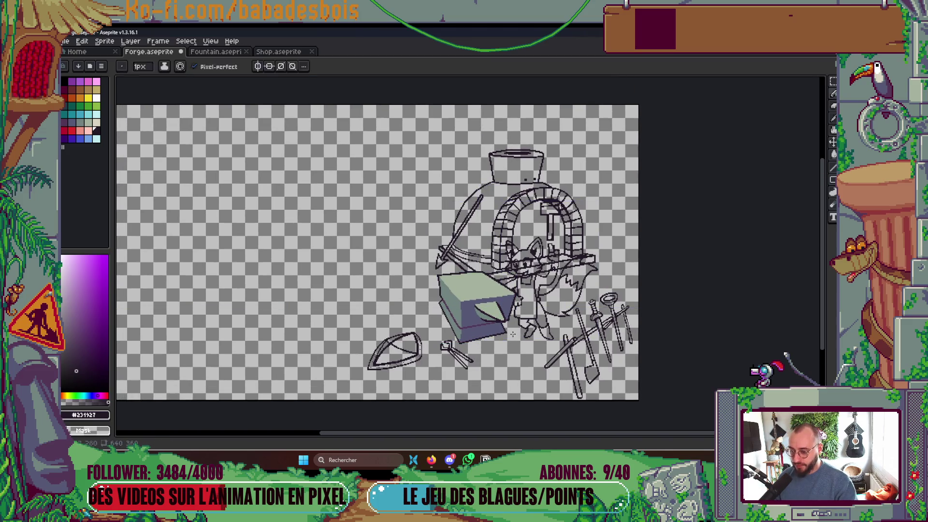
pyautogui.scroll(5, 513, 334)
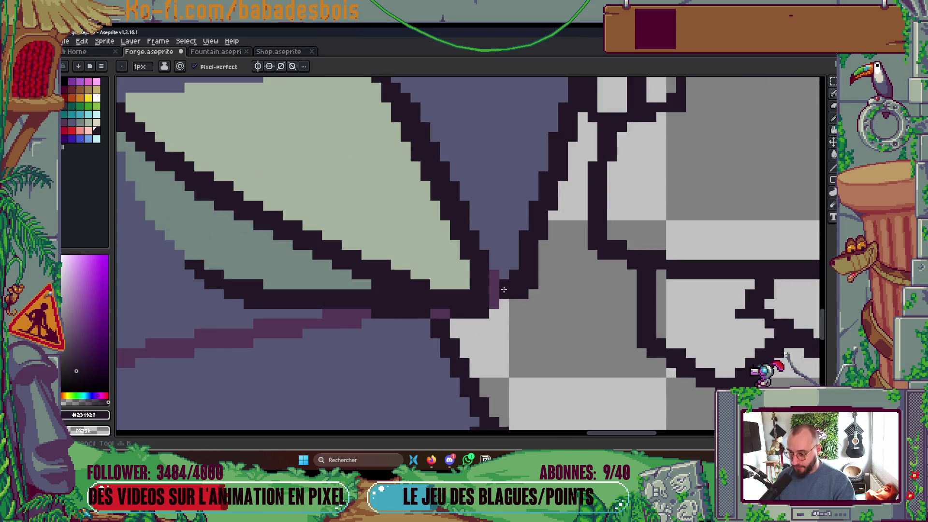
pyautogui.moveTo(504, 289)
pyautogui.mouseDown()
pyautogui.moveTo(496, 281)
pyautogui.moveTo(483, 314)
pyautogui.moveTo(432, 313)
pyautogui.mouseUp()
# - Shade the lighter anvil pixels with eyedropped #565876, restore #231927, then zoom out and show the layers
pyautogui.keyDown('alt'); pyautogui.click(499, 259); pyautogui.keyUp('alt')
pyautogui.keyDown('alt'); pyautogui.click(440, 321); pyautogui.keyUp('alt')
pyautogui.scroll(-6, 432, 314)
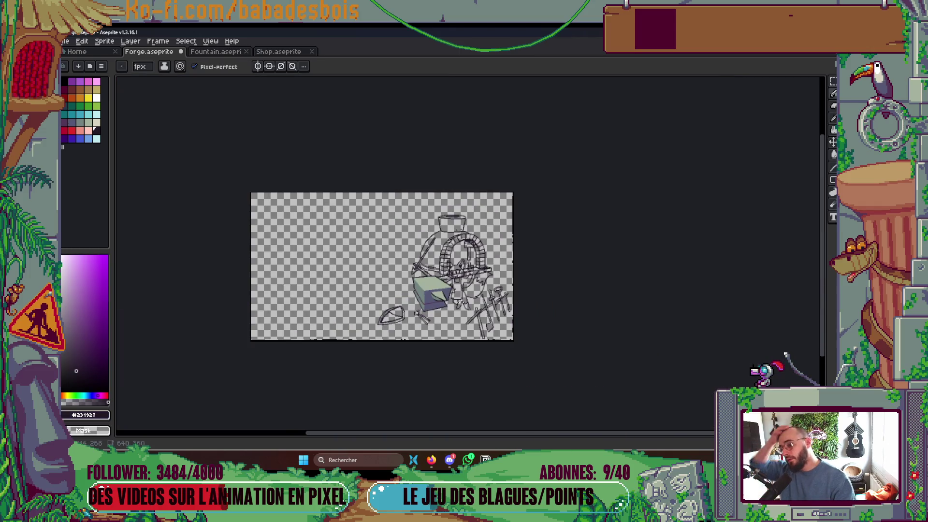
pyautogui.scroll(2, 484, 292)
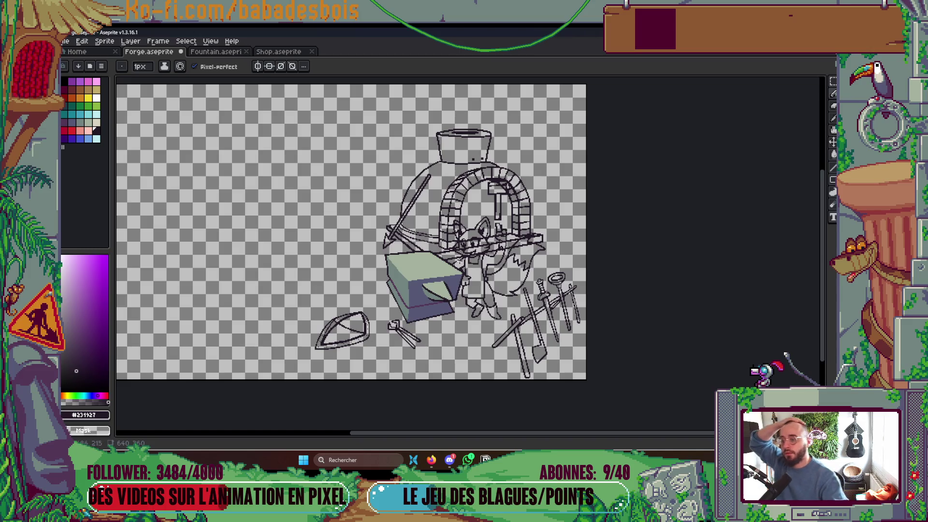
pyautogui.scroll(1, 467, 319)
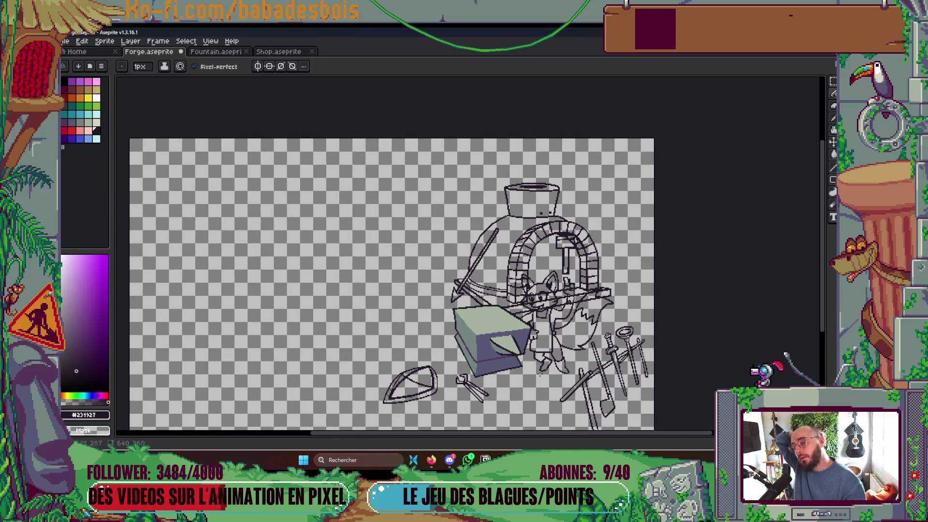
pyautogui.press('Tab')
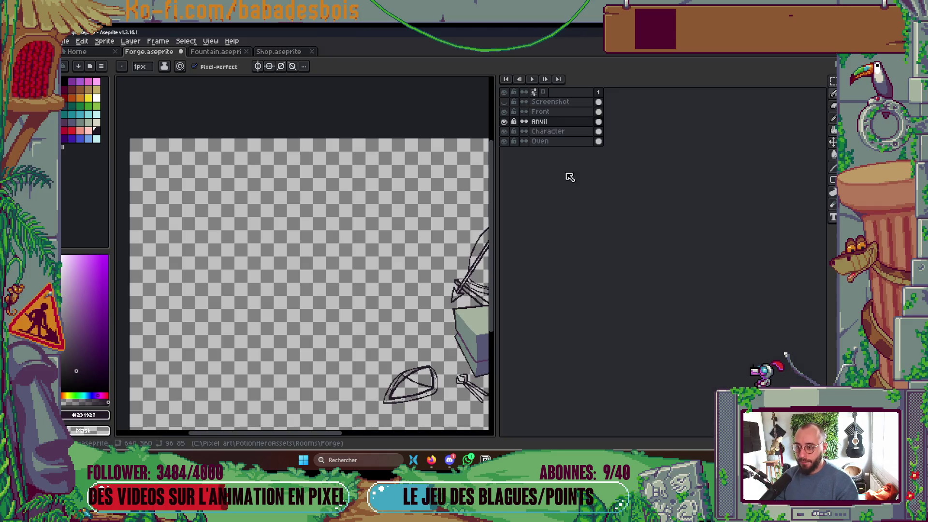
# - Select the Character layer, hide the timeline and pan to recentre the forge sprite
pyautogui.click(586, 130)
pyautogui.press('Tab')
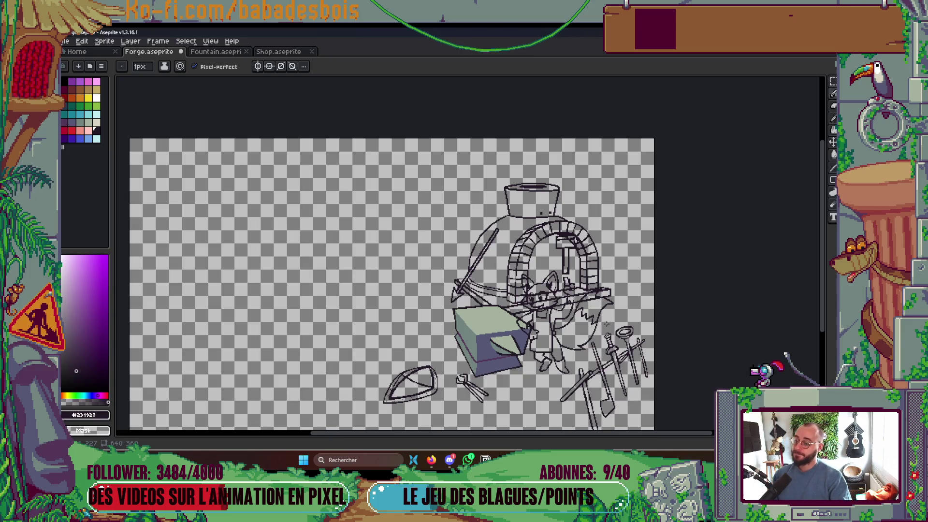
pyautogui.scroll(-2, 394, 284)
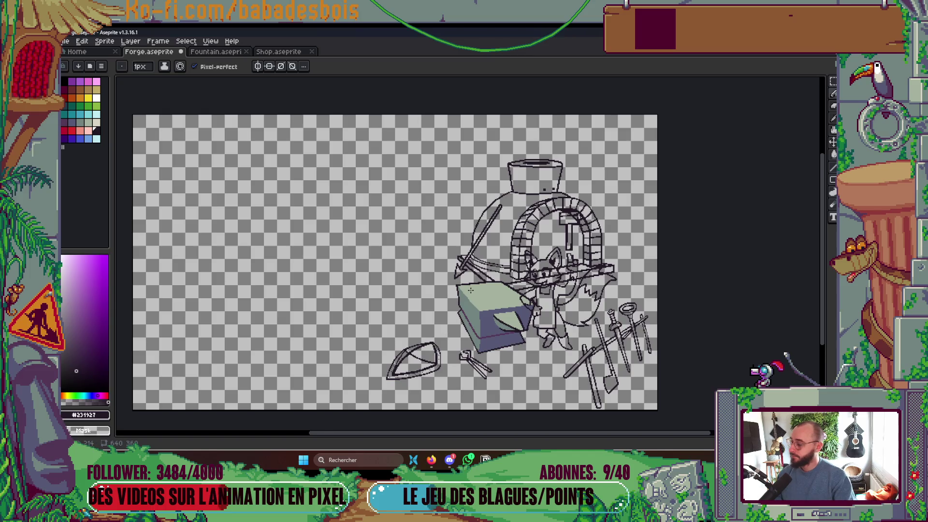
pyautogui.moveTo(471, 290); pyautogui.dragTo(434, 253)
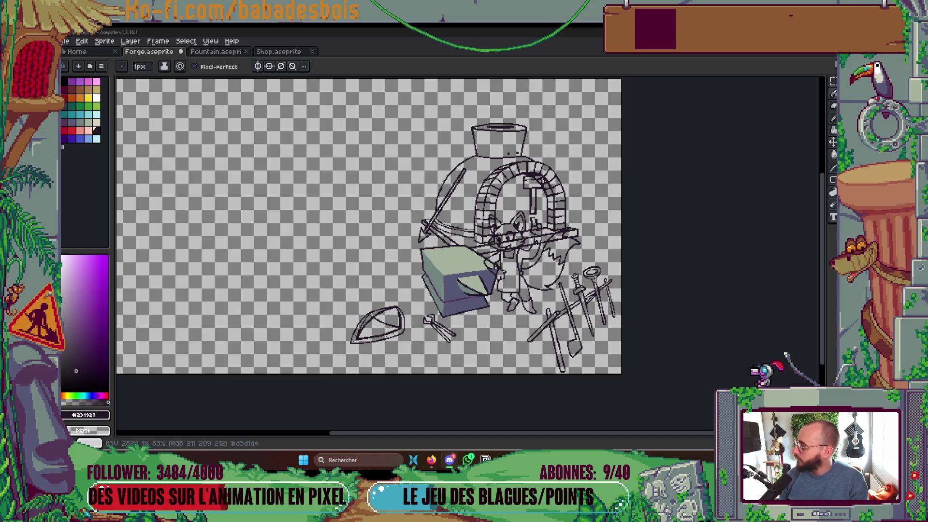
# - Switch to Firefox, open a new tab and load the Miro dashboard from its bookmark
pyautogui.click(431, 460)
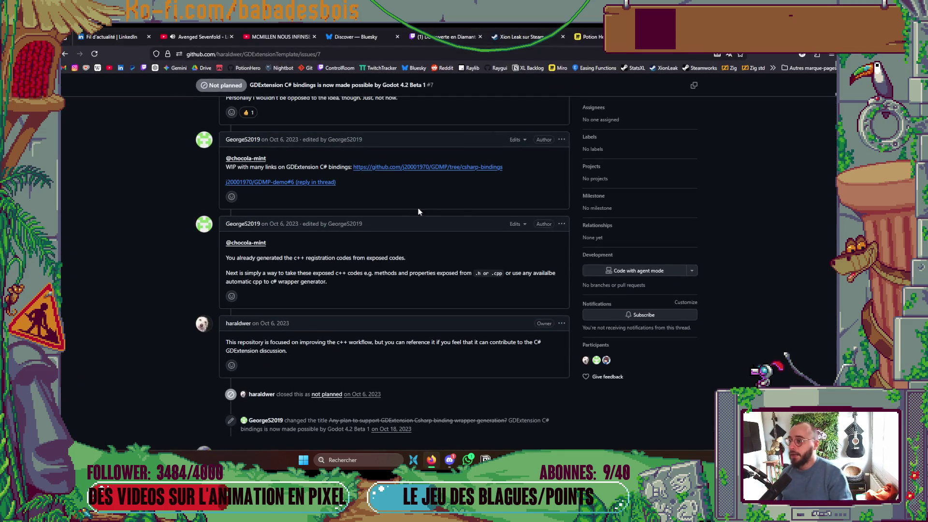
pyautogui.click(587, 36)
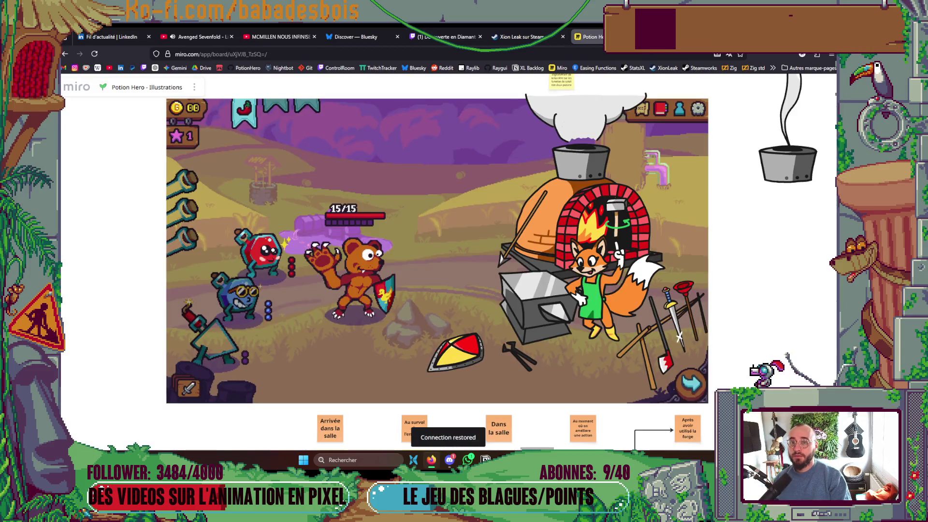
pyautogui.hotkey('ctrl', 't')
pyautogui.click(565, 66)
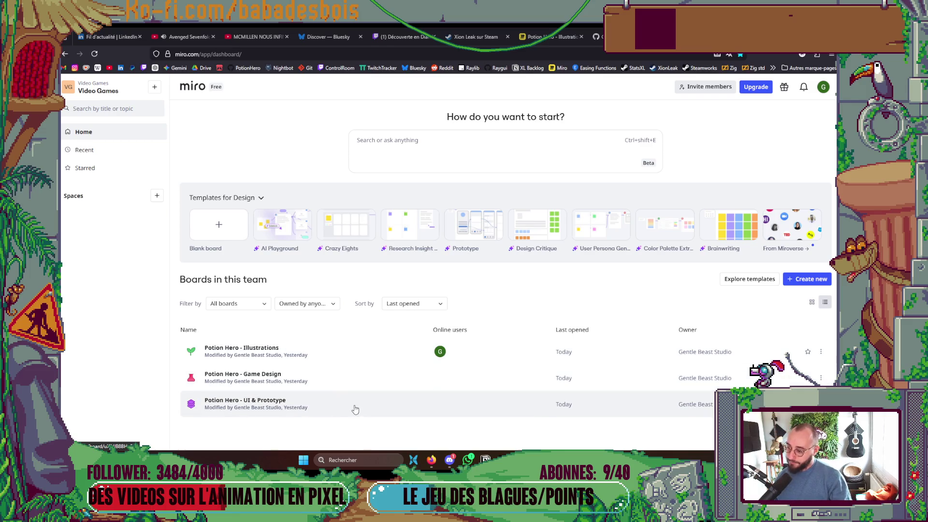
# - Open the Potion Hero - Game Design board and pan to the Architecture actuelle frame
pyautogui.click(338, 383)
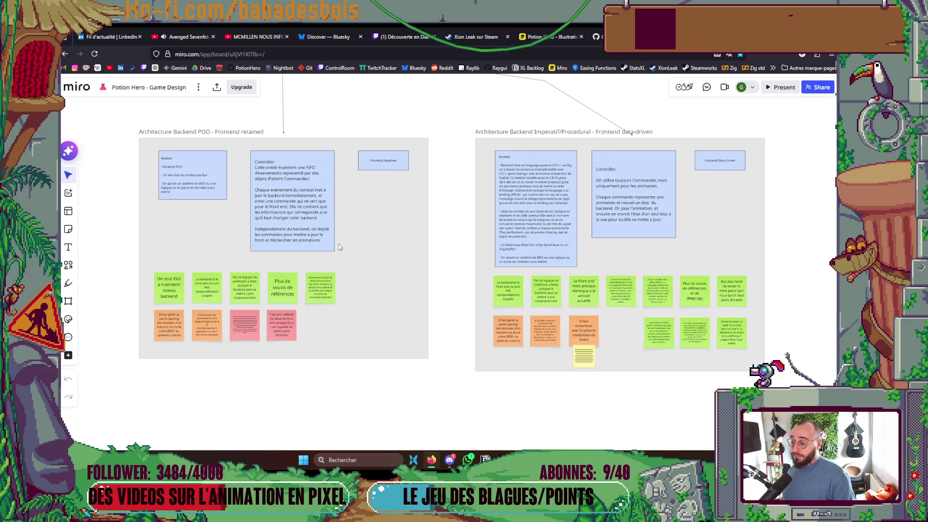
pyautogui.moveTo(365, 260); pyautogui.dragTo(381, 294)
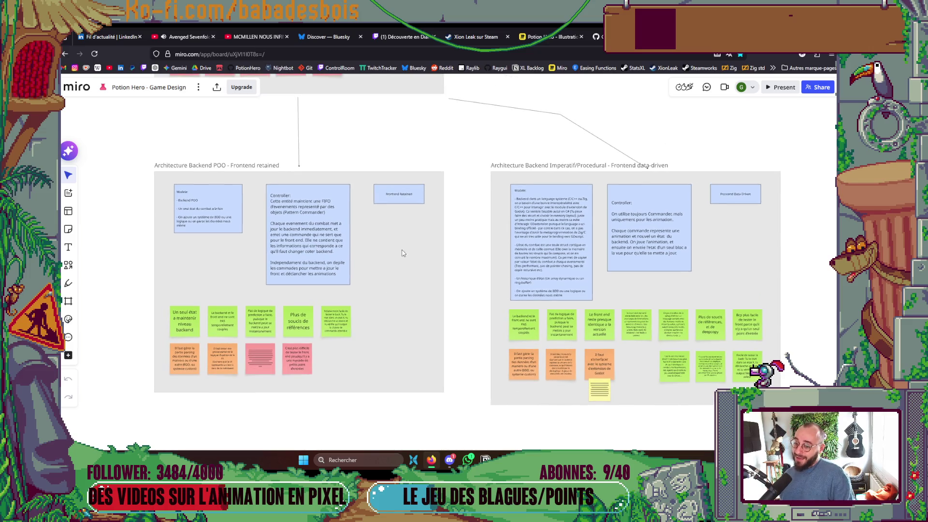
pyautogui.scroll(10, 401, 253)
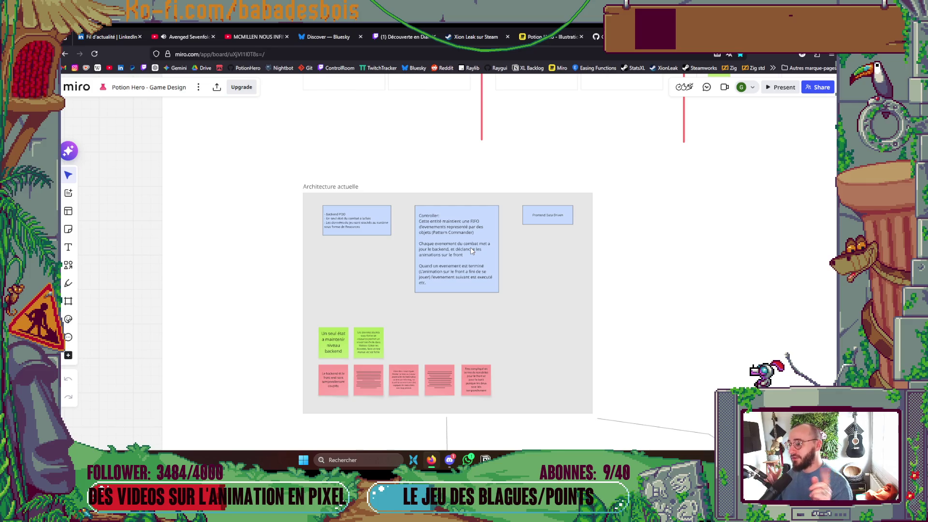
pyautogui.scroll(3, 388, 232)
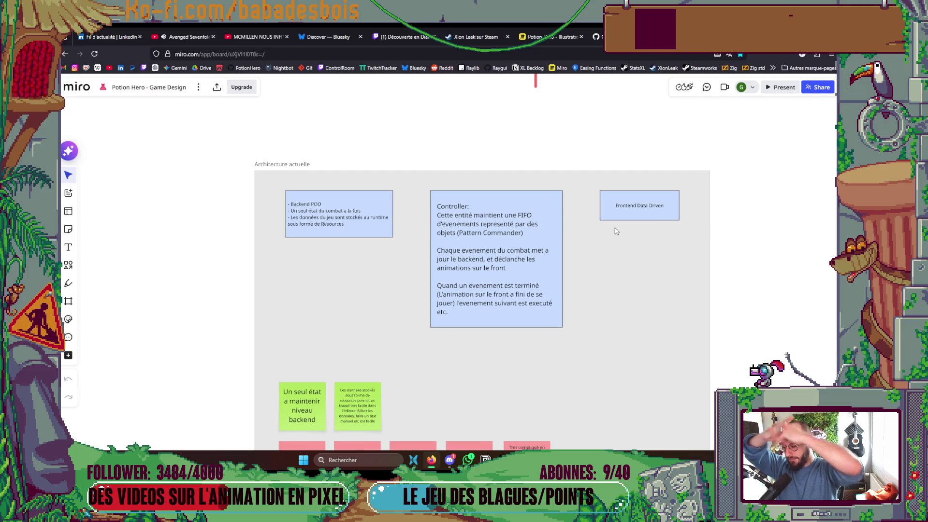
pyautogui.scroll(-2, 704, 244)
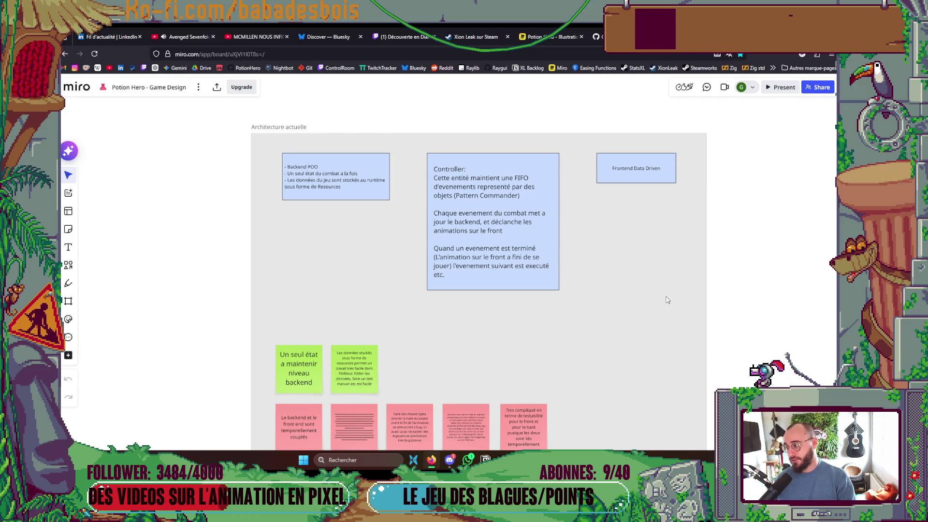
pyautogui.scroll(-3, 668, 300)
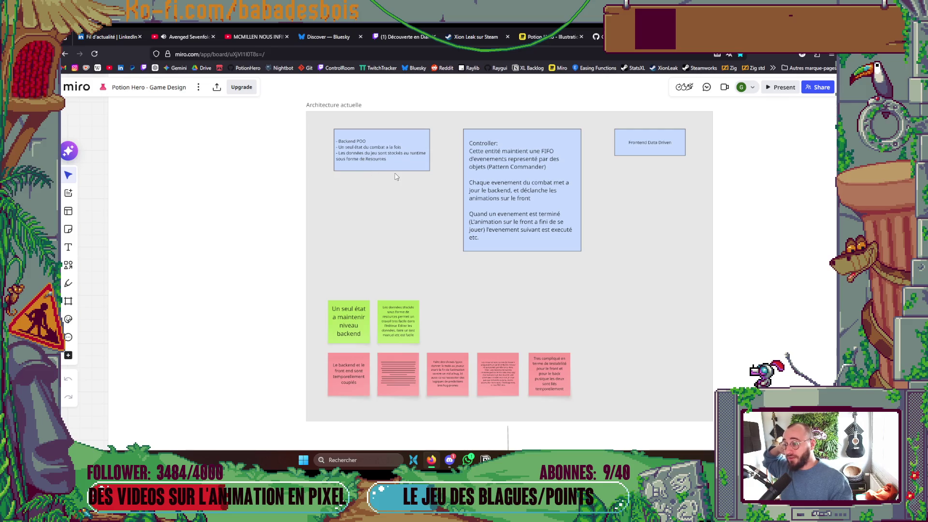
pyautogui.scroll(-6, 445, 208)
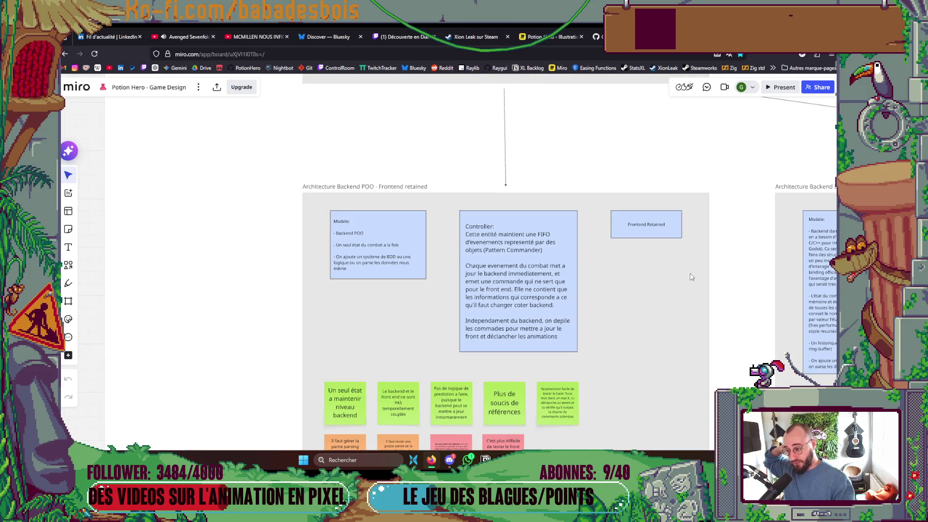
# - Zoom out and drag the board to show the Backend Imperatif/Procedural - Frontend data-driven frame
pyautogui.scroll(-2, 493, 259)
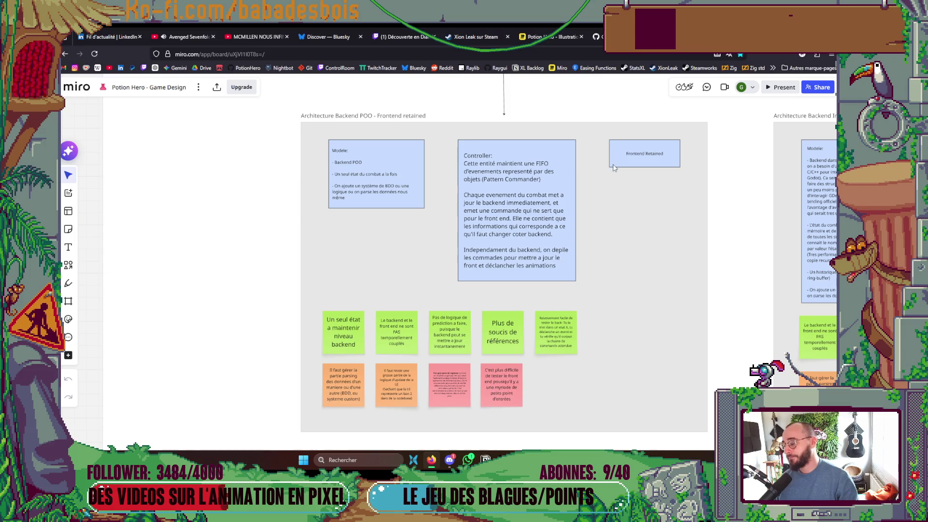
pyautogui.hscroll(2, 600, 236)
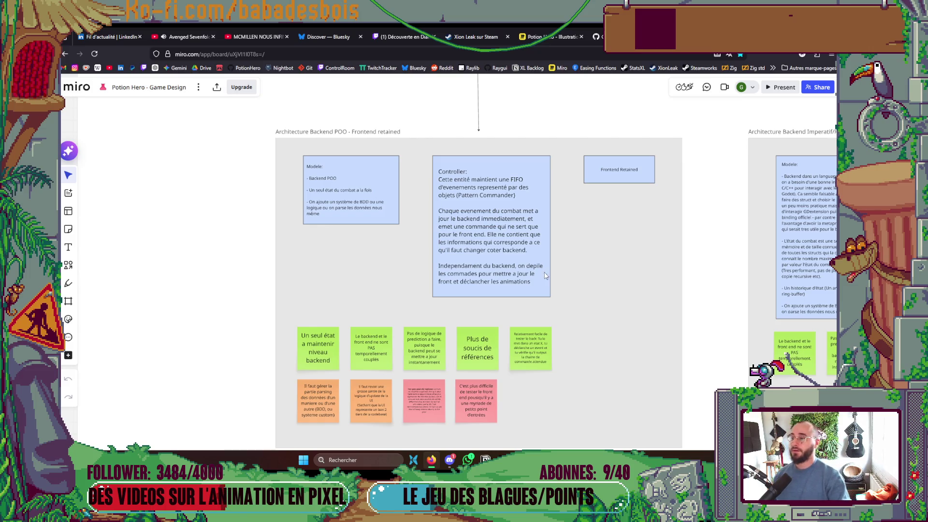
pyautogui.scroll(-3, 541, 279)
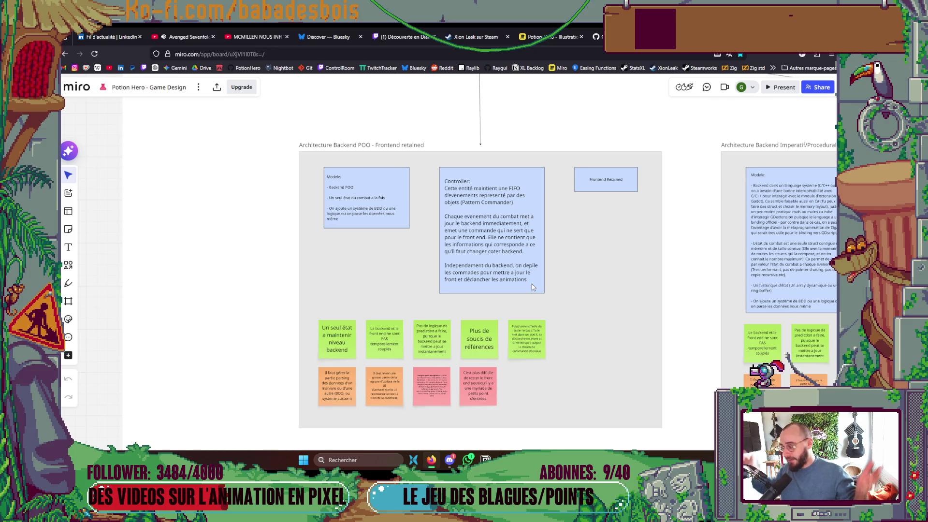
pyautogui.moveTo(578, 271)
pyautogui.mouseDown()
pyautogui.moveTo(562, 285)
pyautogui.moveTo(468, 272)
pyautogui.moveTo(362, 276)
pyautogui.mouseUp()
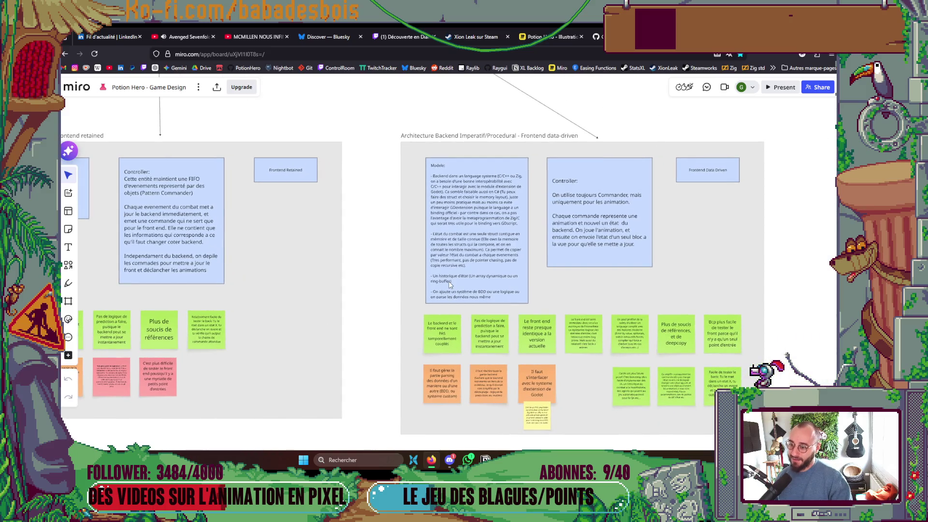
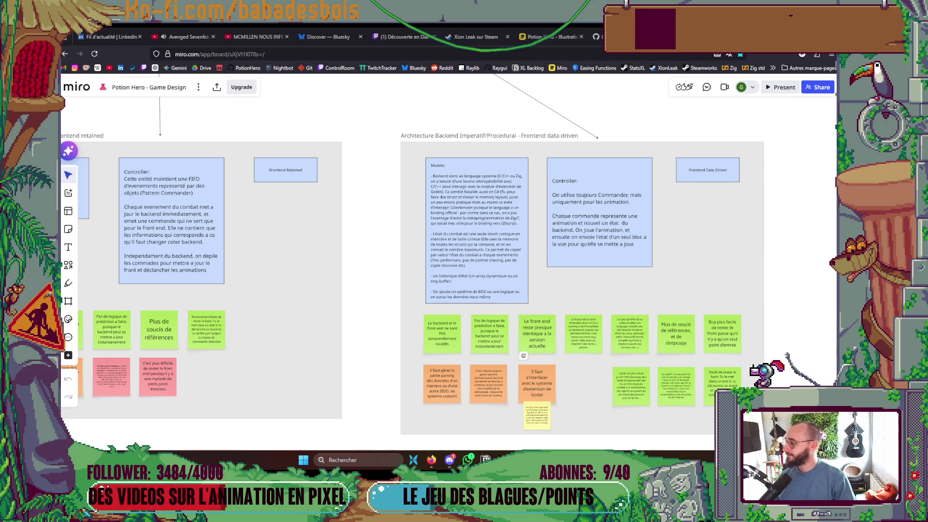
# - Leave the Miro game-architecture board and return to Forge.aseprite in Aseprite
pyautogui.scroll(-3, 529, 184)
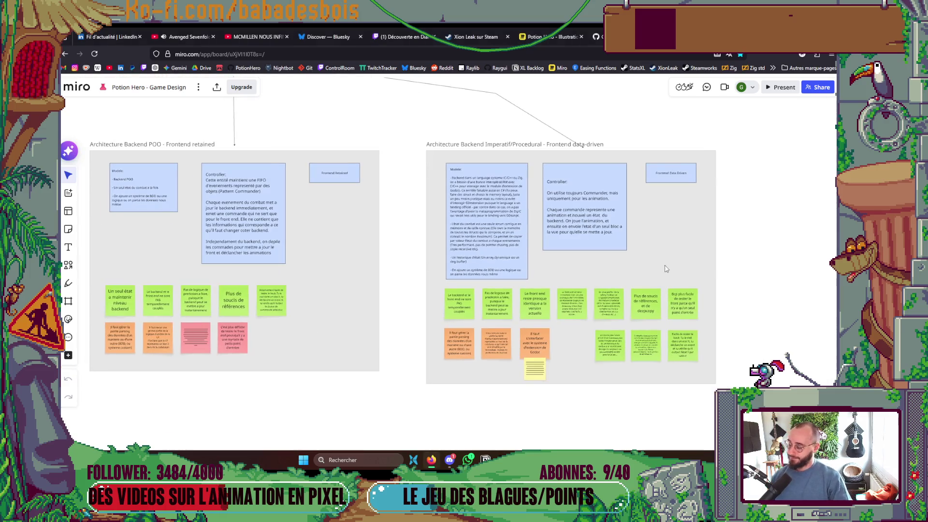
pyautogui.hotkey('alt', 'Tab')
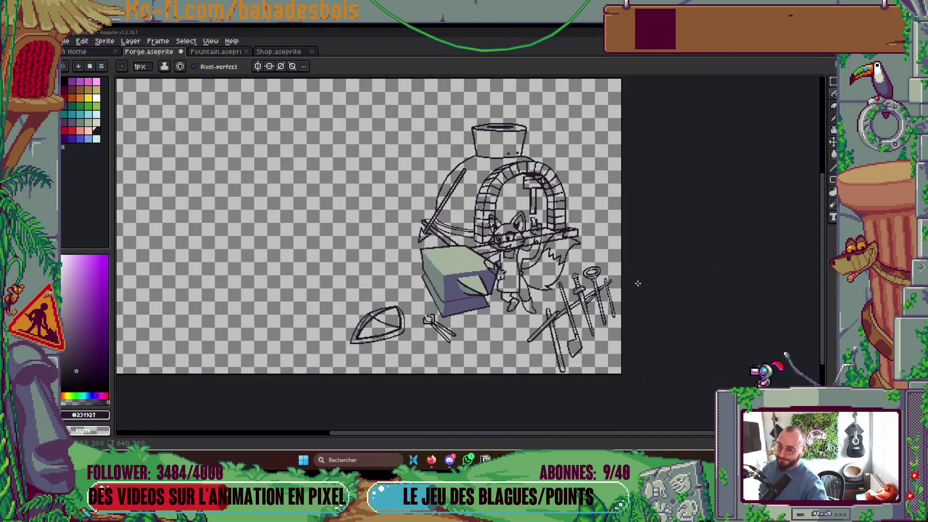
# - Set the orange palette swatch (index 12) as the drawing colour
pyautogui.hscroll(2, 638, 283)
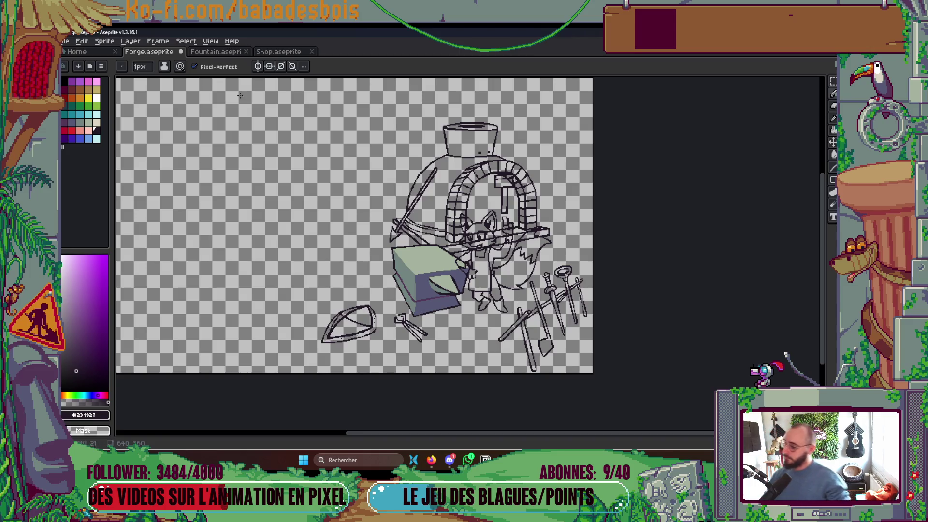
pyautogui.click(82, 99)
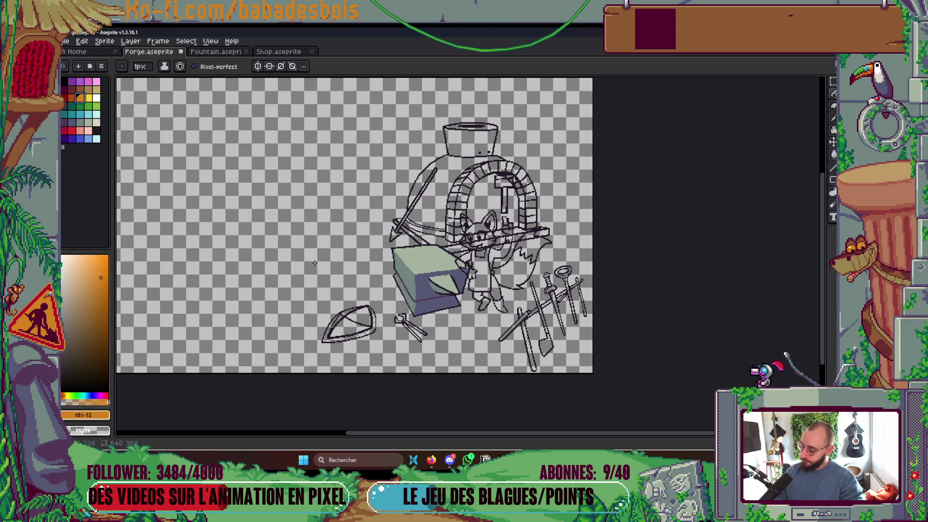
# - Fill both sides of the fox's collar orange with the Paint Bucket
pyautogui.scroll(5, 452, 287)
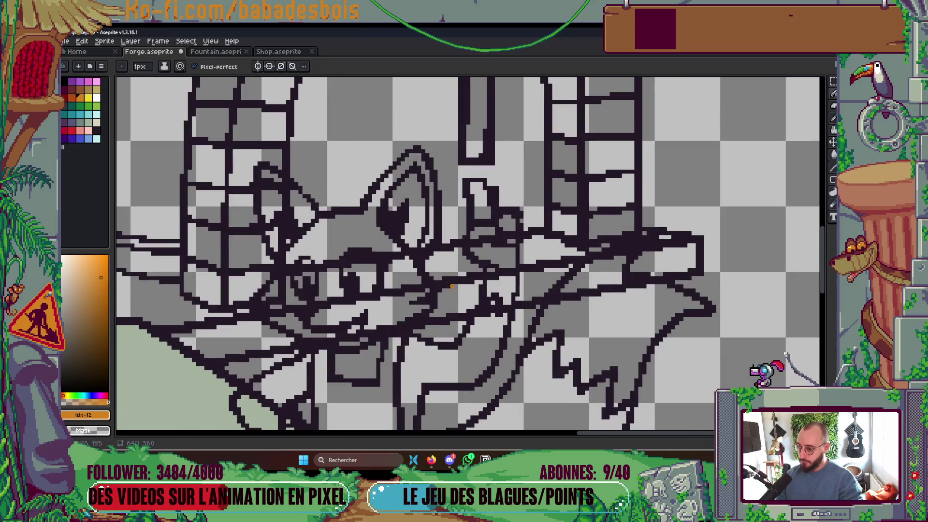
pyautogui.moveTo(420, 353); pyautogui.dragTo(438, 163)
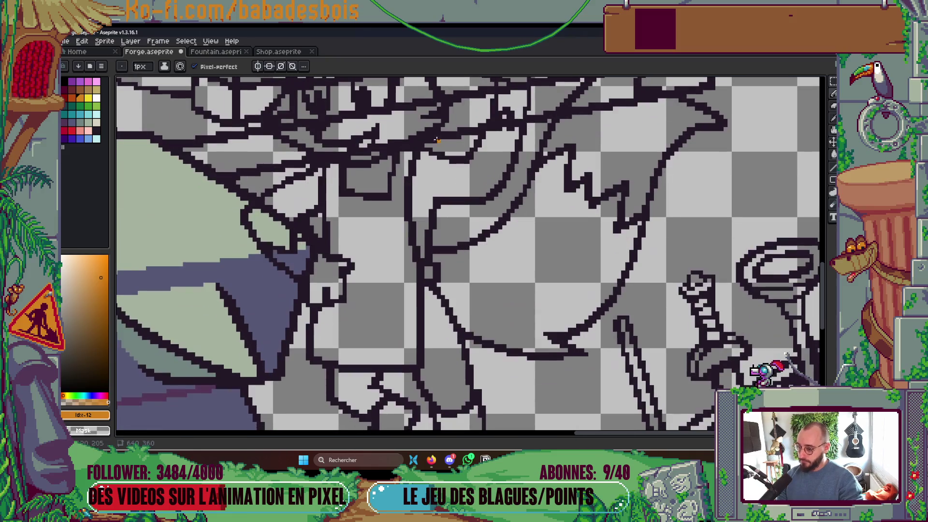
pyautogui.press('g')
pyautogui.click(430, 193)
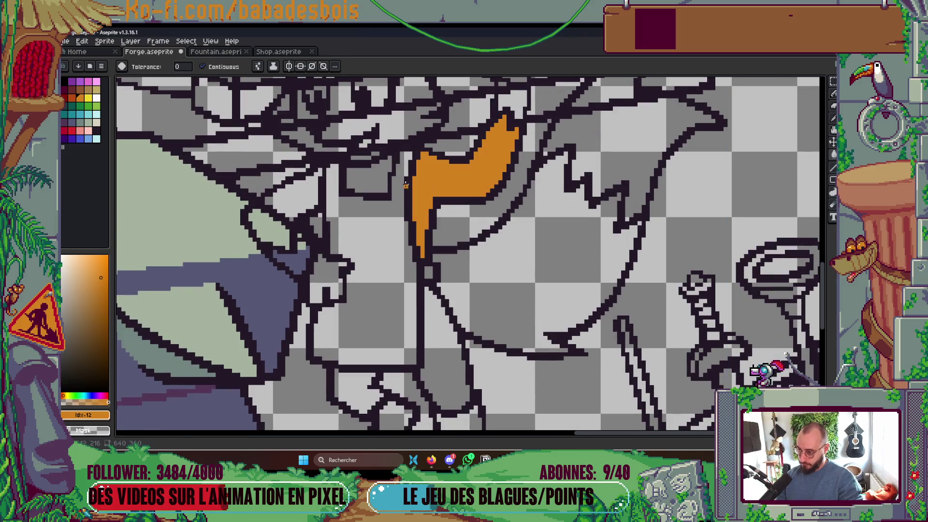
pyautogui.click(297, 206)
# - Compare the sprite with the Potion Hero - Illustrations reference mockup in the browser
pyautogui.scroll(-3, 300, 213)
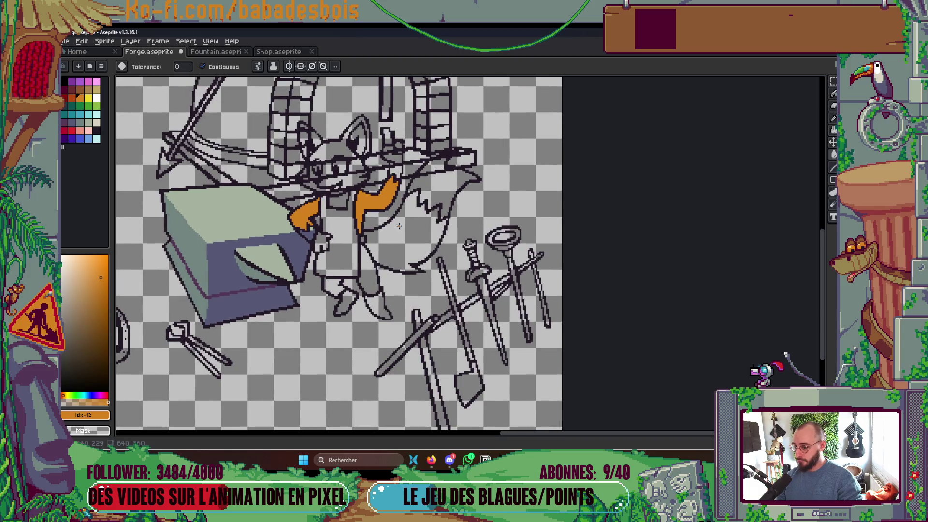
pyautogui.hotkey('alt', 'Tab')
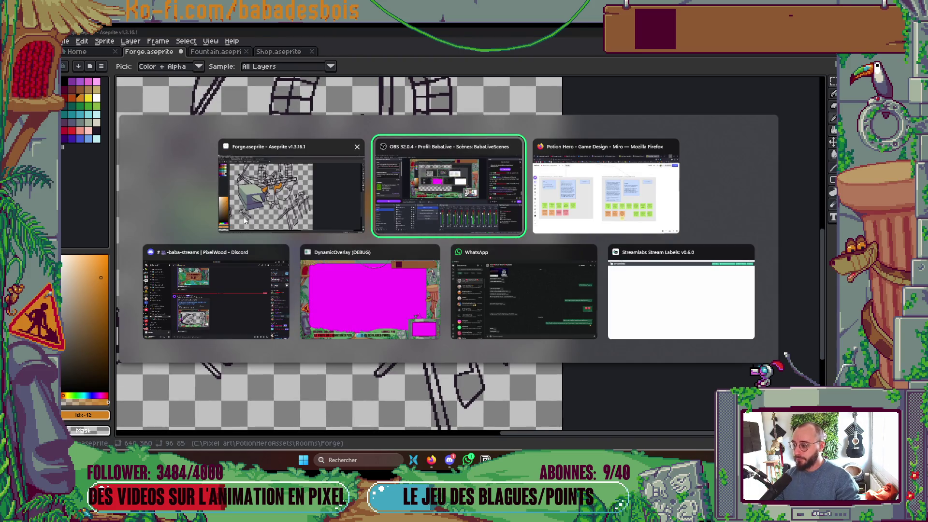
pyautogui.click(285, 203)
pyautogui.click(432, 459)
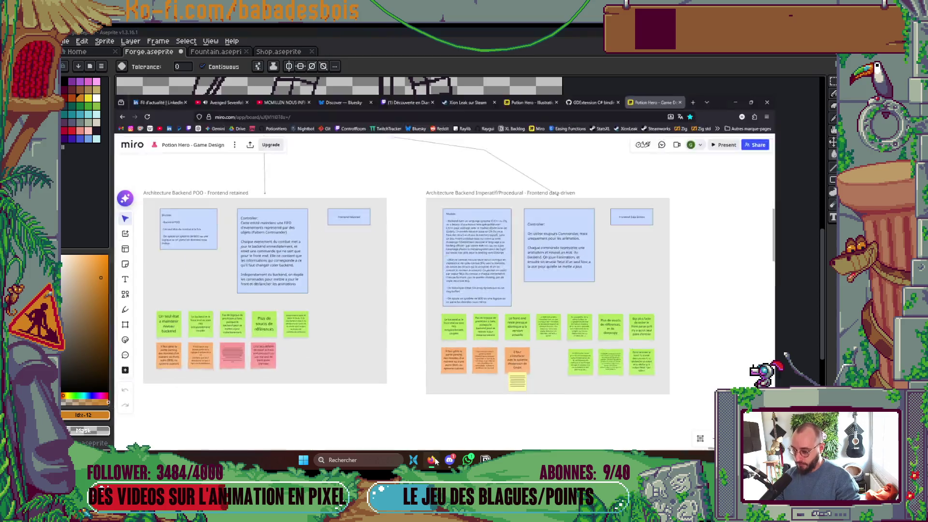
pyautogui.click(552, 32)
pyautogui.hotkey('alt', 'Tab')
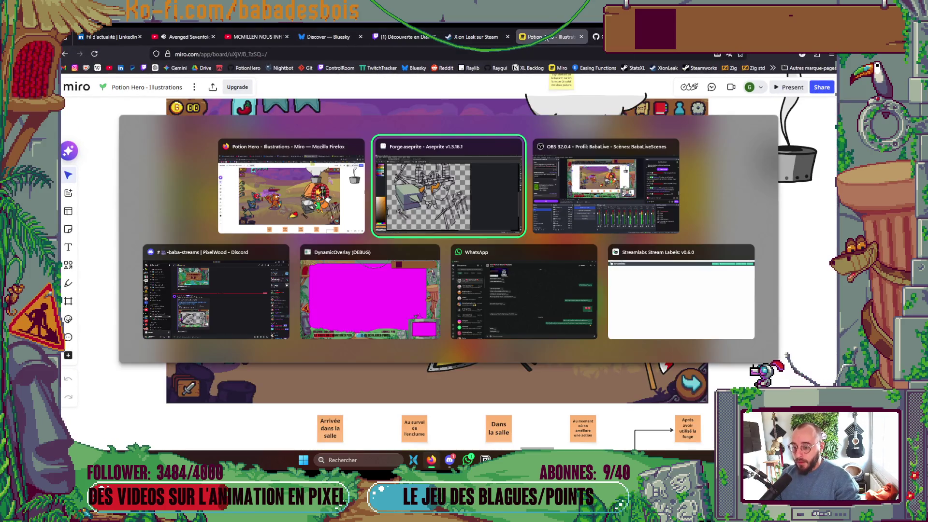
pyautogui.hotkey('alt', 'Tab')
pyautogui.hotkey('alt', 'Tab')
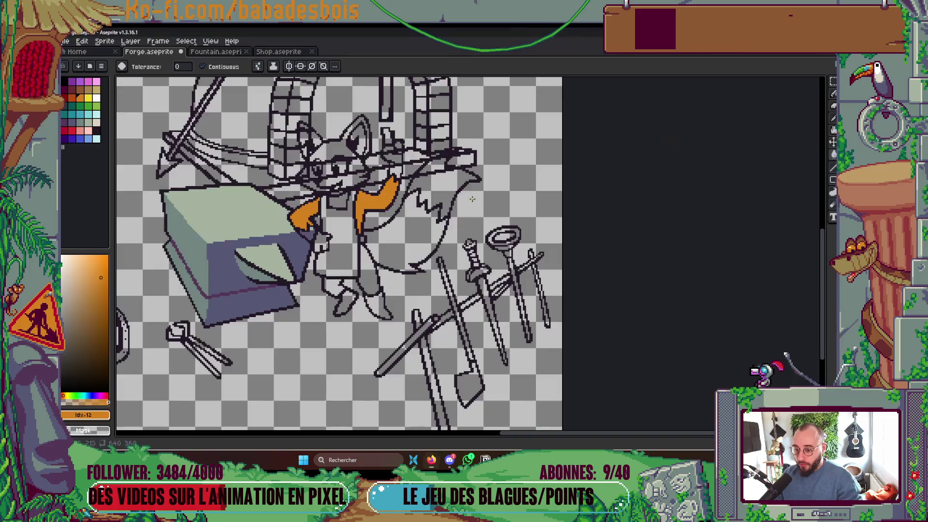
# - Fill the fox's tail, body strip and left leg orange, then pick white
pyautogui.click(401, 237)
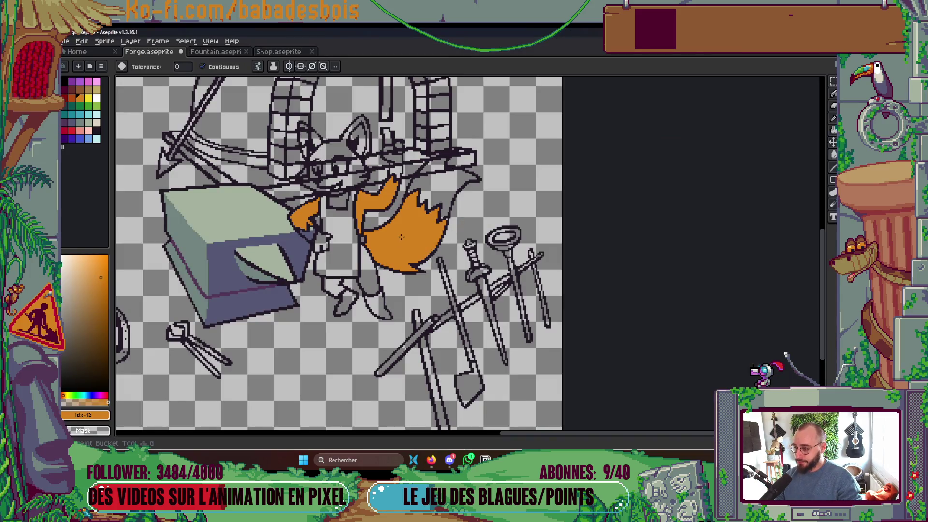
pyautogui.click(370, 271)
pyautogui.click(336, 288)
pyautogui.moveTo(367, 261); pyautogui.dragTo(413, 234)
pyautogui.scroll(-2, 414, 234)
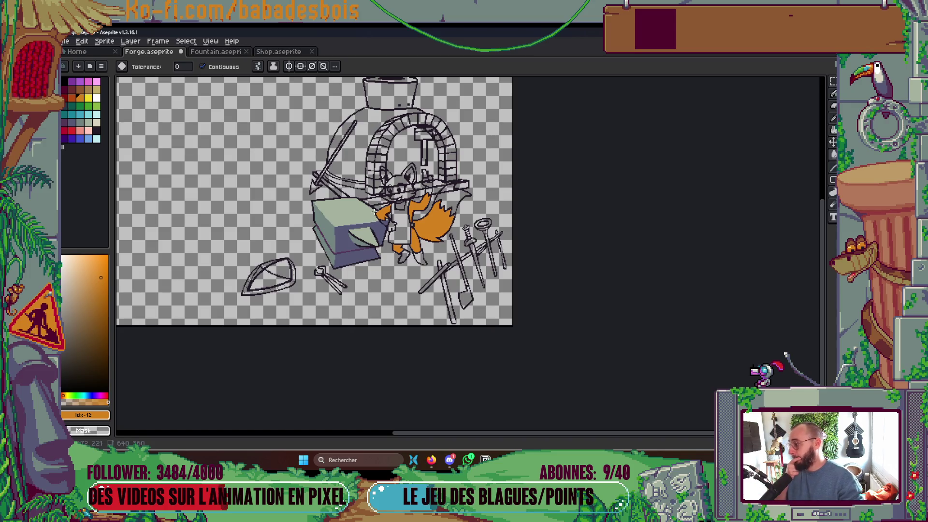
pyautogui.scroll(2, 419, 238)
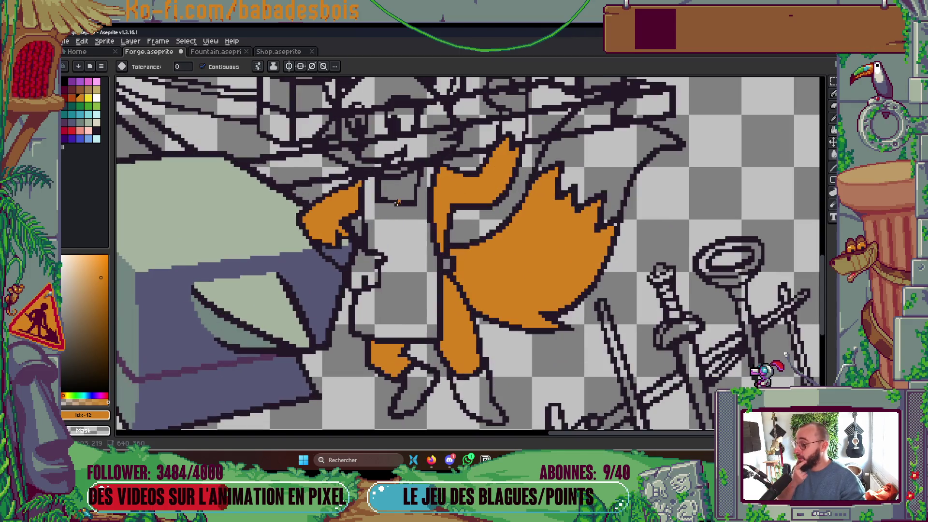
pyautogui.scroll(-4, 402, 190)
pyautogui.scroll(1, 401, 190)
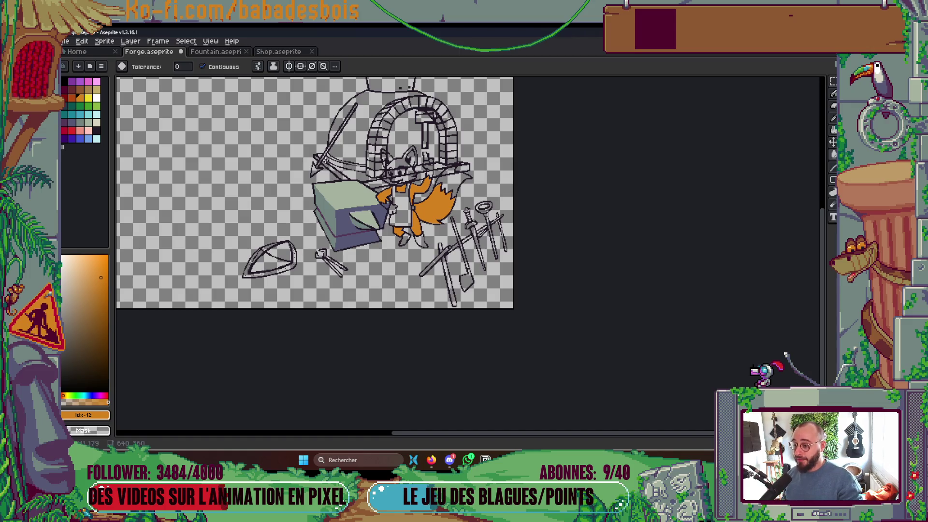
pyautogui.scroll(2, 405, 183)
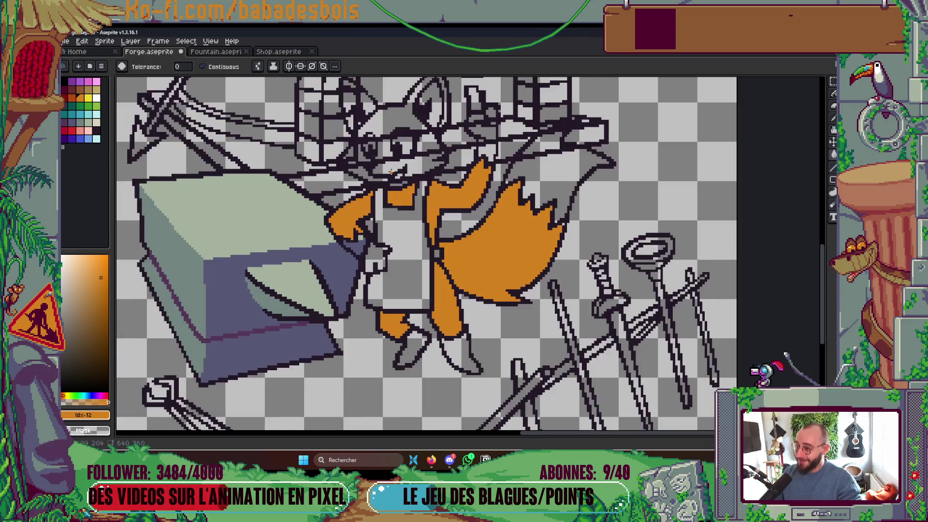
pyautogui.moveTo(392, 172); pyautogui.dragTo(377, 215)
pyautogui.keyDown('alt'); pyautogui.click(487, 175); pyautogui.keyUp('alt')
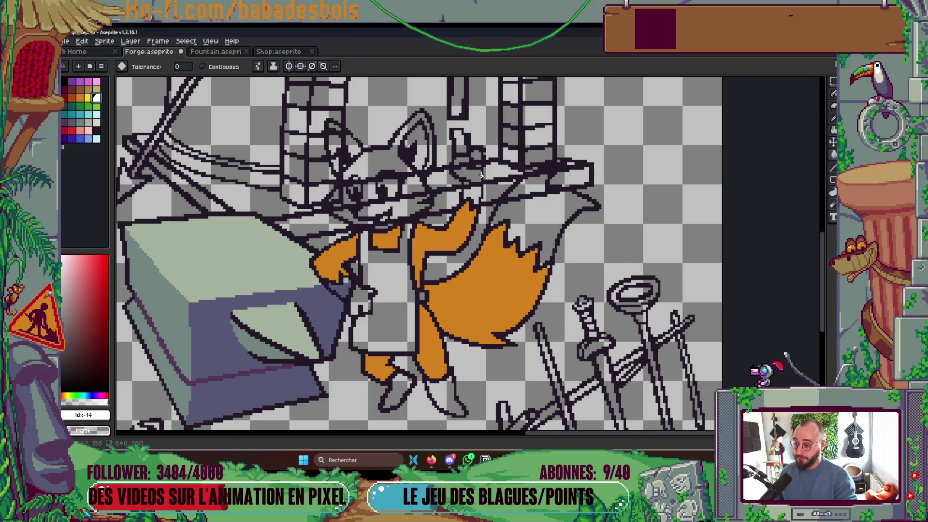
# - Fill the fox's lowered hand and tail tip white
pyautogui.press('g')
pyautogui.click(353, 292)
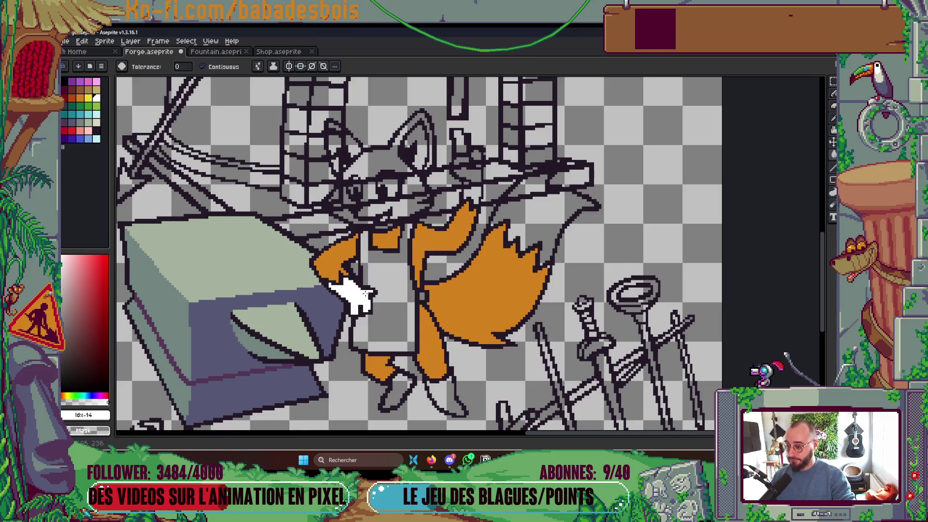
pyautogui.click(541, 208)
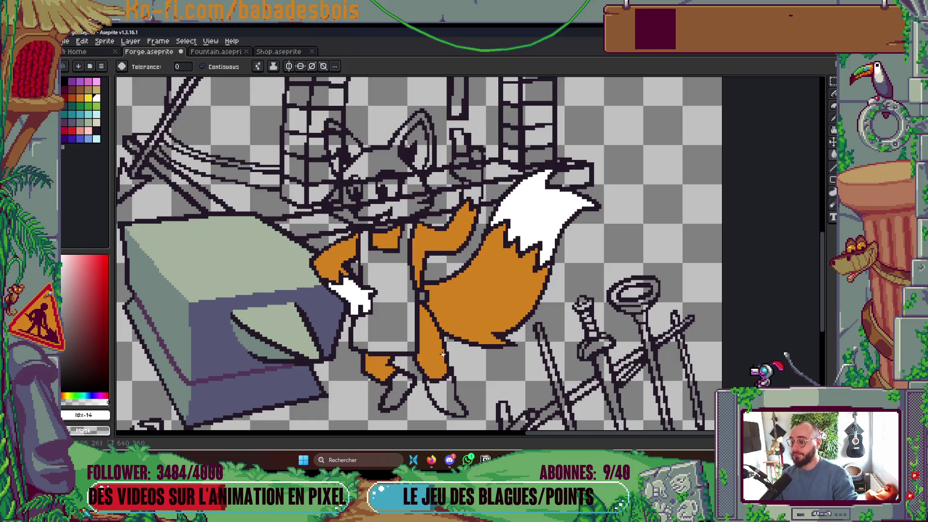
pyautogui.hotkey('alt', 'Tab')
pyautogui.hotkey('alt', 'Tab')
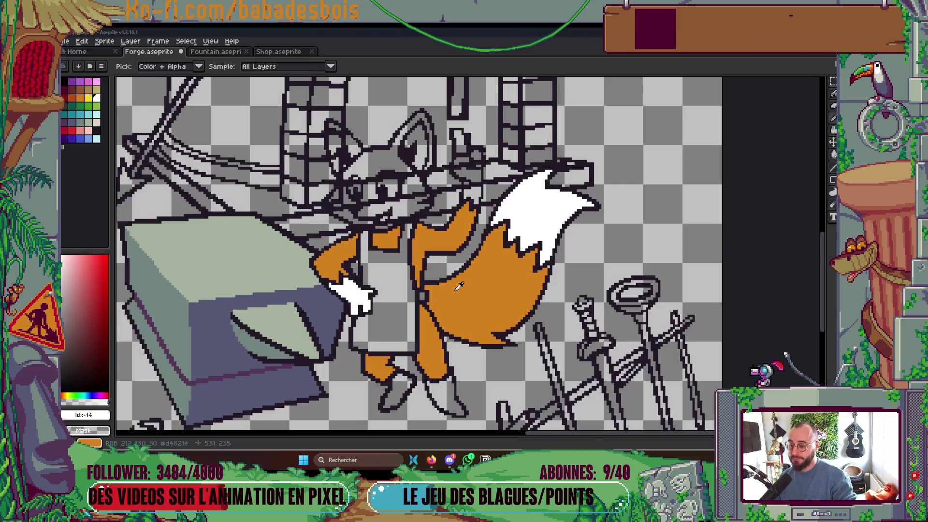
pyautogui.hotkey('alt', 'Tab')
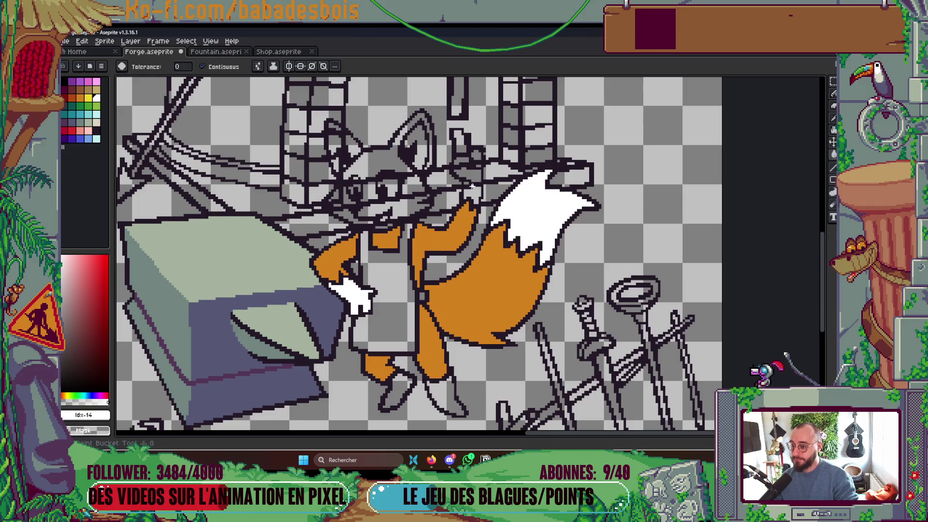
# - Fill the raised hand's palm and fingers white
pyautogui.click(468, 183)
pyautogui.click(478, 159)
pyautogui.click(476, 155)
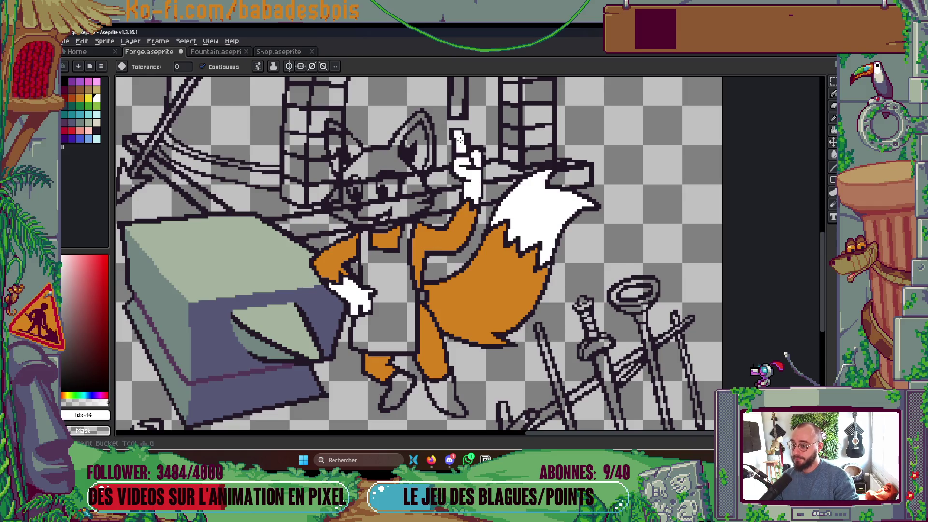
pyautogui.scroll(-4, 491, 188)
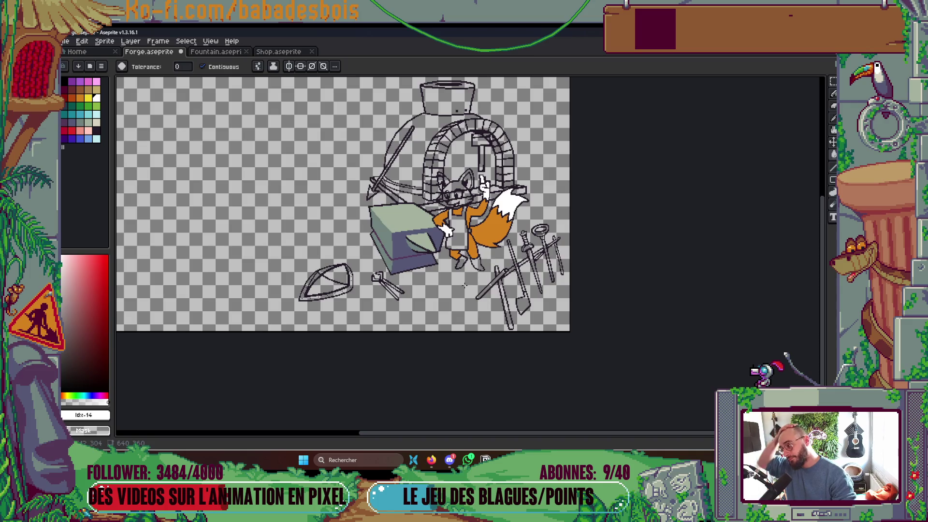
pyautogui.hotkey('alt', 'Tab')
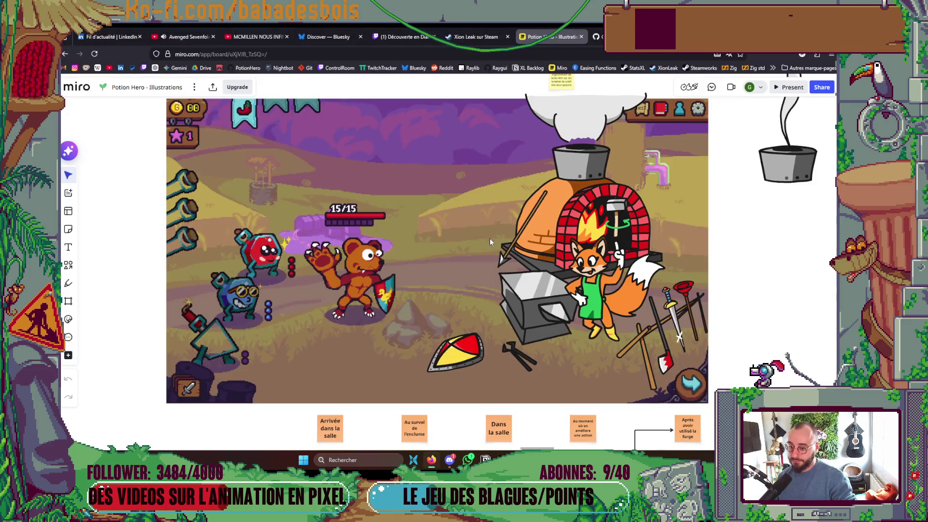
pyautogui.hotkey('alt', 'Tab')
pyautogui.scroll(3, 406, 288)
# - Fill the fox's apron green, checking it against the reference mockup
pyautogui.click(88, 106)
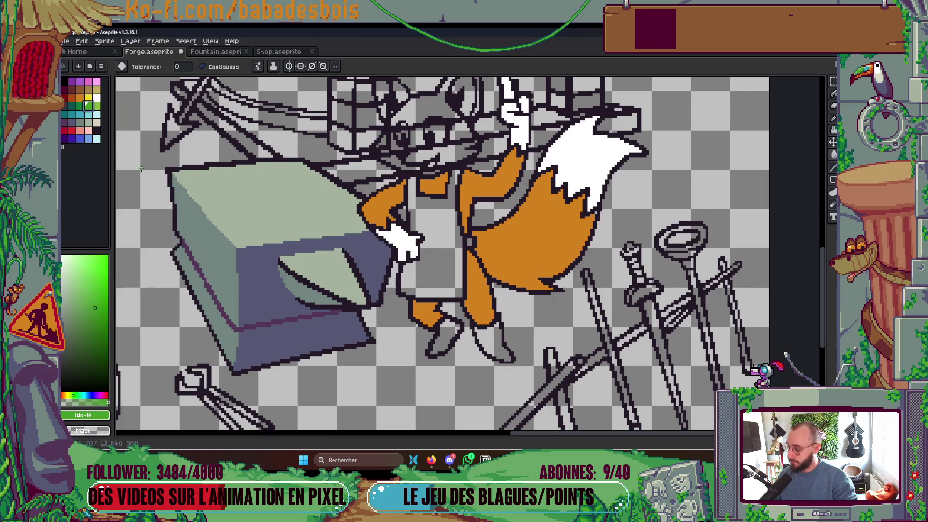
pyautogui.click(433, 256)
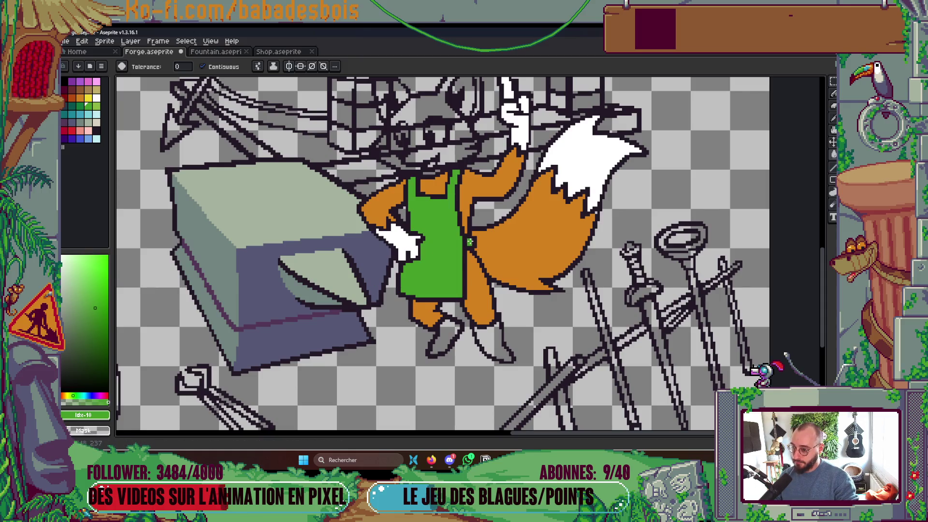
pyautogui.scroll(-2, 515, 261)
pyautogui.hotkey('alt', 'Tab')
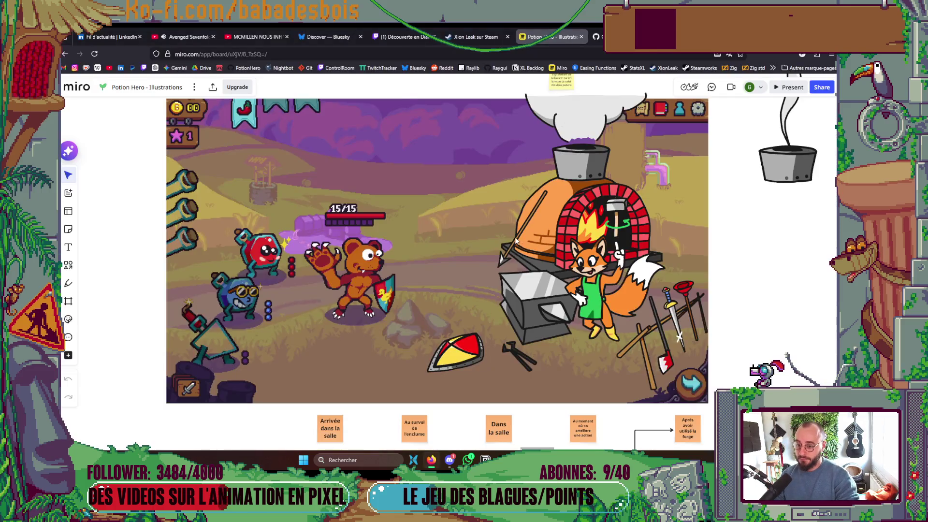
pyautogui.hotkey('alt', 'Tab')
pyautogui.scroll(1, 466, 238)
# - Pick orange again and hide the reference-lines layer, leaving Character visible
pyautogui.keyDown('alt'); pyautogui.click(466, 239); pyautogui.keyUp('alt')
pyautogui.scroll(1, 465, 239)
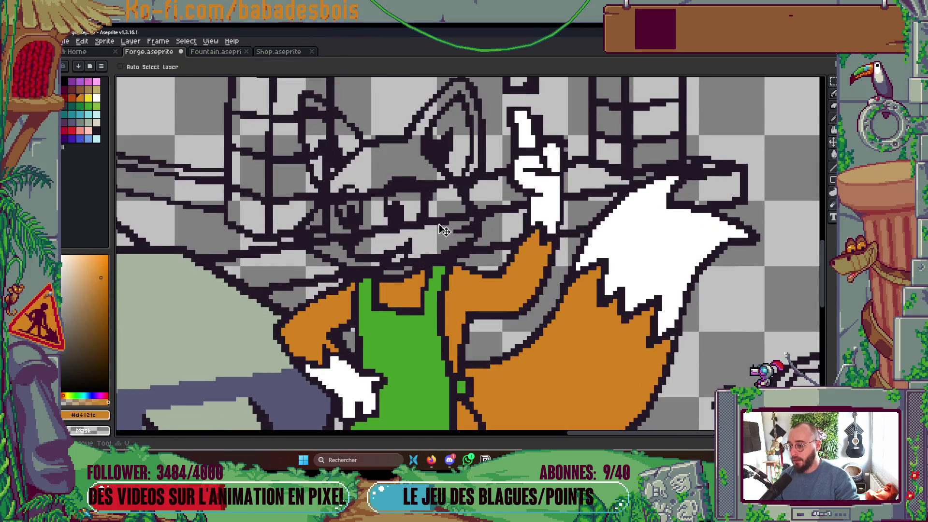
pyautogui.press('Tab')
pyautogui.keyDown('alt'); pyautogui.click(505, 121); pyautogui.keyUp('alt')
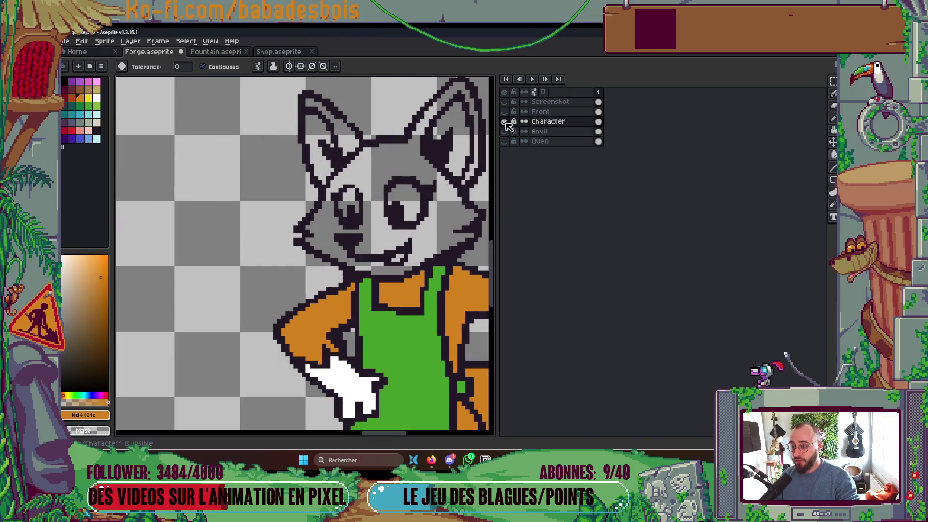
# - Sample the dark outline colour #231927 and thicken the outline between the fox's ears
pyautogui.press('Tab')
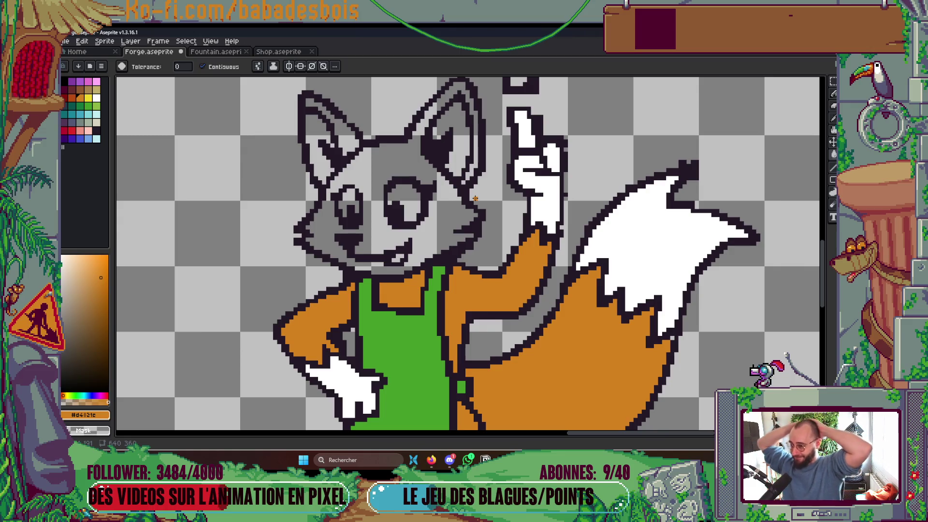
pyautogui.press('b')
pyautogui.scroll(2, 373, 141)
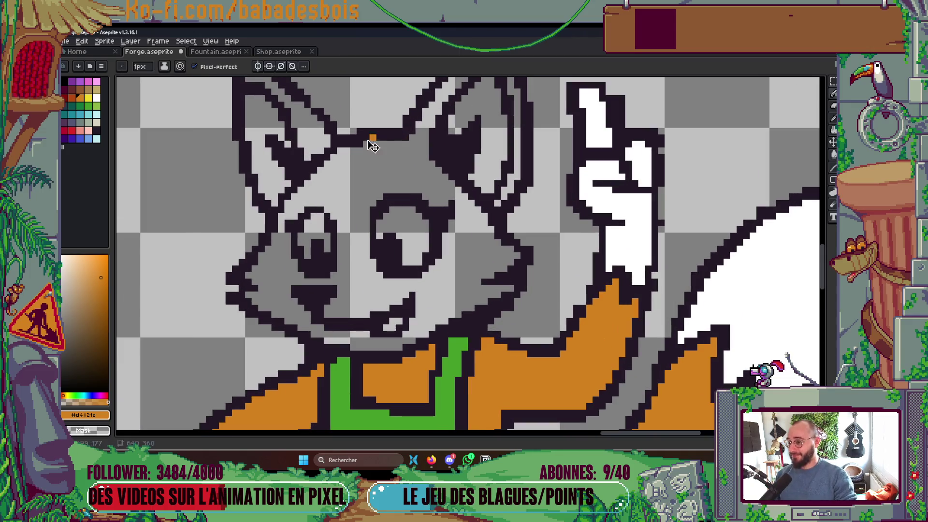
pyautogui.scroll(-1, 358, 143)
pyautogui.scroll(1, 334, 164)
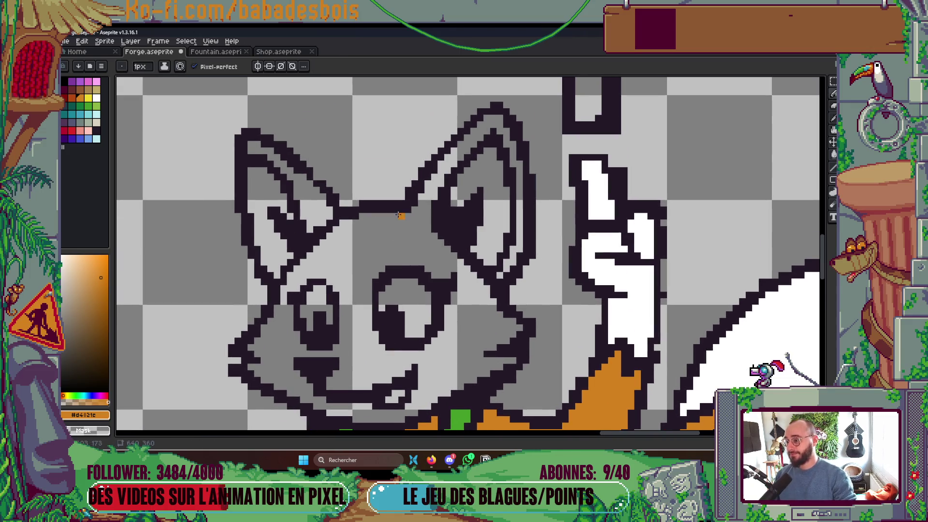
pyautogui.scroll(2, 324, 177)
pyautogui.keyDown('alt'); pyautogui.click(316, 178); pyautogui.keyUp('alt')
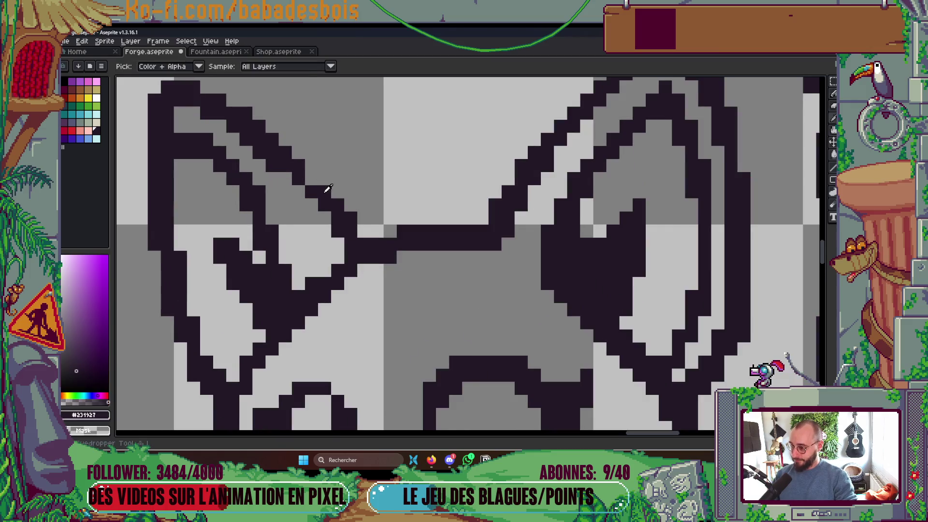
pyautogui.moveTo(286, 177); pyautogui.dragTo(327, 219)
# - Save Forge.aseprite and inspect the result
pyautogui.scroll(-3, 338, 204)
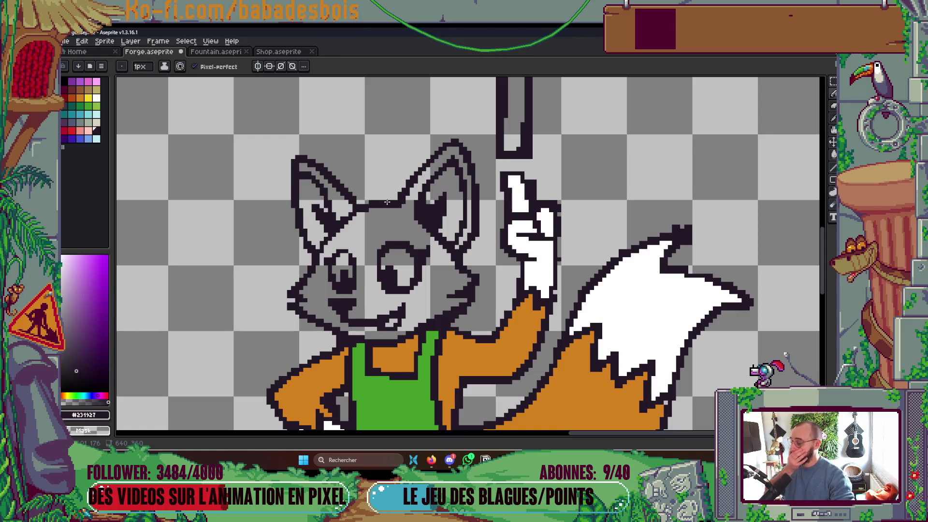
pyautogui.scroll(2, 325, 236)
pyautogui.scroll(1, 325, 235)
pyautogui.scroll(-3, 362, 252)
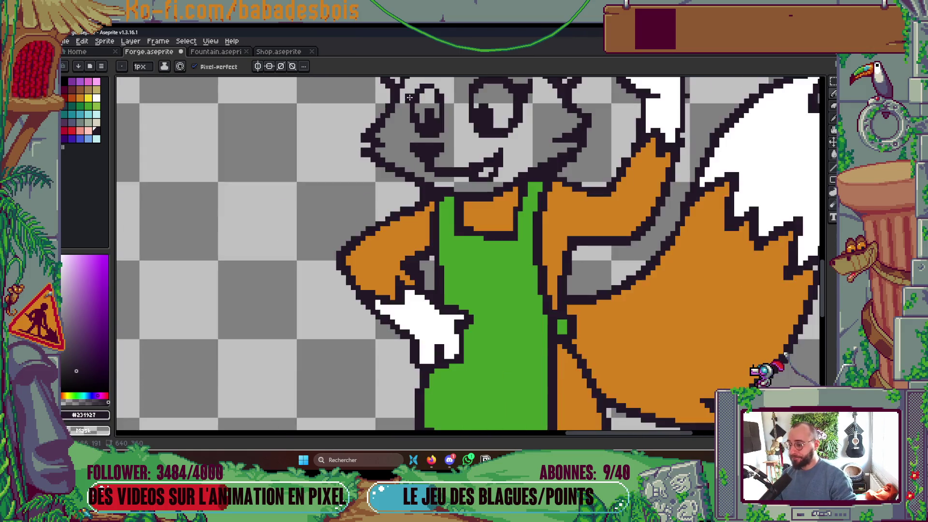
pyautogui.scroll(1, 398, 269)
pyautogui.hotkey('ctrl', 's')
pyautogui.scroll(1, 398, 269)
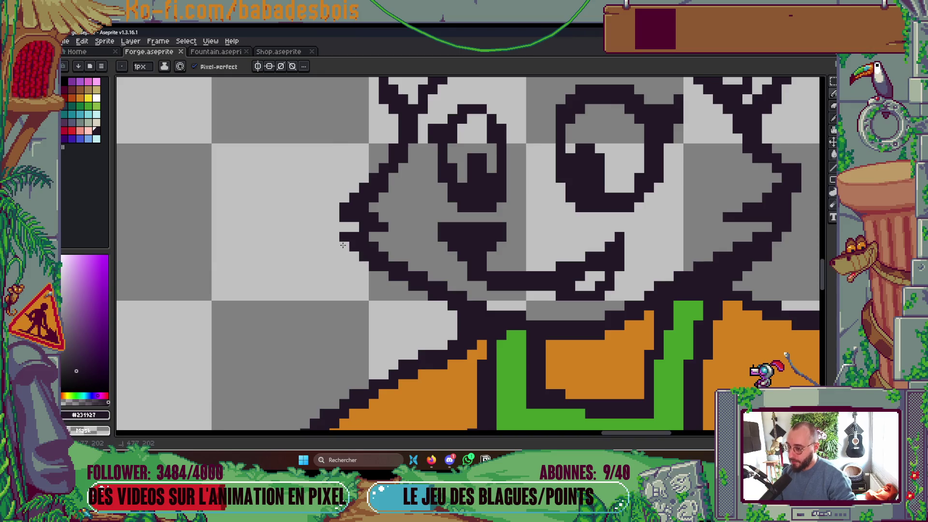
pyautogui.scroll(-1, 343, 246)
pyautogui.scroll(-1, 587, 309)
pyautogui.scroll(2, 606, 283)
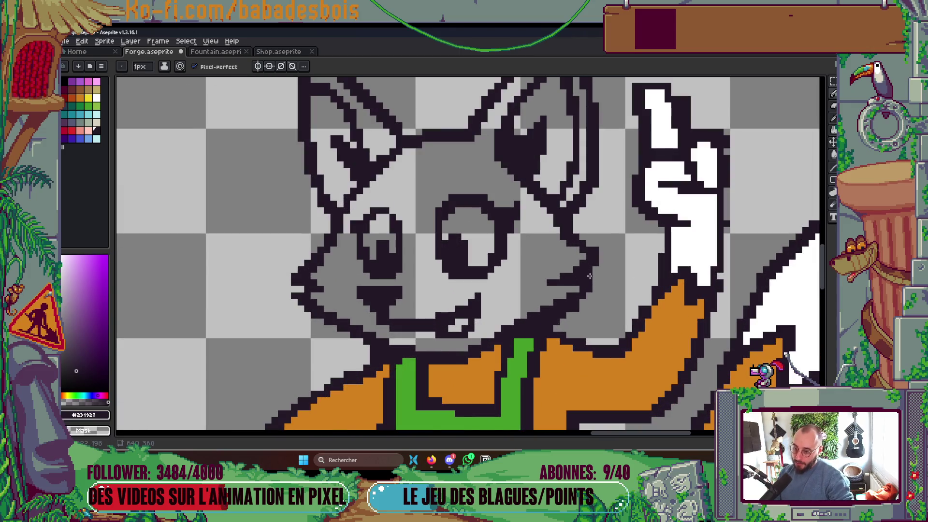
pyautogui.scroll(-2, 576, 247)
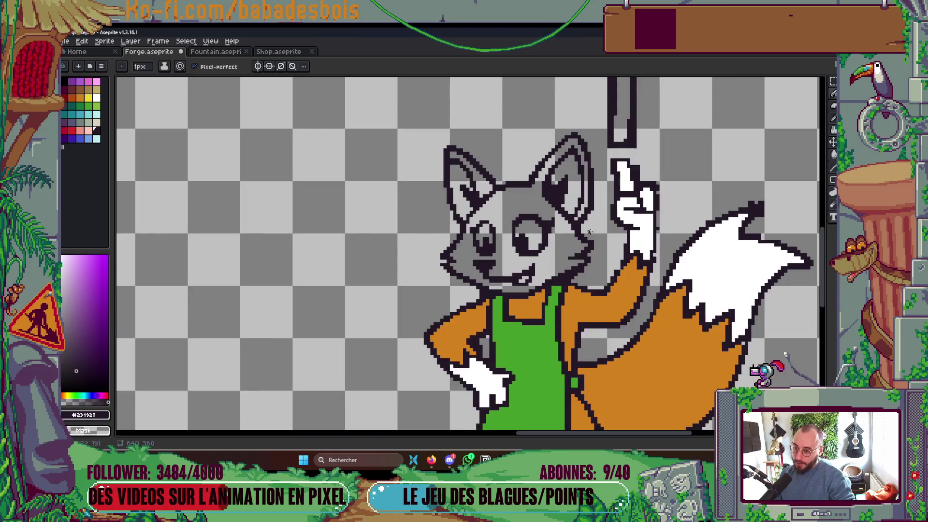
# - Fill the fox's grey head and outer ear with orange sampled from its arm
pyautogui.hotkey('ctrl', 's')
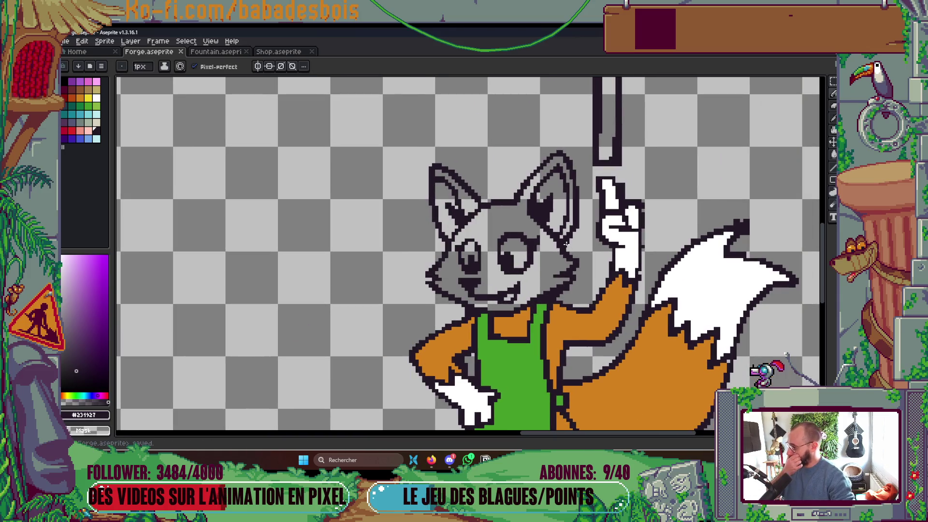
pyautogui.scroll(-3, 563, 265)
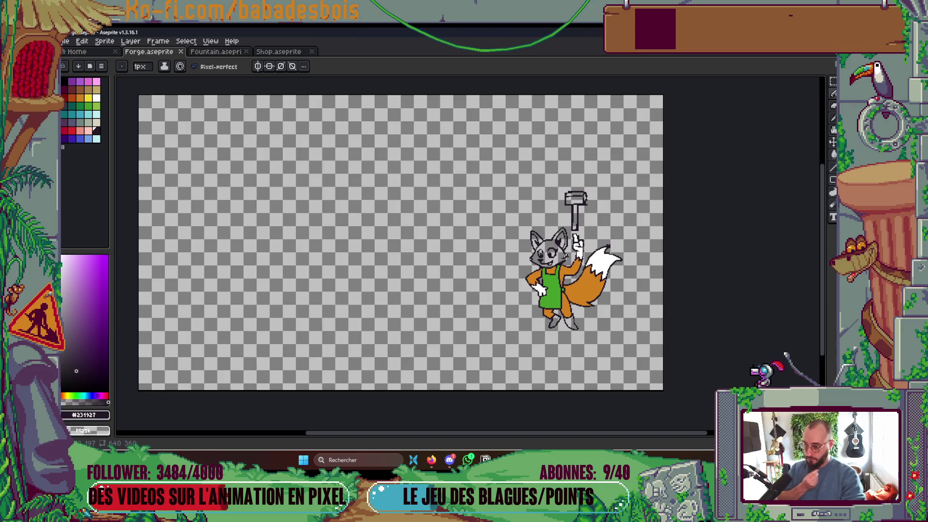
pyautogui.scroll(2, 569, 264)
pyautogui.scroll(2, 568, 263)
pyautogui.keyDown('alt'); pyautogui.click(573, 274); pyautogui.keyUp('alt')
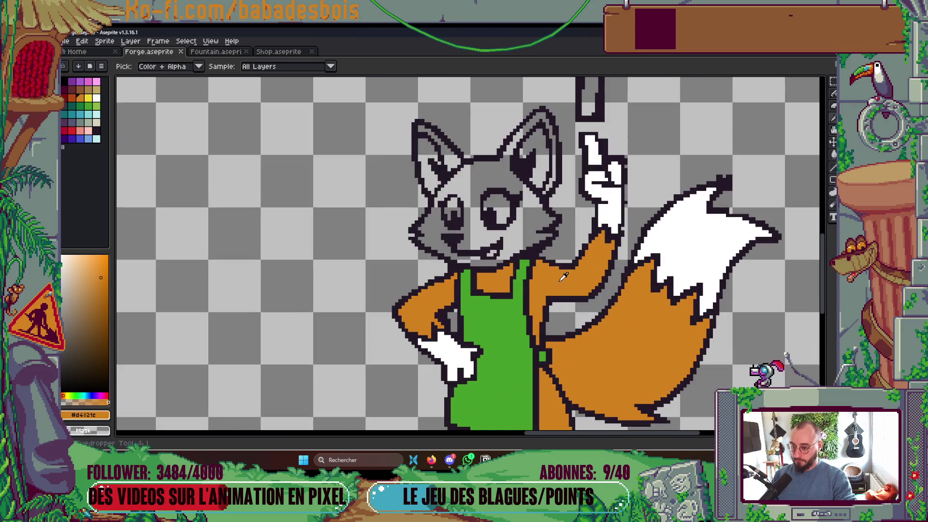
pyautogui.click(527, 234)
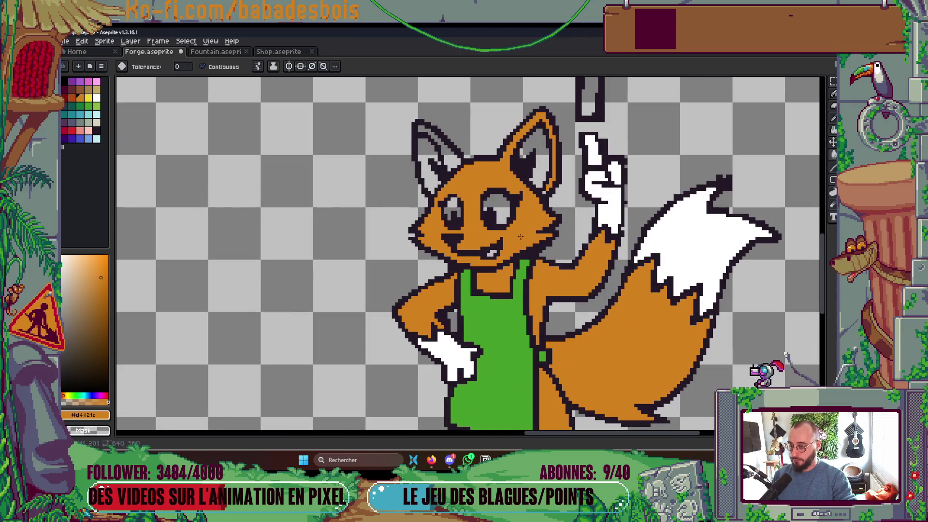
pyautogui.click(446, 156)
# - Fill both inner ears pink
pyautogui.press('b')
pyautogui.scroll(1, 541, 189)
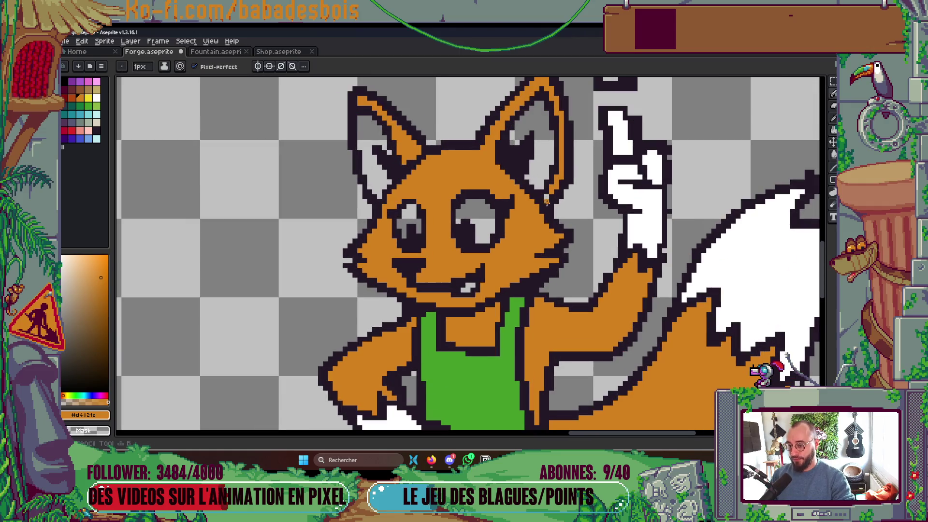
pyautogui.scroll(-2, 547, 198)
pyautogui.scroll(1, 394, 197)
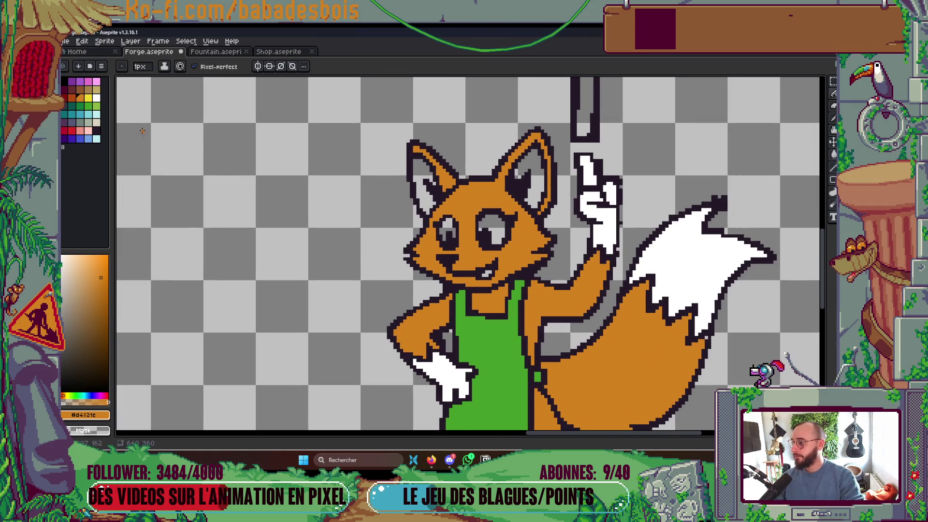
pyautogui.click(88, 131)
pyautogui.press('g')
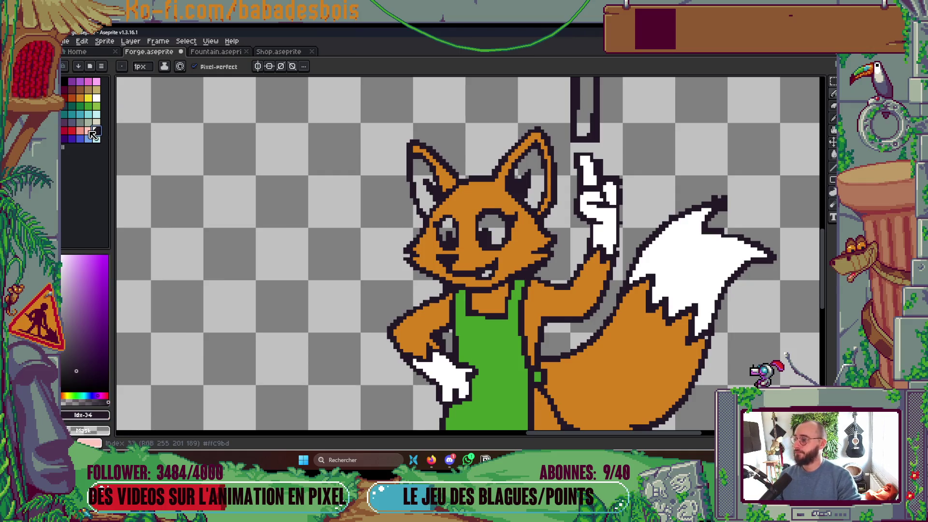
pyautogui.click(536, 187)
pyautogui.click(425, 189)
# - Fill both of the fox's eyes white and save the file
pyautogui.scroll(-2, 426, 188)
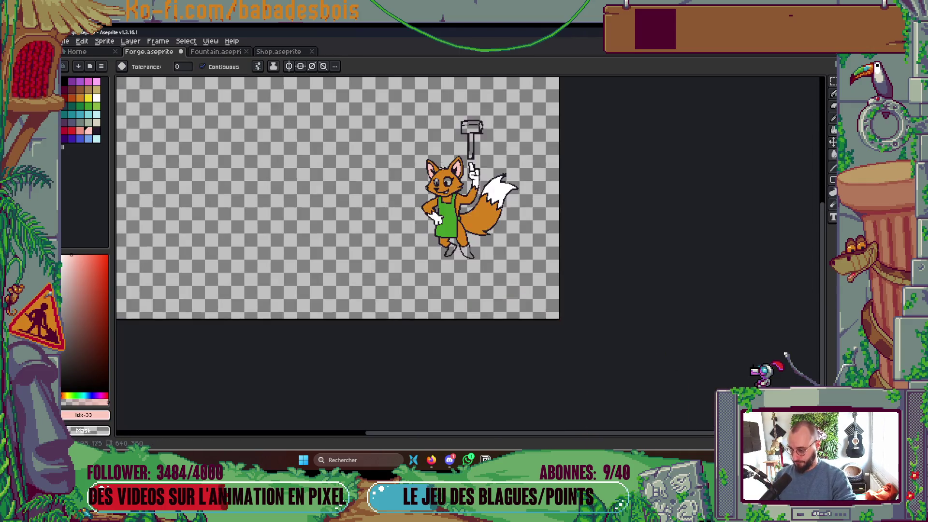
pyautogui.scroll(2, 386, 159)
pyautogui.click(96, 98)
pyautogui.click(455, 157)
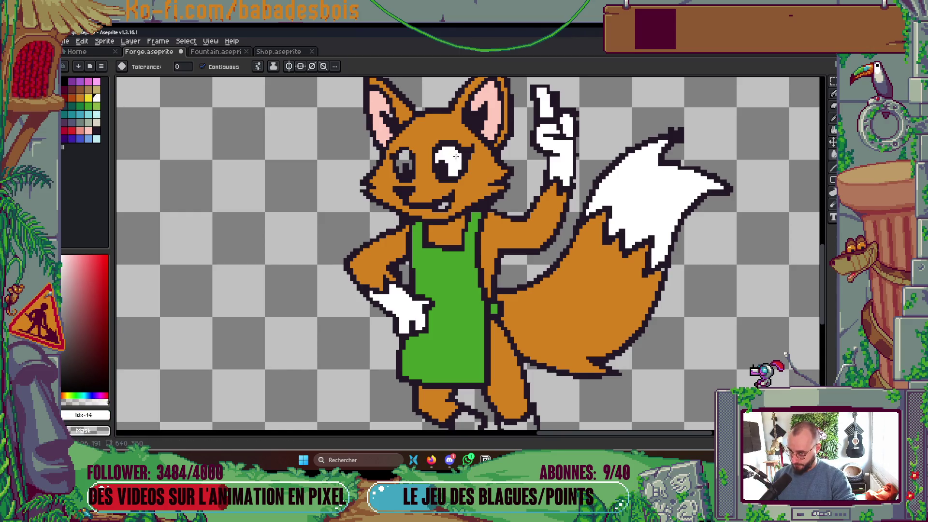
pyautogui.click(401, 161)
pyautogui.scroll(-4, 401, 161)
pyautogui.hotkey('ctrl', 's')
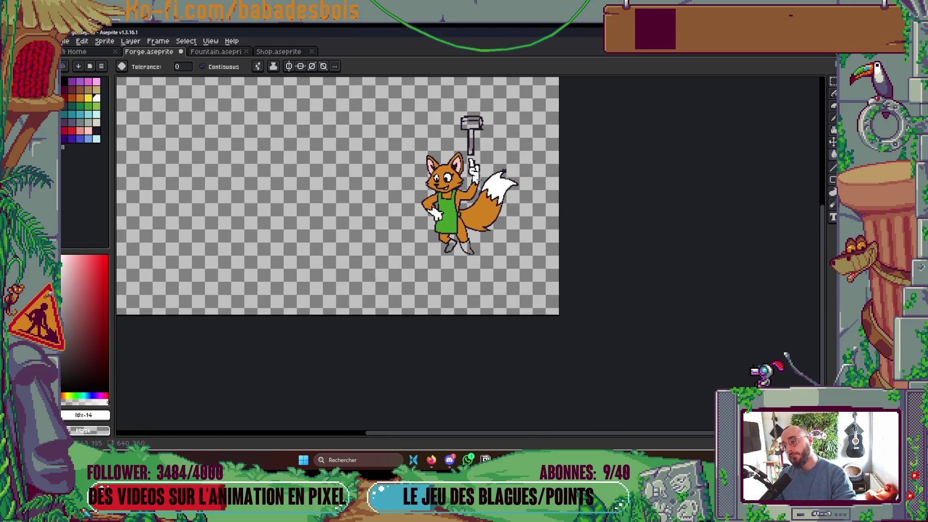
# - Fill both of the fox's boots yellow
pyautogui.scroll(3, 448, 207)
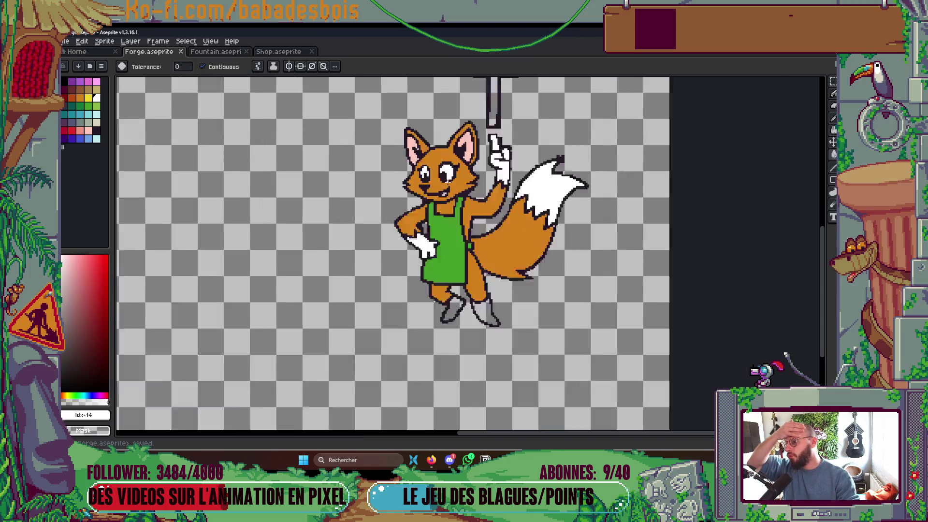
pyautogui.scroll(3, 448, 191)
pyautogui.scroll(-5, 435, 215)
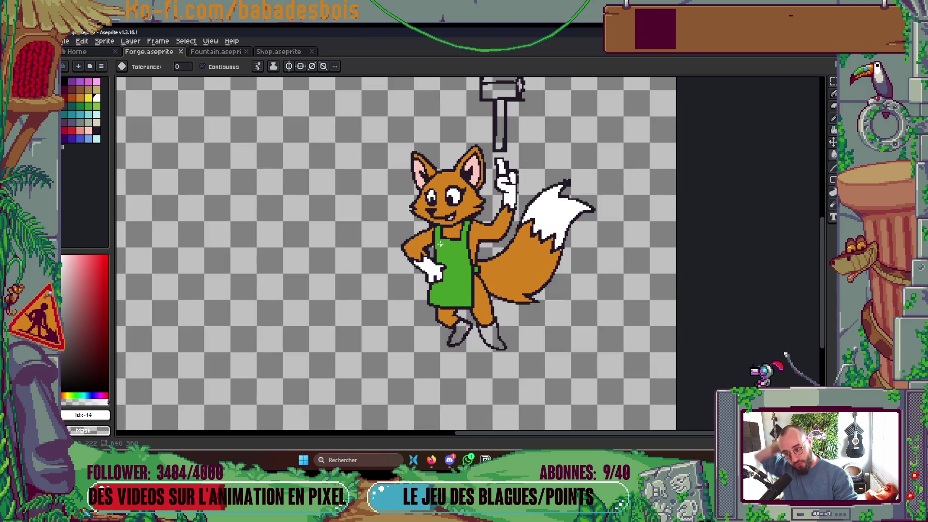
pyautogui.click(88, 97)
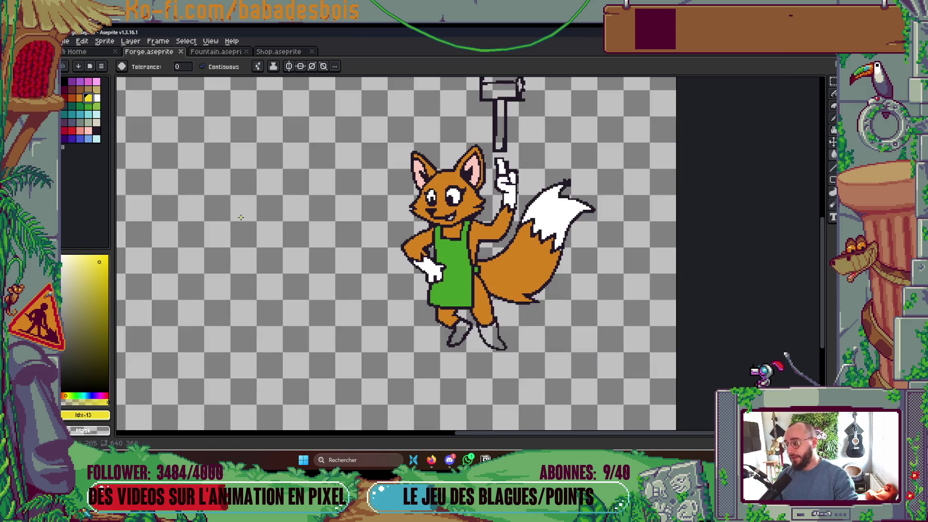
pyautogui.click(493, 336)
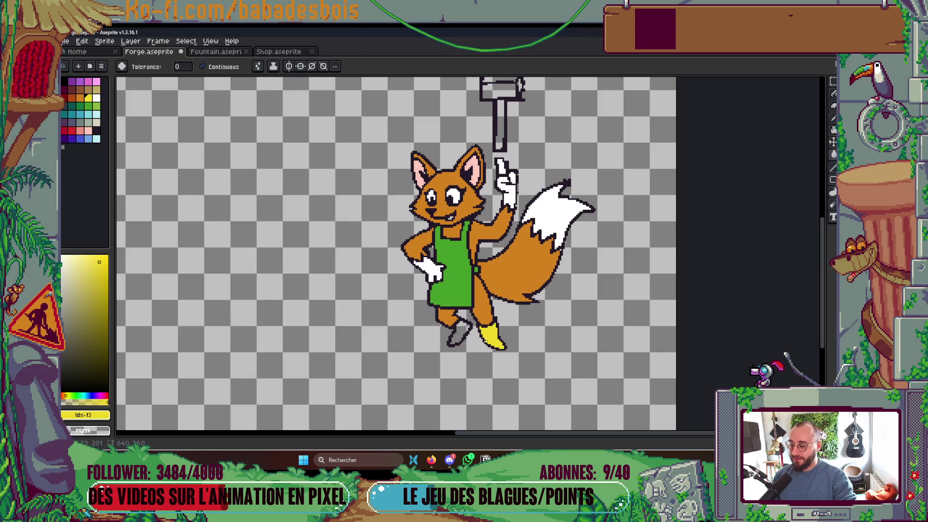
pyautogui.click(463, 335)
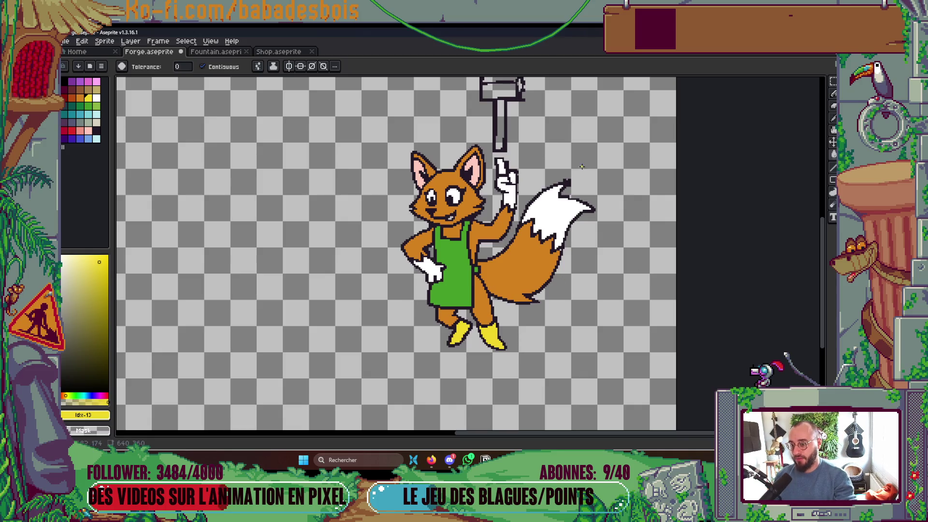
pyautogui.scroll(3, 538, 190)
# - Draw a dark outline down the raised hand's right edge using the sampled outline colour
pyautogui.press('b')
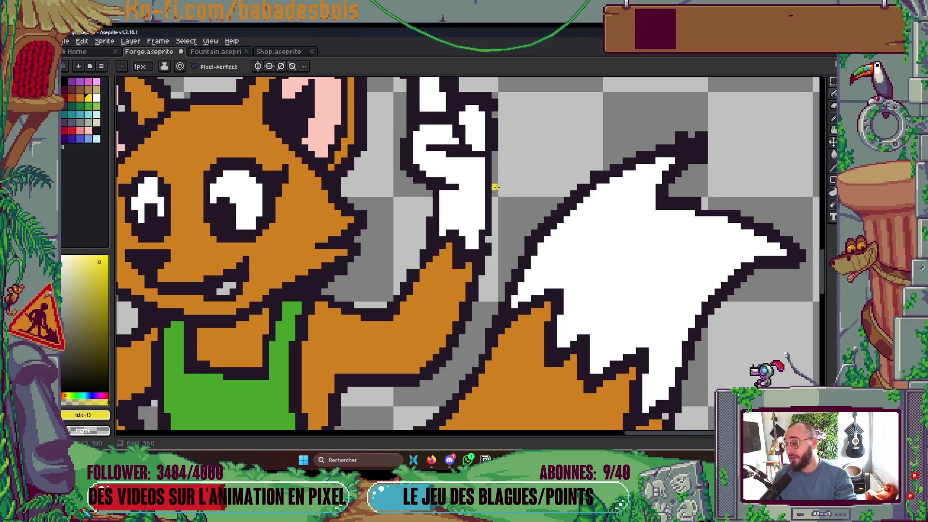
pyautogui.keyDown('alt'); pyautogui.click(493, 200); pyautogui.keyUp('alt')
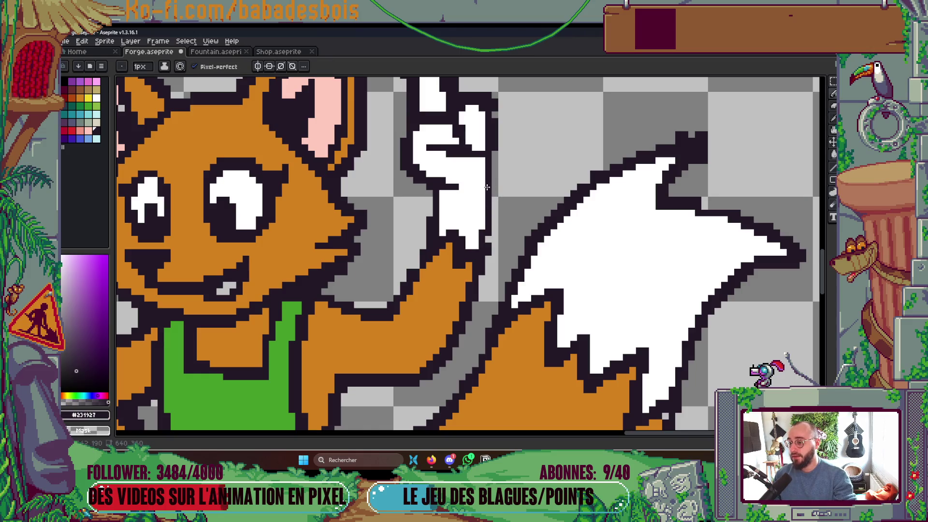
pyautogui.moveTo(482, 157); pyautogui.dragTo(485, 238)
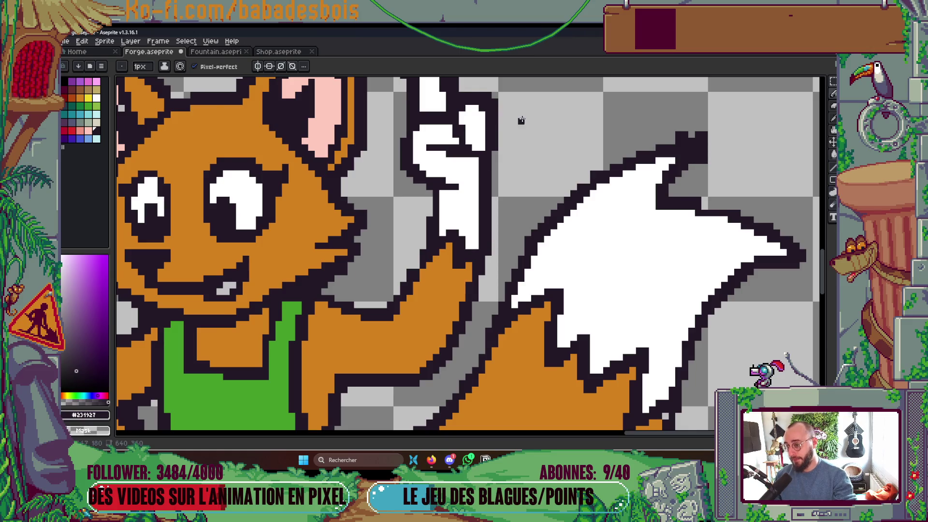
pyautogui.scroll(-4, 524, 124)
pyautogui.scroll(5, 501, 126)
# - Erase the dark outline pixels beside the raised hand and save
pyautogui.moveTo(501, 127)
pyautogui.mouseDown()
pyautogui.moveTo(490, 127)
pyautogui.moveTo(489, 107)
pyautogui.moveTo(428, 105)
pyautogui.mouseUp()
pyautogui.scroll(-3, 428, 101)
pyautogui.scroll(2, 429, 95)
pyautogui.scroll(-3, 429, 94)
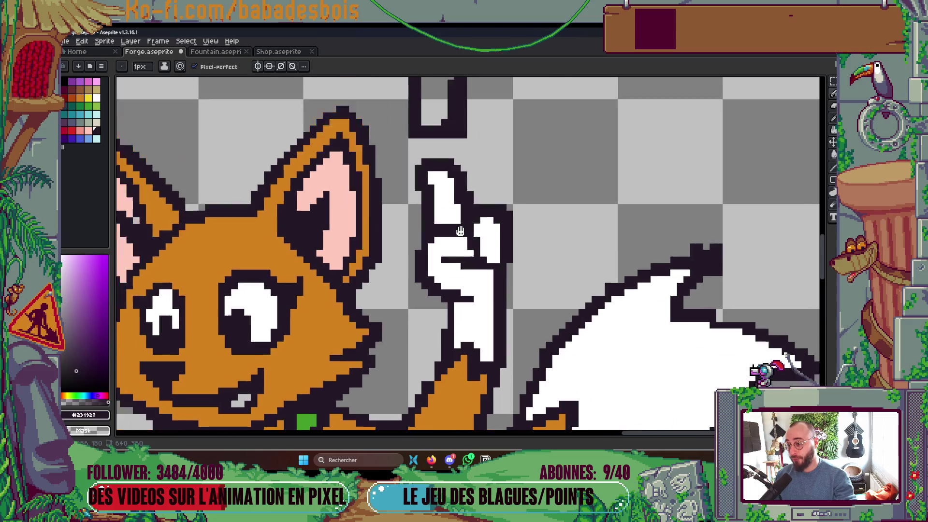
pyautogui.scroll(2, 457, 195)
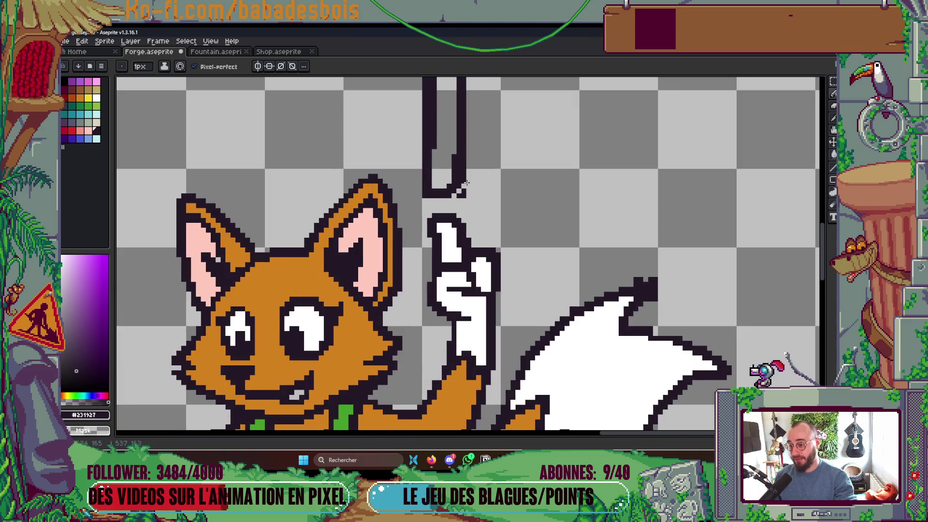
pyautogui.scroll(-1, 479, 187)
pyautogui.scroll(-3, 564, 215)
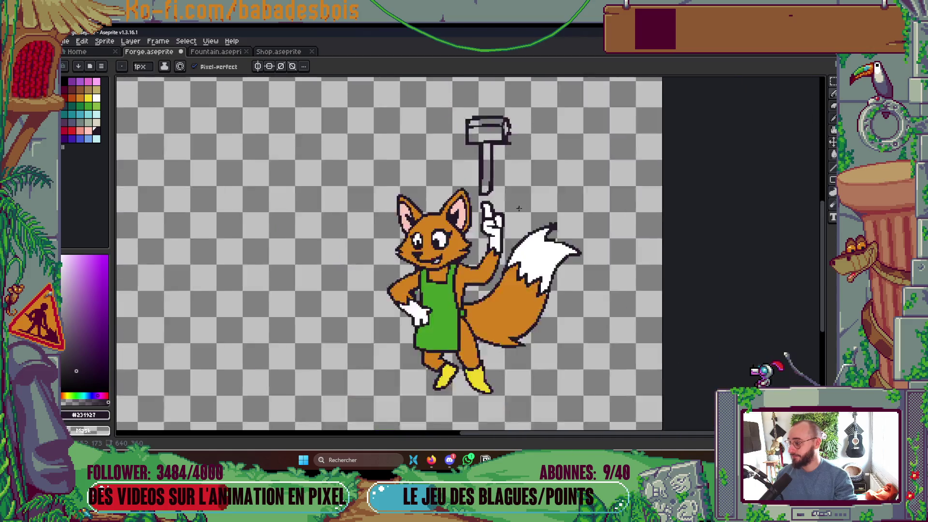
pyautogui.hotkey('ctrl', 's')
pyautogui.scroll(5, 542, 220)
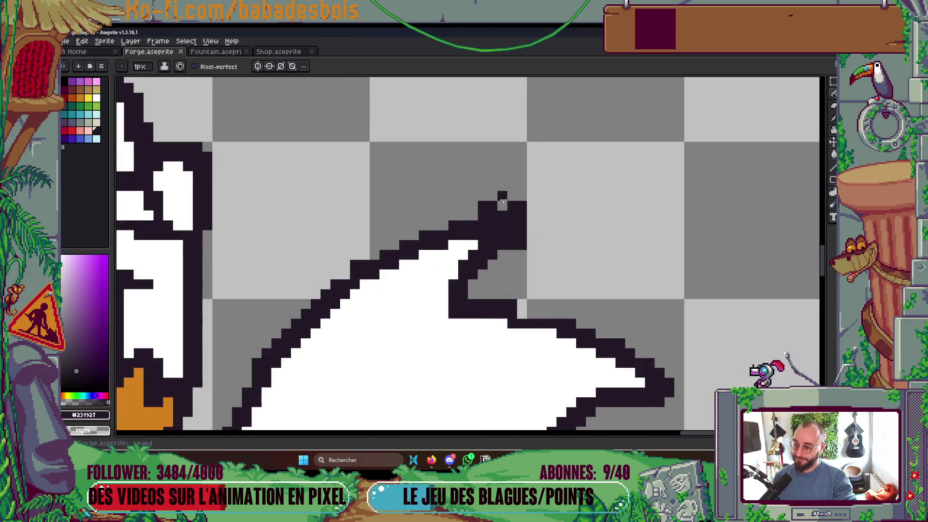
# - Erase the stray dark pixels beside and above the tail tip
pyautogui.moveTo(517, 206)
pyautogui.mouseDown()
pyautogui.moveTo(539, 210)
pyautogui.moveTo(509, 232)
pyautogui.moveTo(527, 223)
pyautogui.mouseUp()
pyautogui.click(482, 204)
pyautogui.scroll(-2, 520, 174)
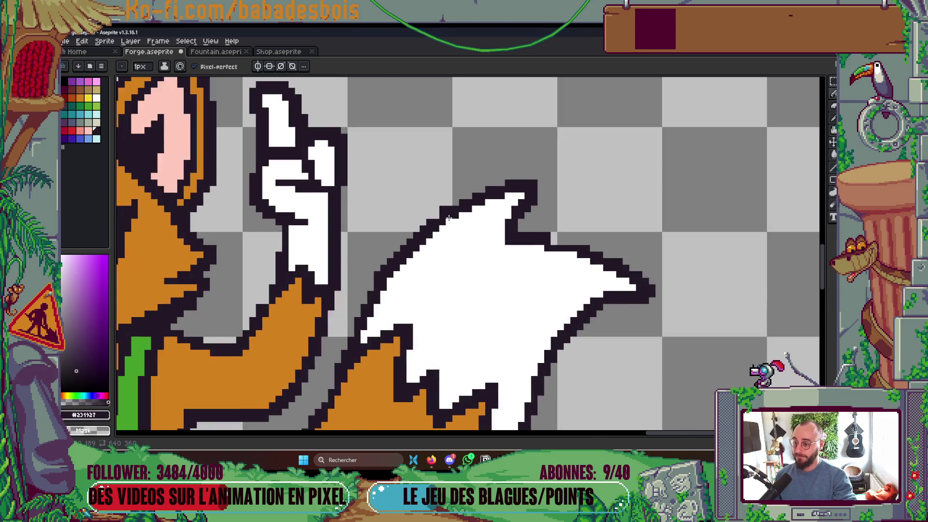
pyautogui.scroll(2, 431, 222)
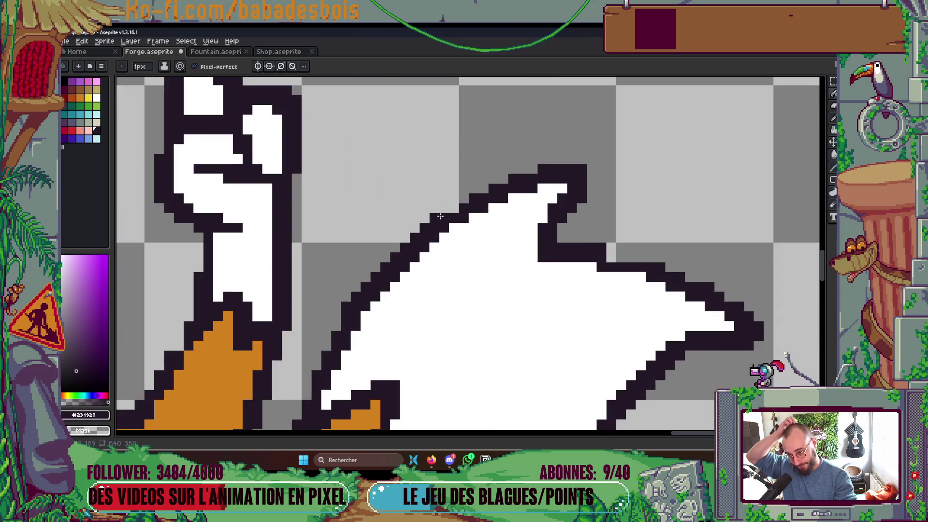
pyautogui.scroll(-2, 535, 174)
pyautogui.scroll(-4, 574, 162)
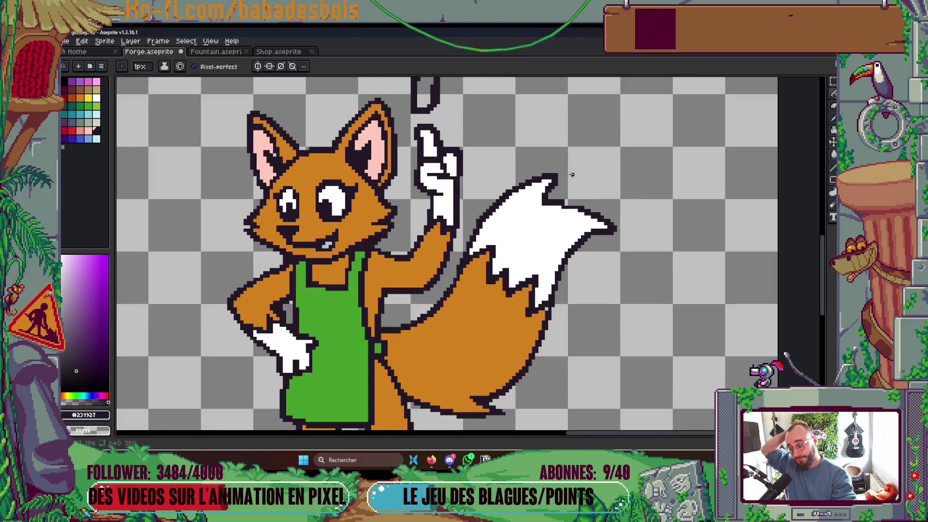
pyautogui.scroll(3, 508, 153)
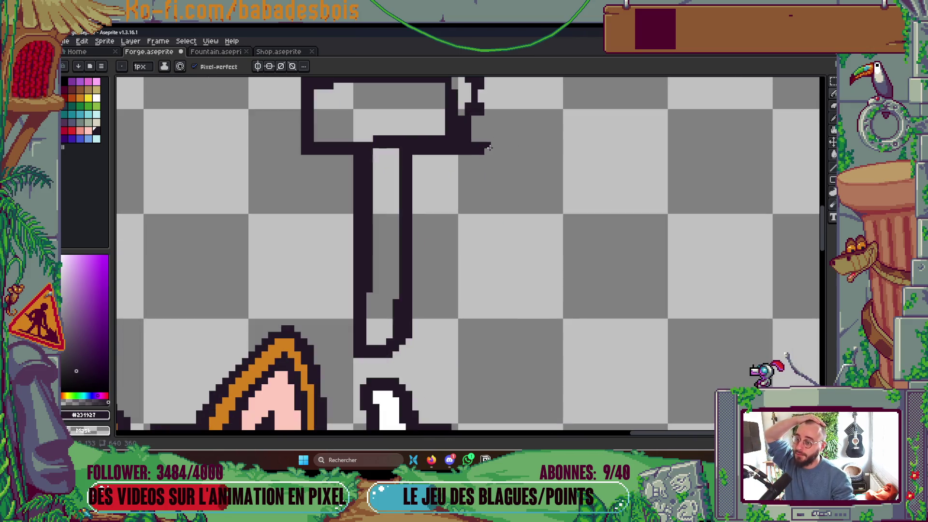
# - Clean the stray pixels right of the hammer head and straighten its right edge
pyautogui.click(481, 152)
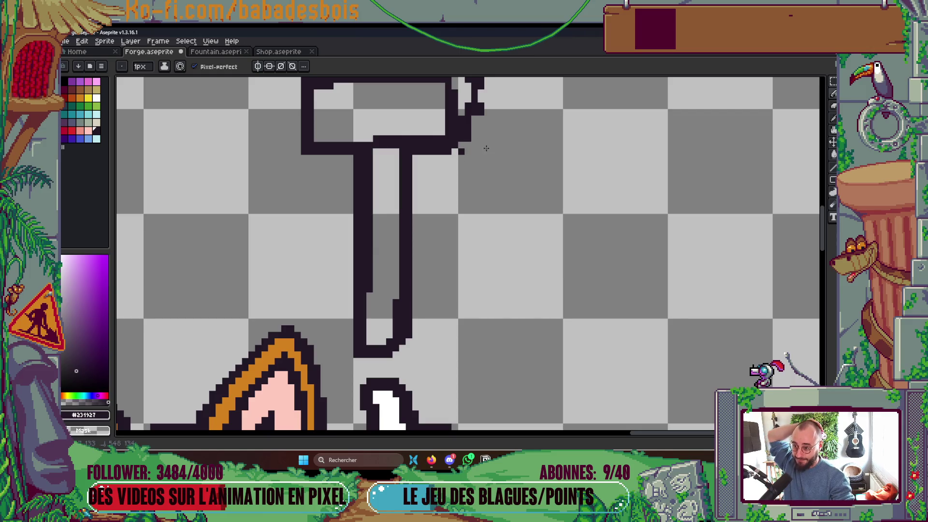
pyautogui.click(462, 152)
pyautogui.scroll(3, 460, 159)
pyautogui.moveTo(442, 199)
pyautogui.mouseDown()
pyautogui.moveTo(443, 139)
pyautogui.moveTo(429, 185)
pyautogui.moveTo(416, 165)
pyautogui.mouseUp()
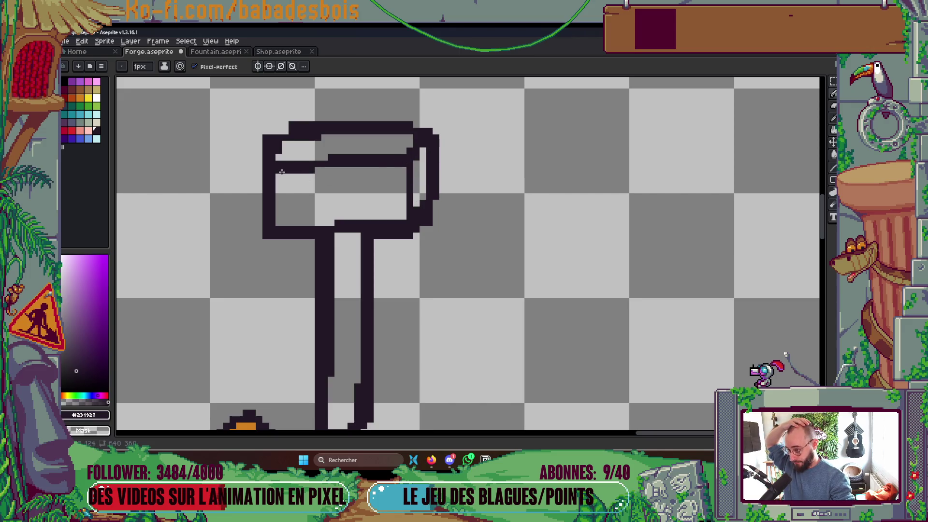
pyautogui.scroll(-5, 370, 167)
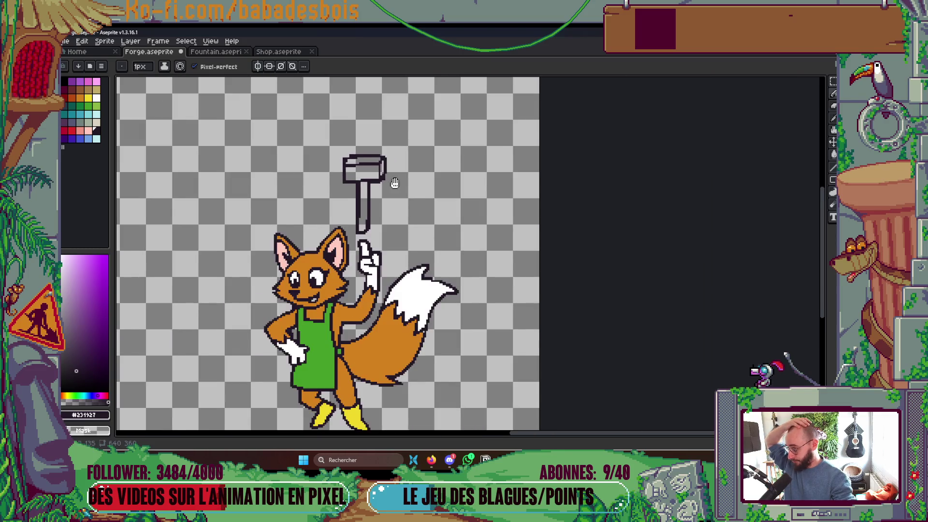
pyautogui.moveTo(395, 183); pyautogui.dragTo(467, 134)
pyautogui.press('v')
pyautogui.press('i')
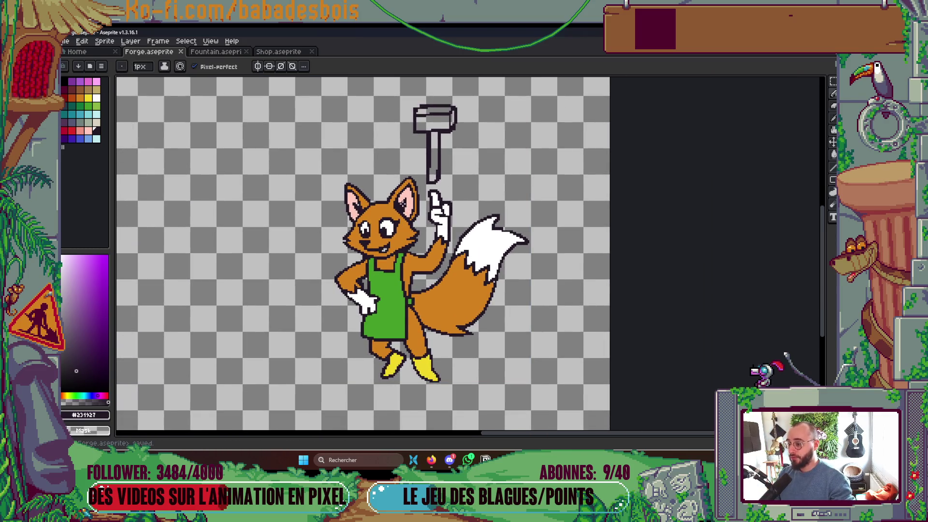
pyautogui.scroll(3, 355, 199)
# - Repaint the stray grey pixel in the fox's left ear with the ear's pink
pyautogui.click(364, 185)
pyautogui.press('b')
pyautogui.click(380, 207)
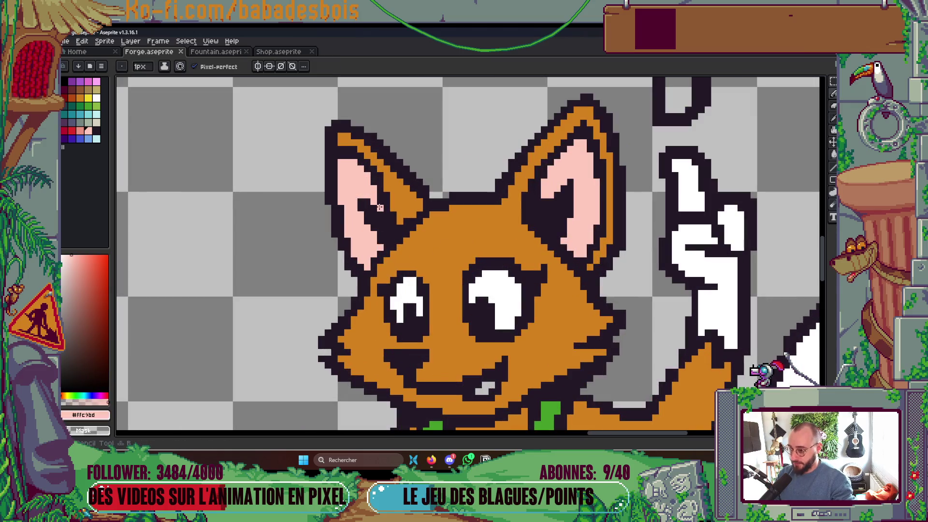
pyautogui.scroll(-4, 554, 174)
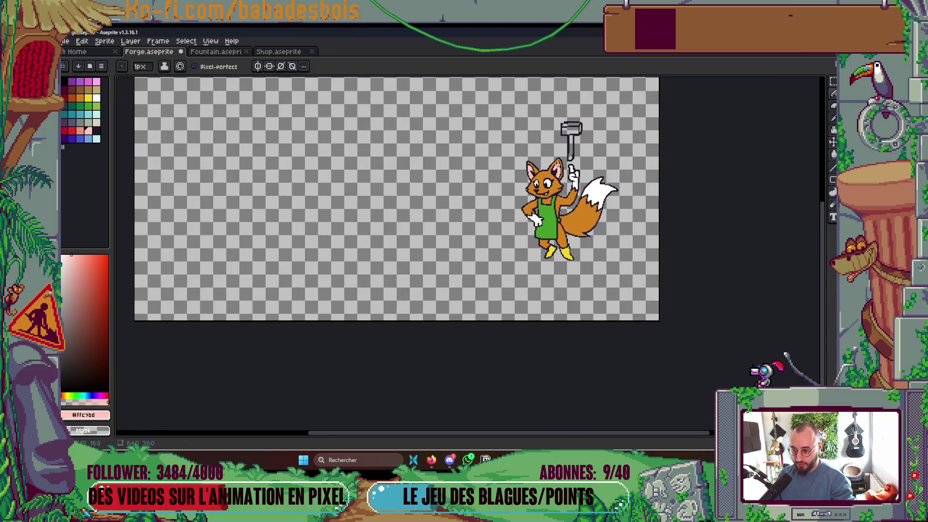
pyautogui.scroll(5, 545, 183)
# - Tidy the left eye: paint its right edge white and darken a top pixel with outline colour
pyautogui.click(499, 221)
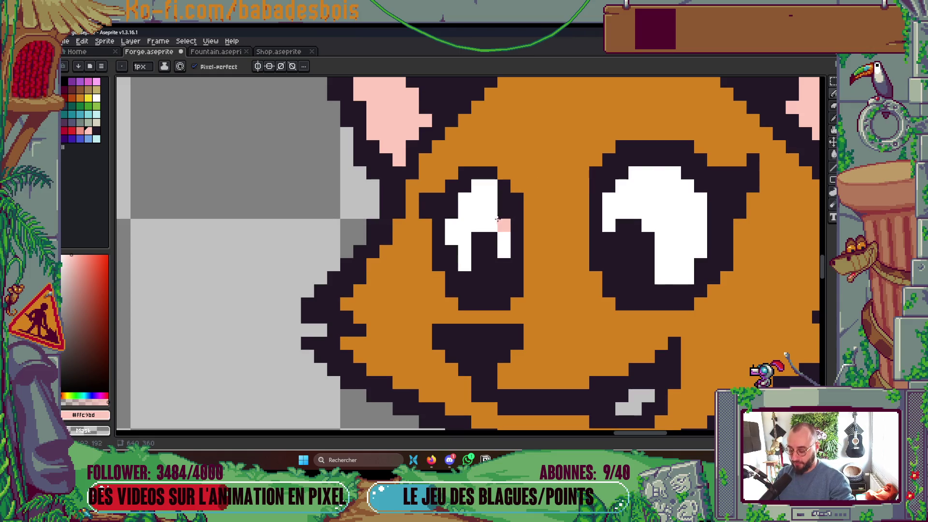
pyautogui.keyDown('alt'); pyautogui.click(490, 212); pyautogui.keyUp('alt')
pyautogui.moveTo(504, 225); pyautogui.dragTo(504, 199)
pyautogui.scroll(2, 511, 194)
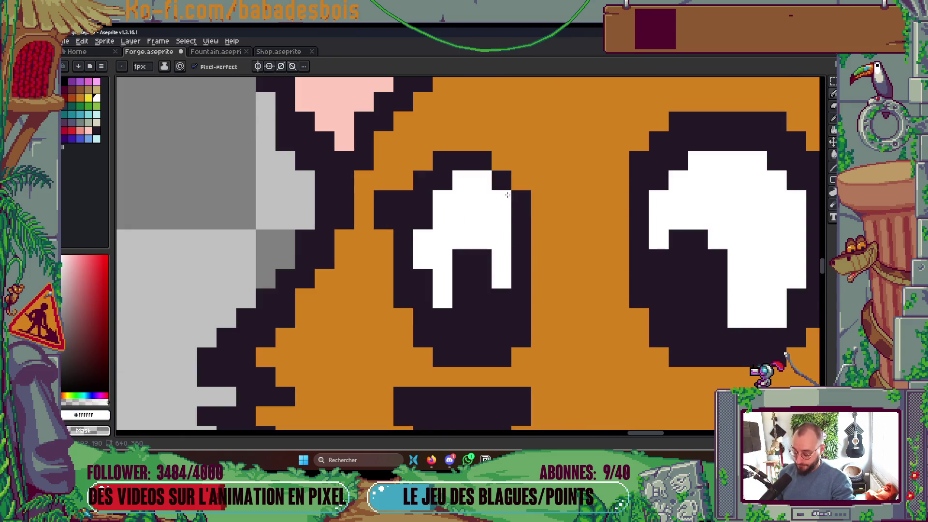
pyautogui.keyDown('alt'); pyautogui.click(503, 182); pyautogui.keyUp('alt')
pyautogui.click(464, 180)
pyautogui.scroll(-5, 469, 181)
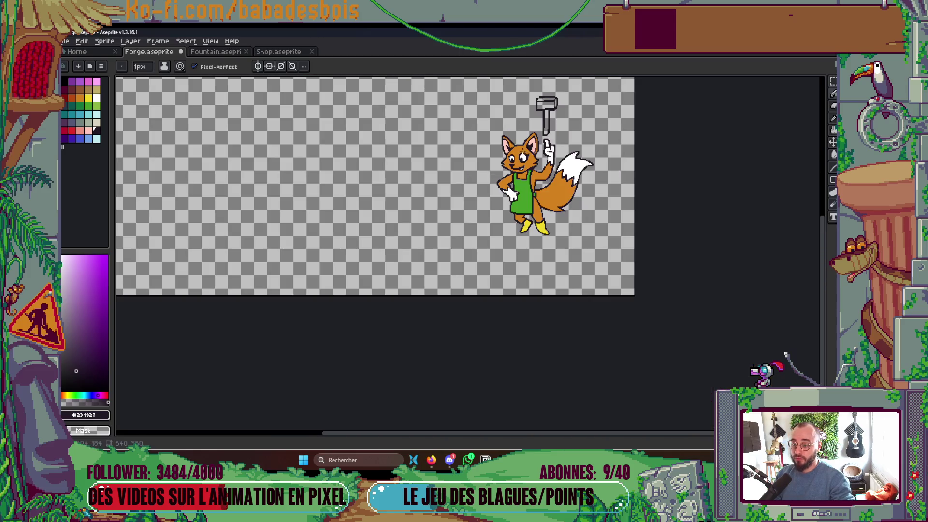
pyautogui.moveTo(552, 134); pyautogui.dragTo(548, 157)
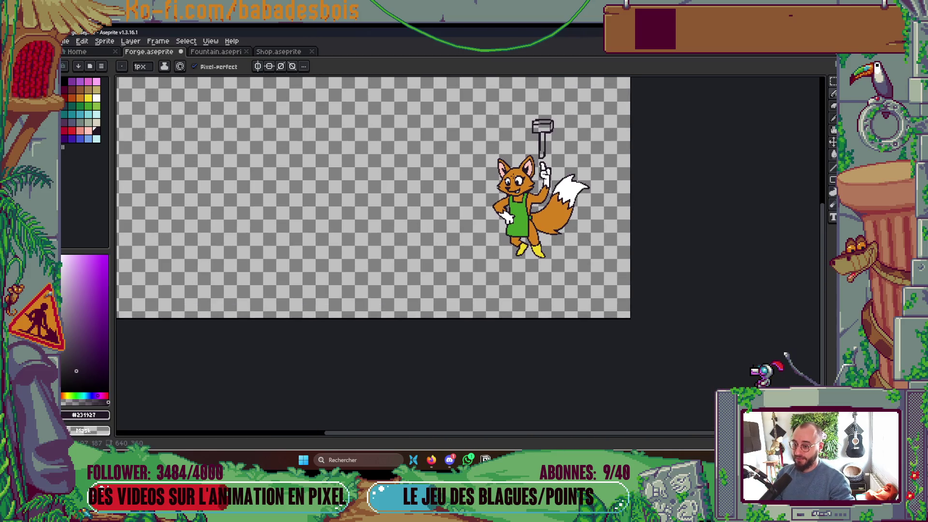
pyautogui.scroll(3, 513, 165)
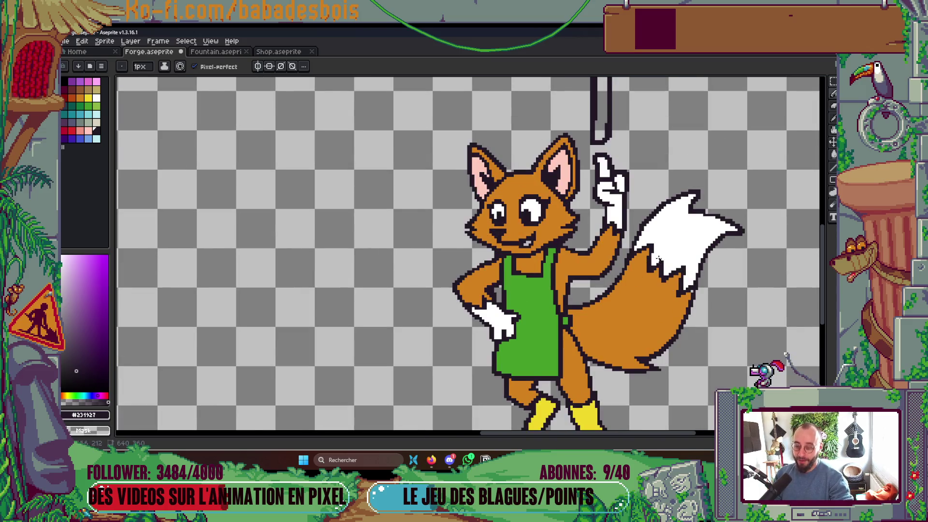
pyautogui.scroll(2, 658, 259)
pyautogui.scroll(2, 629, 211)
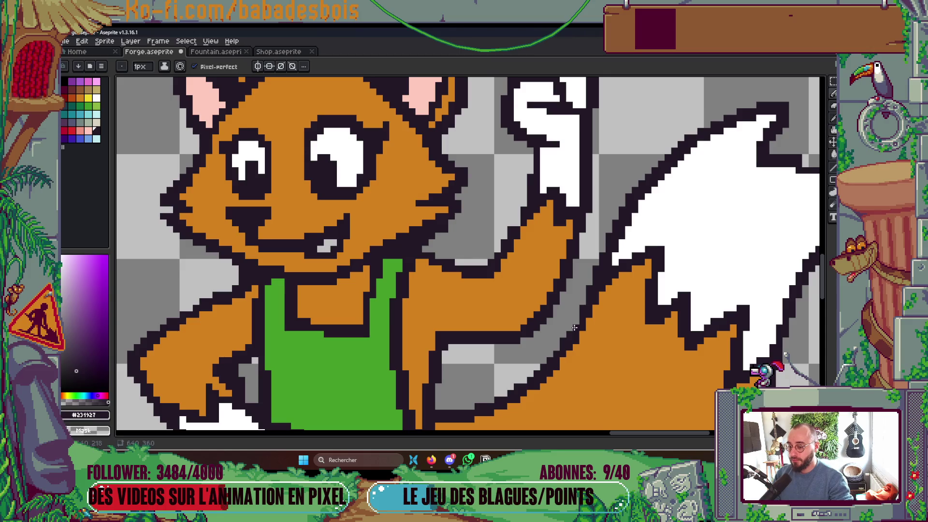
# - Look over the fox and save Forge.aseprite
pyautogui.moveTo(631, 337); pyautogui.dragTo(634, 330)
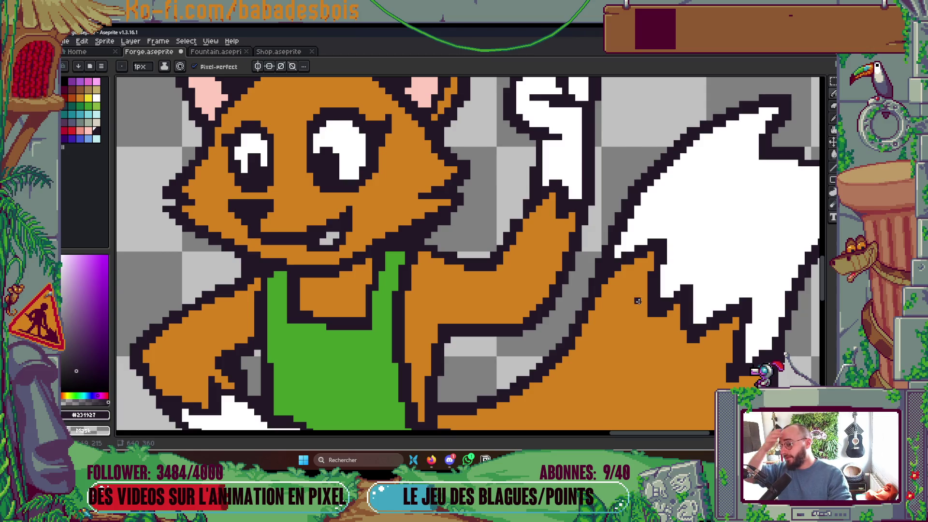
pyautogui.moveTo(519, 241); pyautogui.dragTo(532, 232)
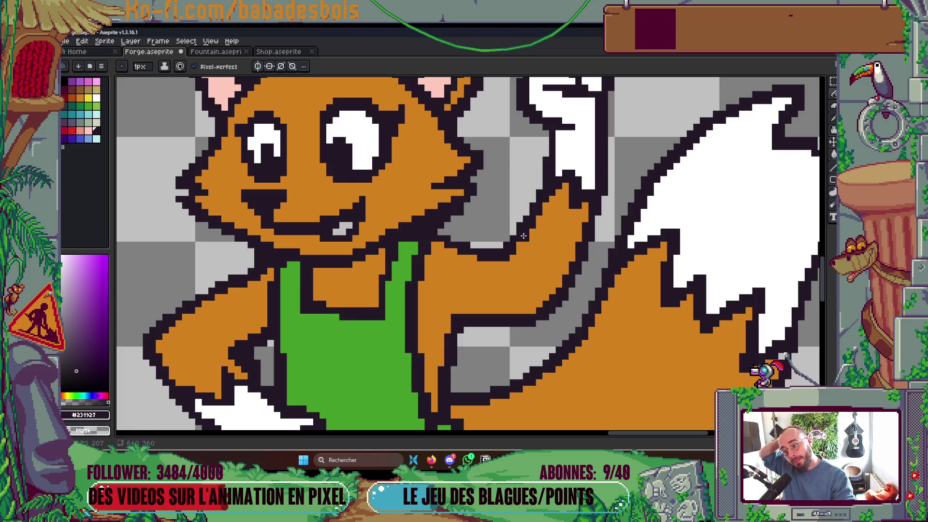
pyautogui.scroll(-4, 519, 239)
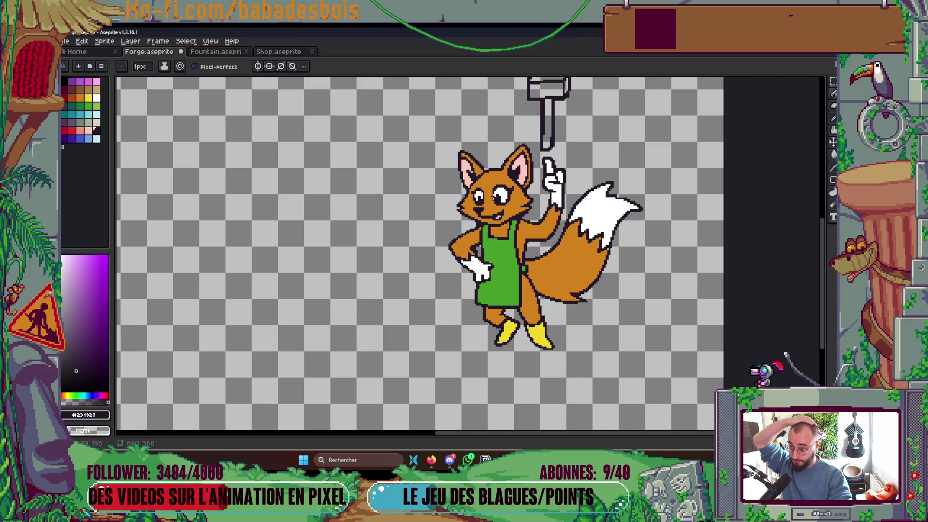
pyautogui.scroll(5, 473, 188)
pyautogui.scroll(-3, 446, 176)
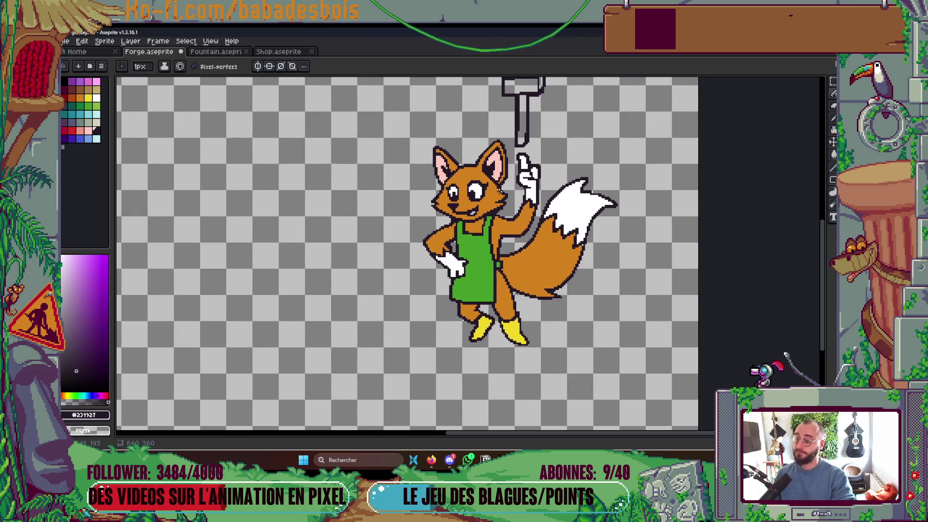
pyautogui.scroll(-1, 480, 200)
pyautogui.hotkey('ctrl', 's')
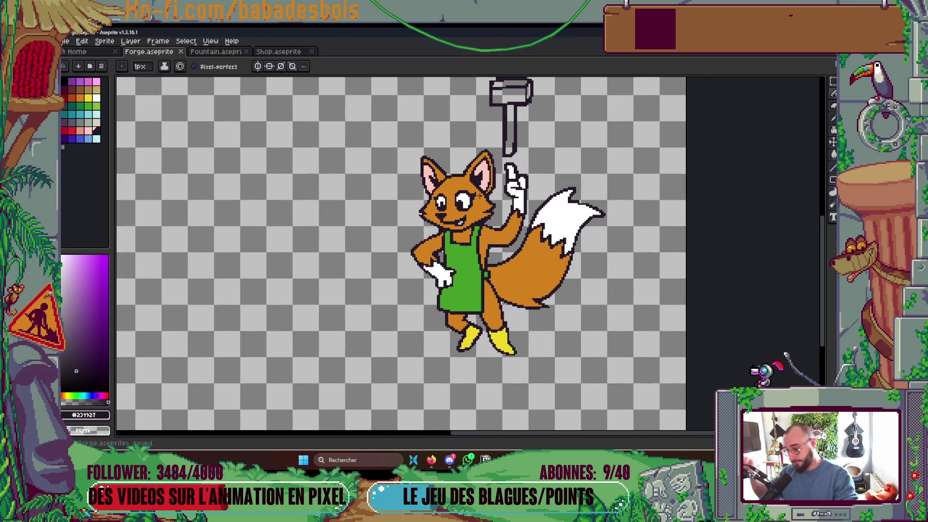
pyautogui.scroll(2, 477, 195)
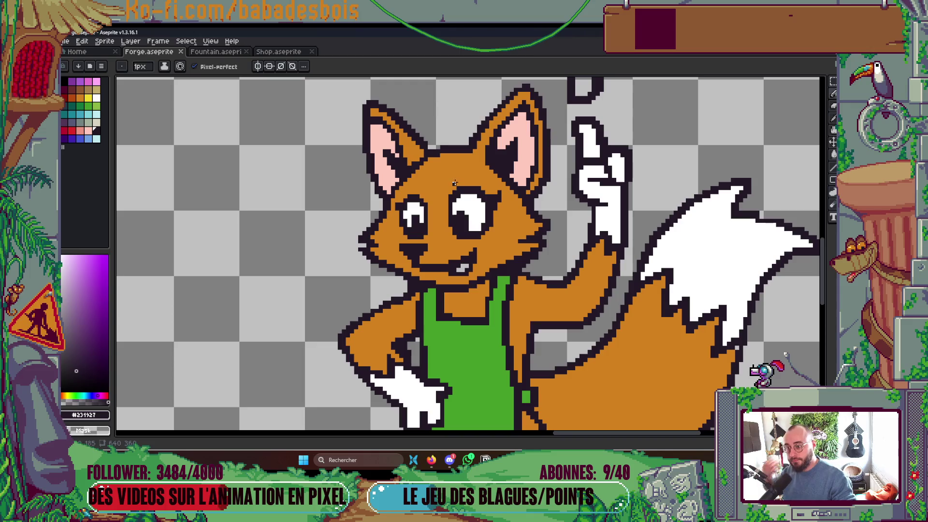
pyautogui.scroll(-1, 472, 188)
pyautogui.scroll(-4, 469, 181)
pyautogui.scroll(4, 512, 259)
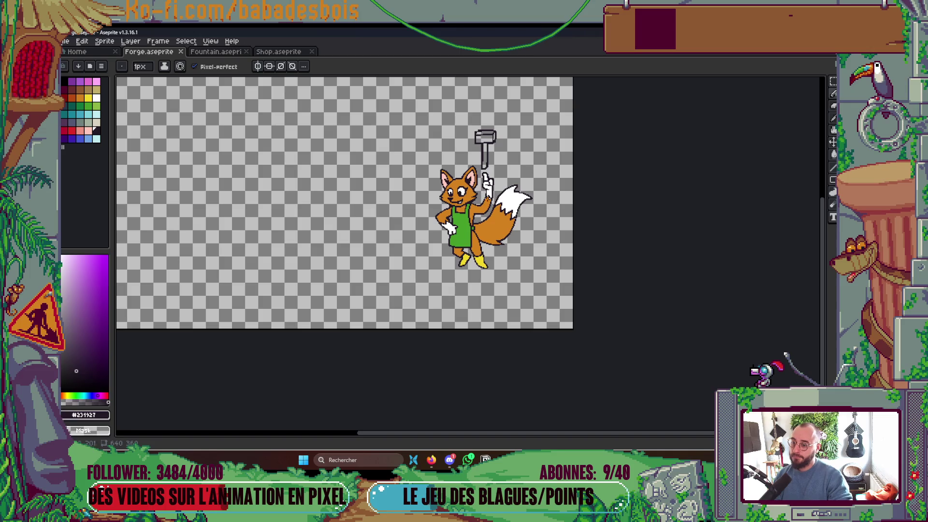
pyautogui.scroll(3, 490, 201)
# - Bucket-fill the hammer handle brown, undoing a trial shading line down its left edge
pyautogui.press('g')
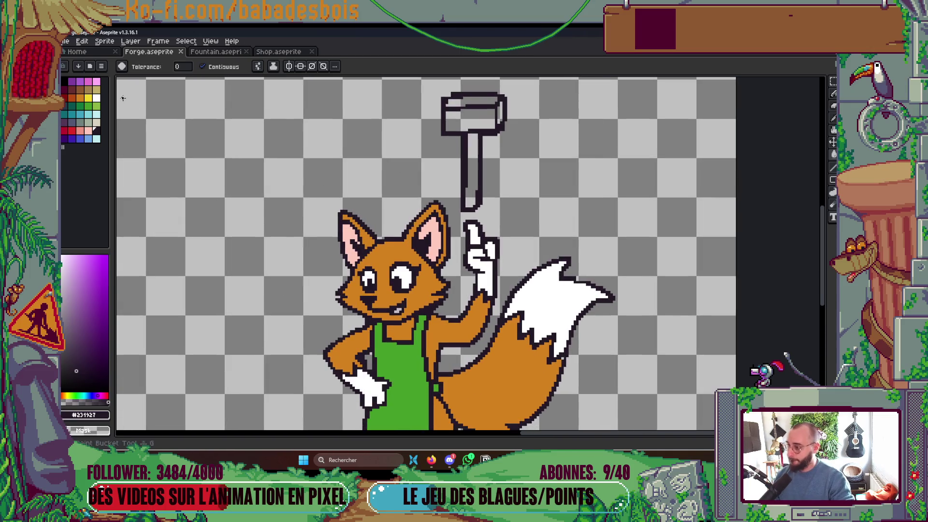
pyautogui.click(80, 90)
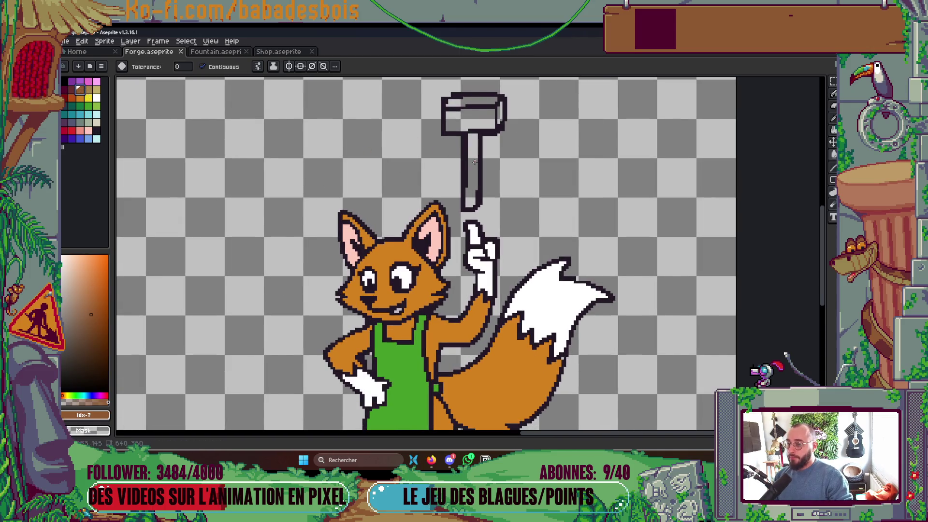
pyautogui.click(475, 162)
pyautogui.scroll(1, 474, 162)
pyautogui.press('b')
pyautogui.moveTo(460, 128); pyautogui.dragTo(464, 219)
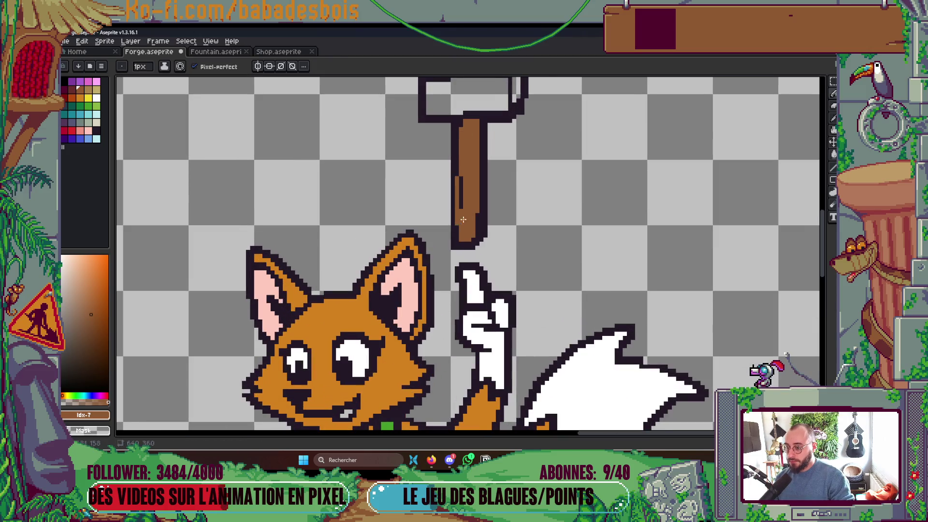
pyautogui.hotkey('ctrl', 'z')
pyautogui.hotkey('ctrl', 'z')
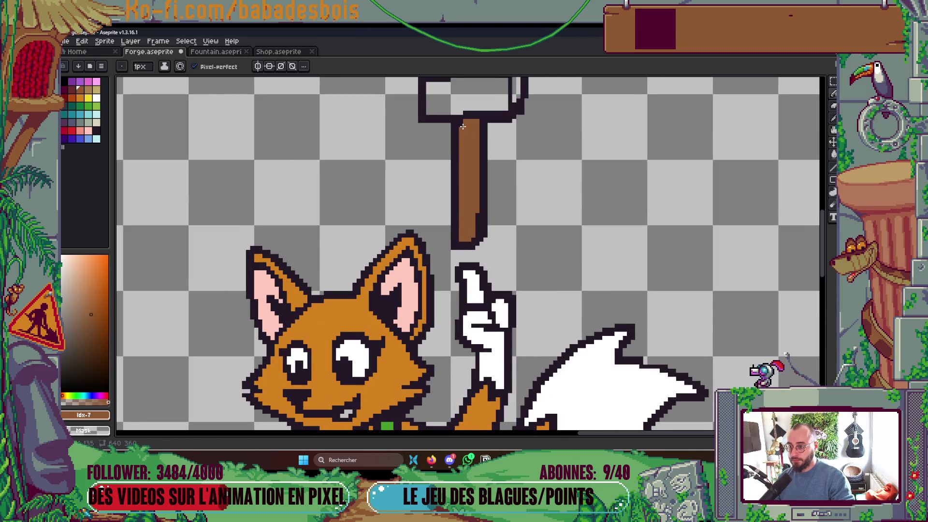
pyautogui.scroll(-1, 483, 193)
pyautogui.scroll(2, 498, 203)
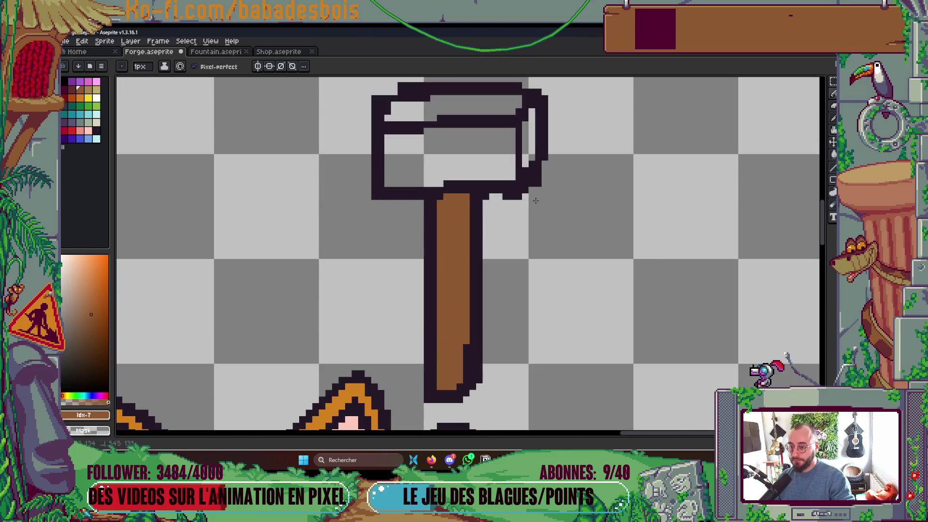
# - Erase stray outline pixels under the hammer head and redraw its right-side outline column
pyautogui.moveTo(503, 196); pyautogui.dragTo(522, 197)
pyautogui.moveTo(546, 159); pyautogui.dragTo(541, 189)
pyautogui.keyDown('alt'); pyautogui.click(536, 202); pyautogui.keyUp('alt')
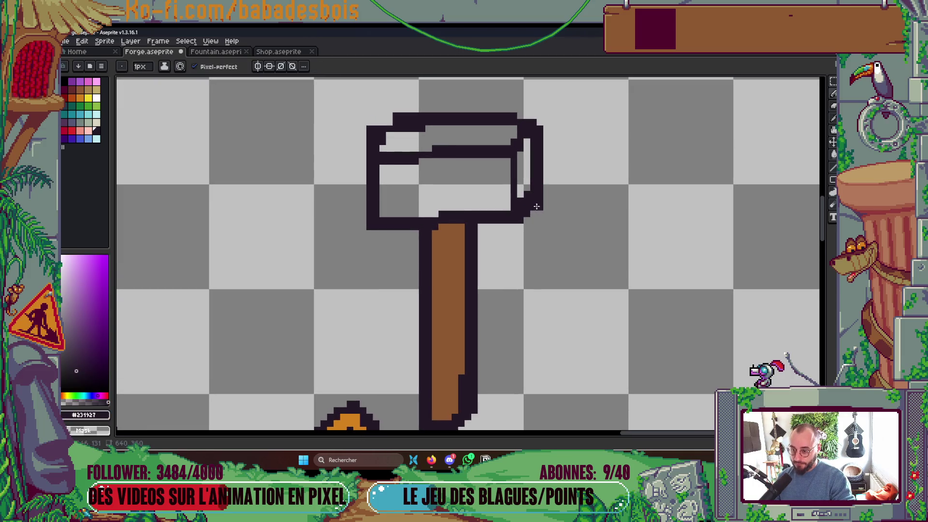
pyautogui.scroll(-3, 521, 179)
pyautogui.scroll(2, 512, 170)
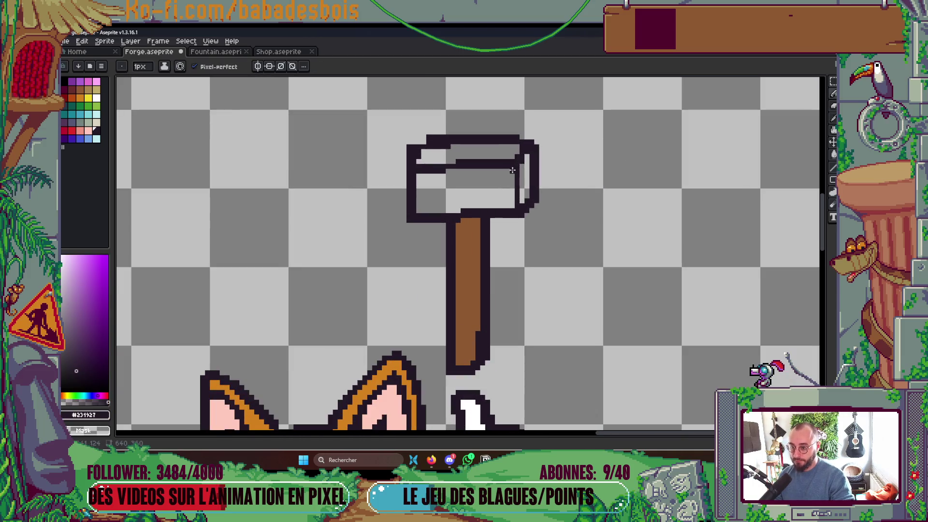
pyautogui.moveTo(512, 170); pyautogui.dragTo(517, 207)
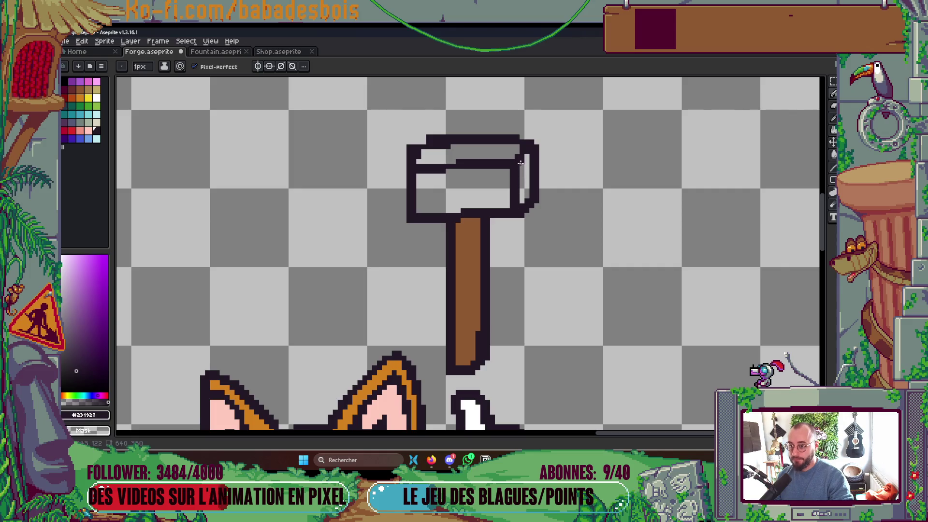
# - Rework the hammer head's top-left corner into a stepped dark outline
pyautogui.rightClick(410, 154)
pyautogui.click(417, 153)
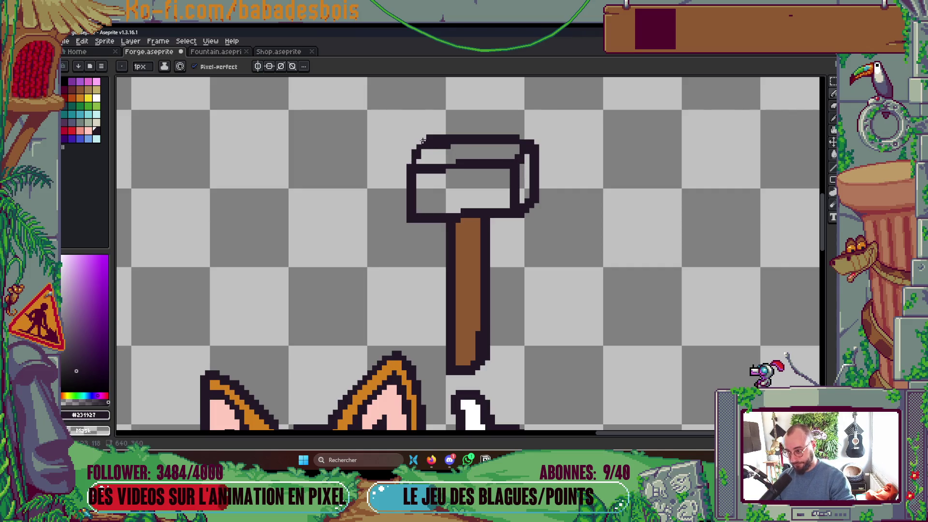
pyautogui.click(428, 151)
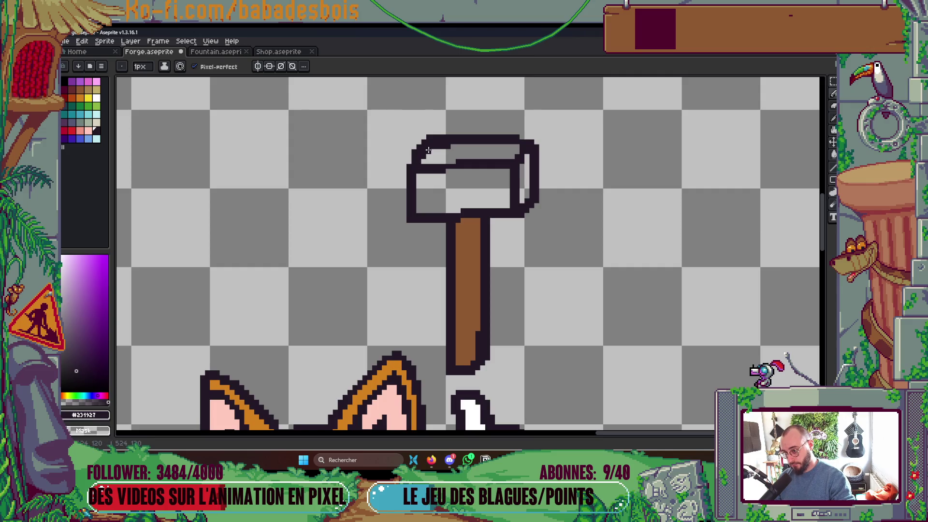
pyautogui.scroll(-1, 491, 137)
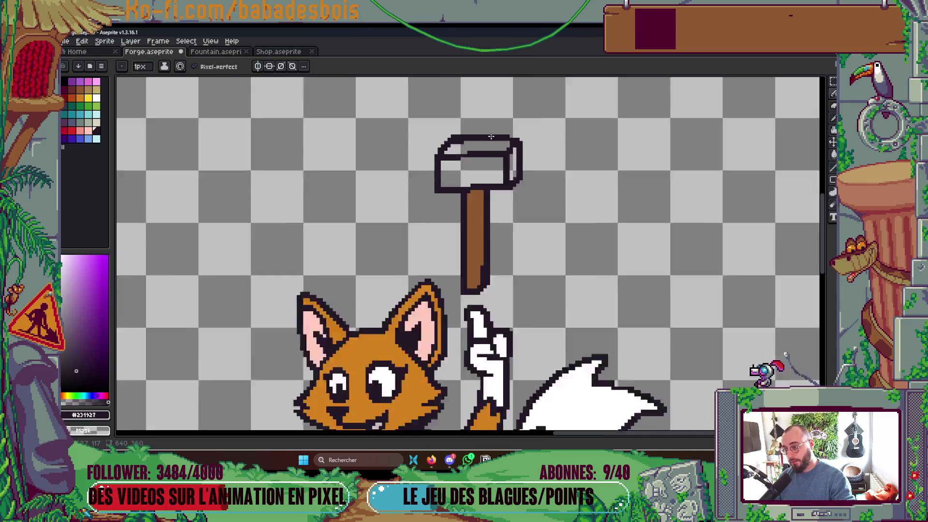
pyautogui.scroll(-3, 491, 137)
pyautogui.scroll(1, 498, 139)
# - Save Forge.aseprite with the brown-handled hammer and zoom out to see the whole sprite
pyautogui.hotkey('ctrl', 's')
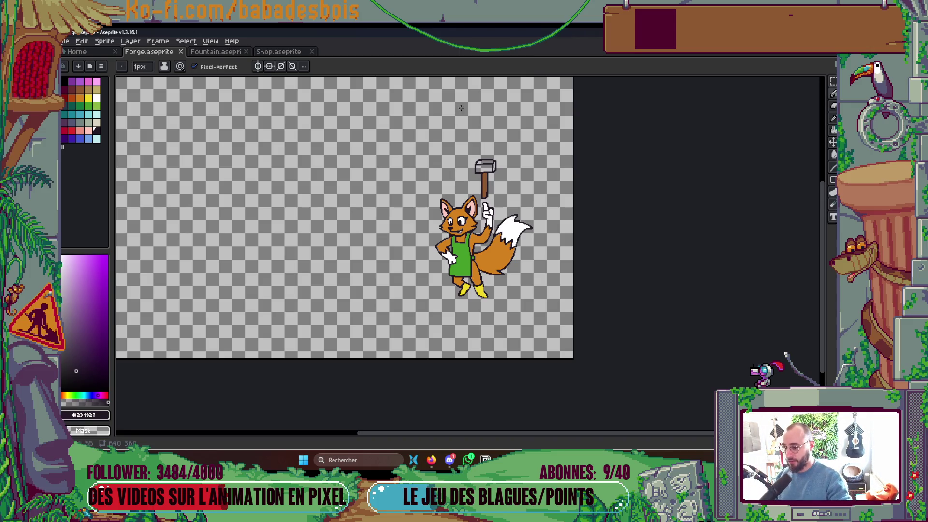
pyautogui.scroll(5, 445, 220)
# - Sample the orange fur and dark outline colours from the fox, then save Forge.aseprite
pyautogui.press('i')
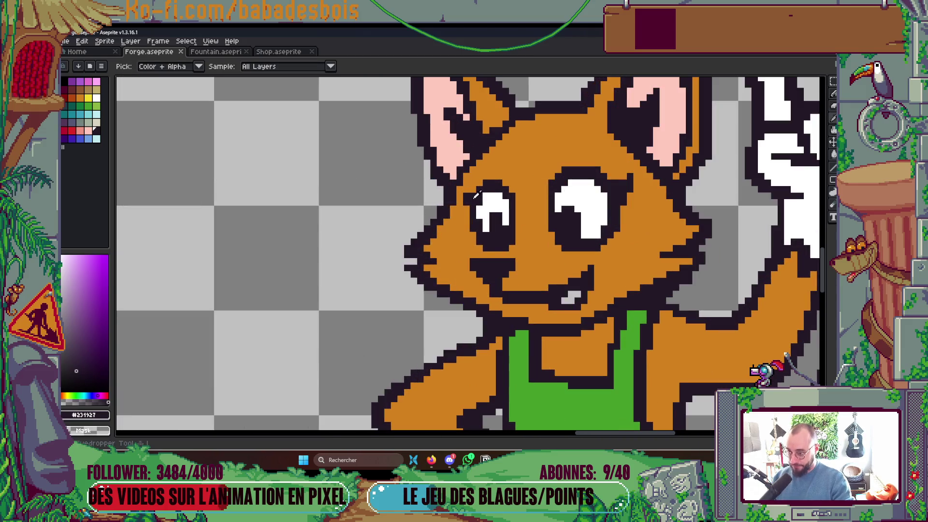
pyautogui.click(484, 170)
pyautogui.scroll(-5, 613, 169)
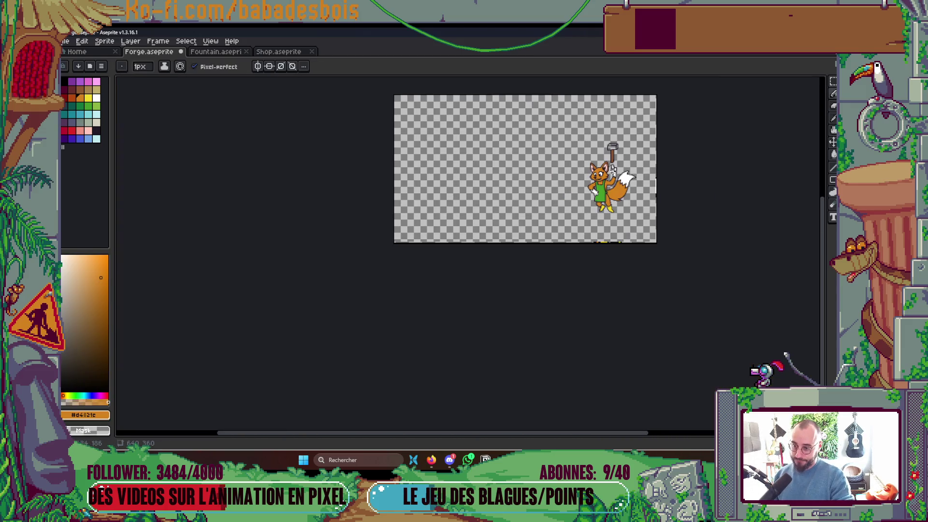
pyautogui.scroll(5, 613, 170)
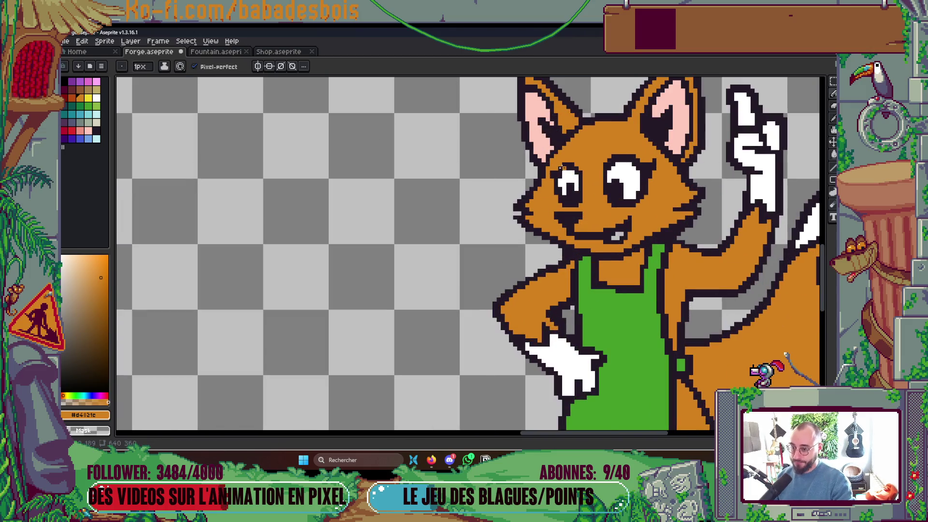
pyautogui.scroll(2, 562, 168)
pyautogui.keyDown('alt'); pyautogui.click(541, 169); pyautogui.keyUp('alt')
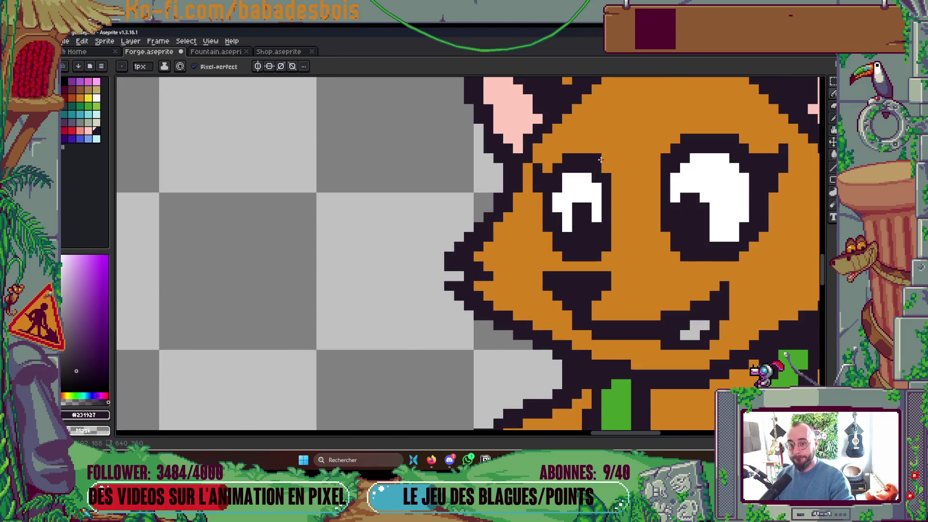
pyautogui.scroll(-4, 601, 159)
pyautogui.press('v')
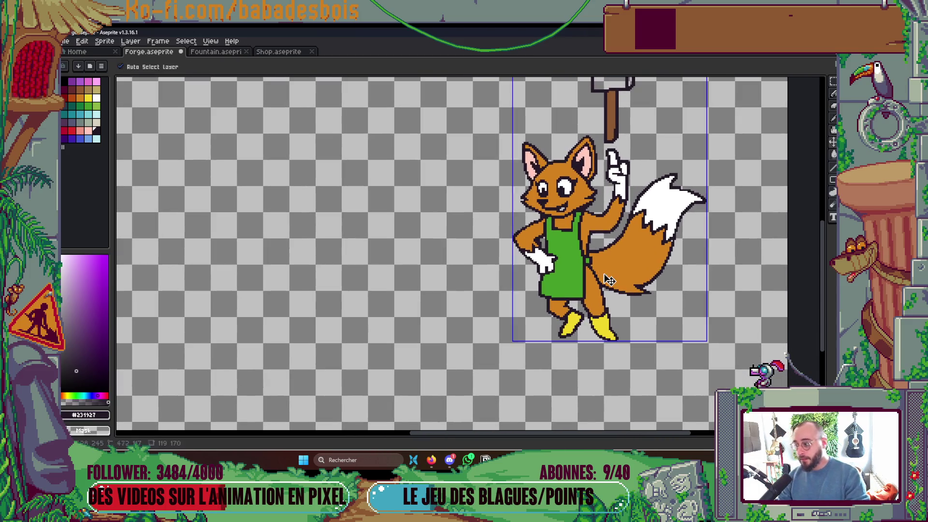
pyautogui.hotkey('ctrl', 's')
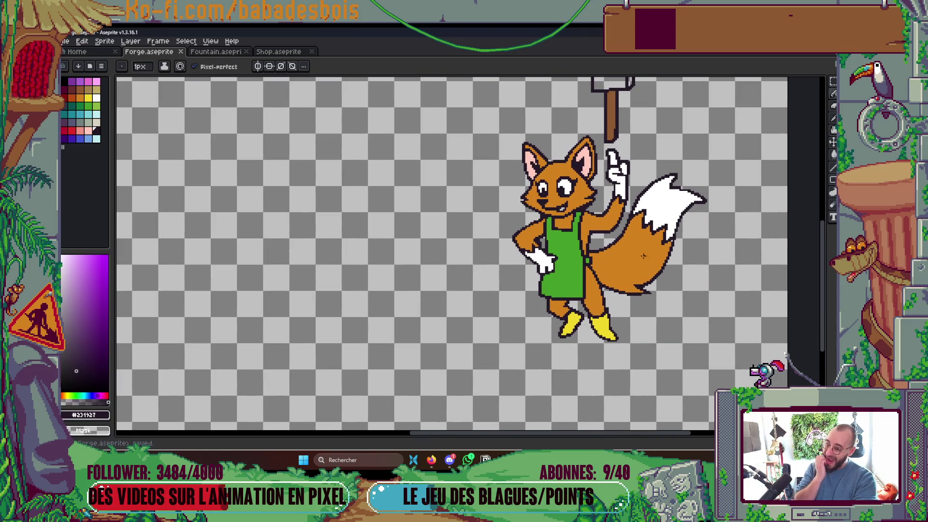
# - Lighten the stray dark pixel on the grey blade beside the apron and recentre the sprite
pyautogui.scroll(5, 578, 258)
pyautogui.click(558, 249)
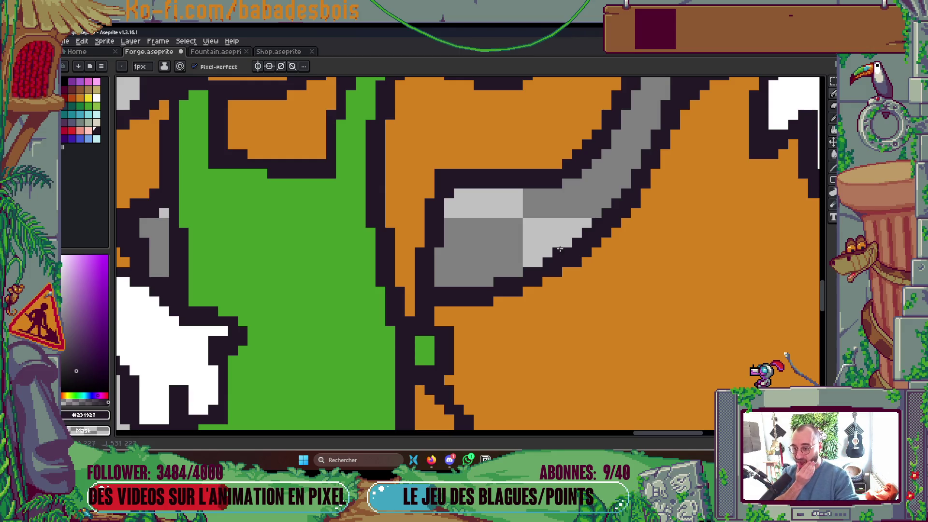
pyautogui.scroll(-5, 561, 249)
pyautogui.scroll(-2, 658, 202)
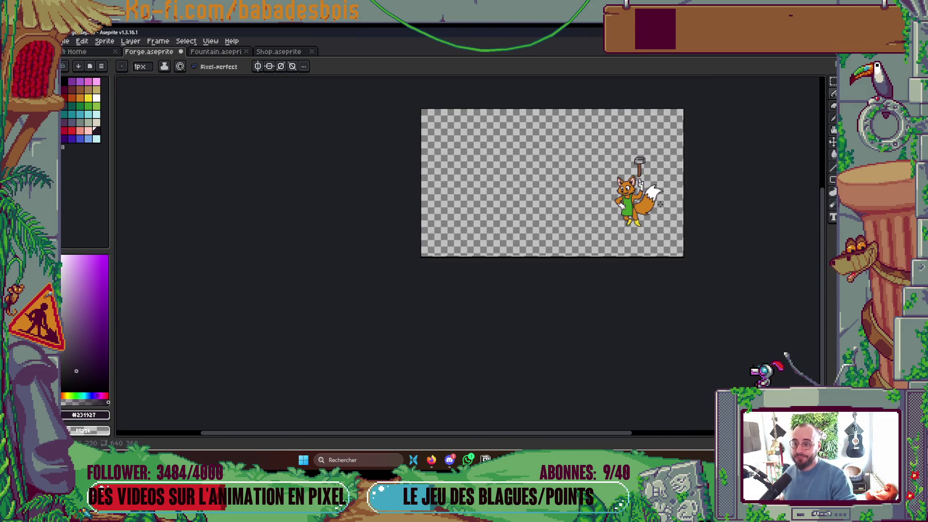
pyautogui.scroll(2, 599, 232)
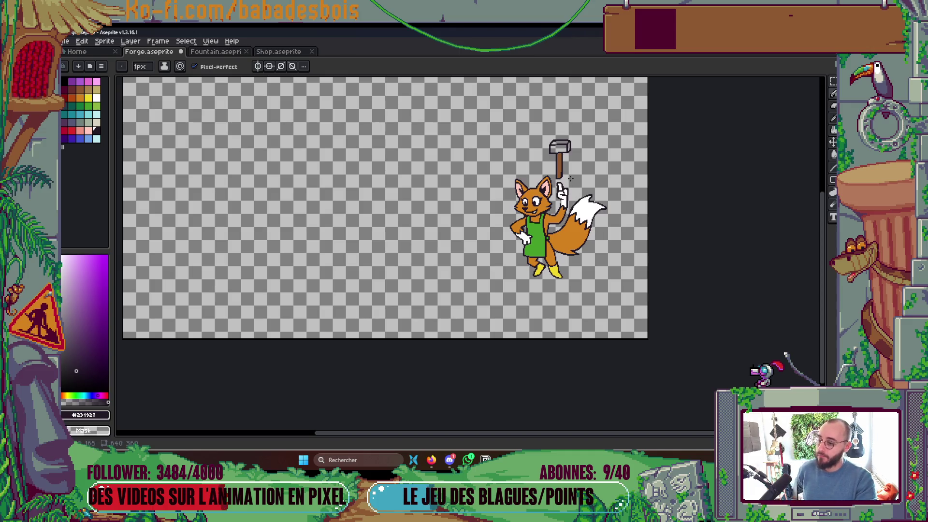
pyautogui.moveTo(571, 178); pyautogui.dragTo(514, 251)
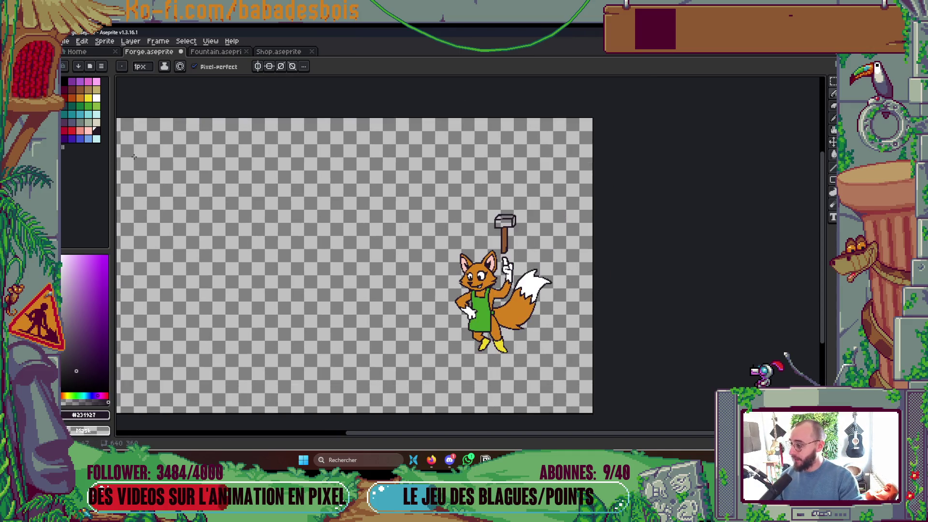
pyautogui.click(72, 122)
# - Fill the hammer head dark blue-grey and its top face a lighter greenish-grey
pyautogui.press('g')
pyautogui.scroll(2, 497, 221)
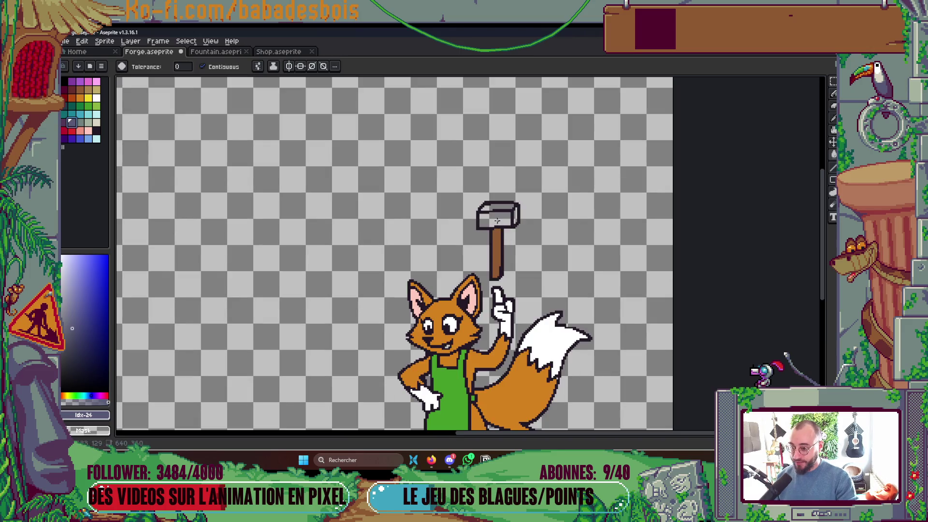
pyautogui.click(497, 221)
pyautogui.scroll(2, 497, 221)
pyautogui.click(83, 124)
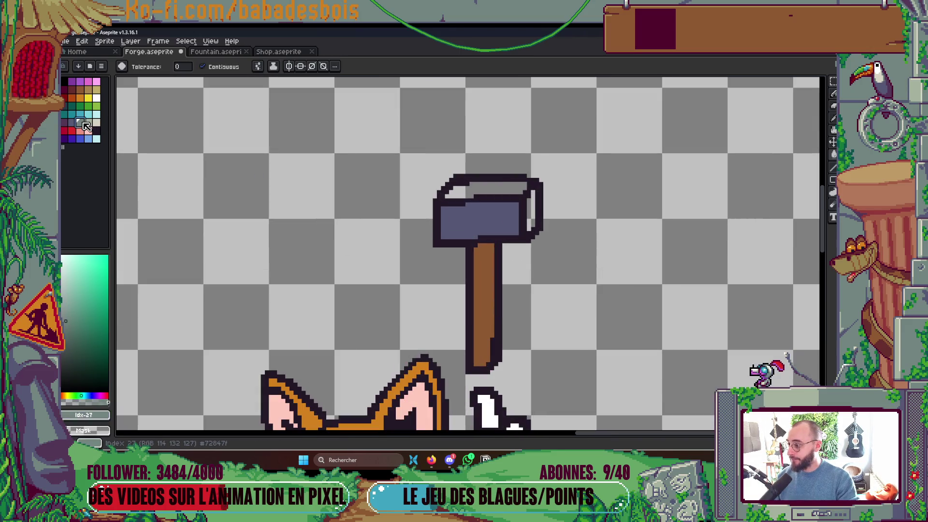
pyautogui.click(479, 189)
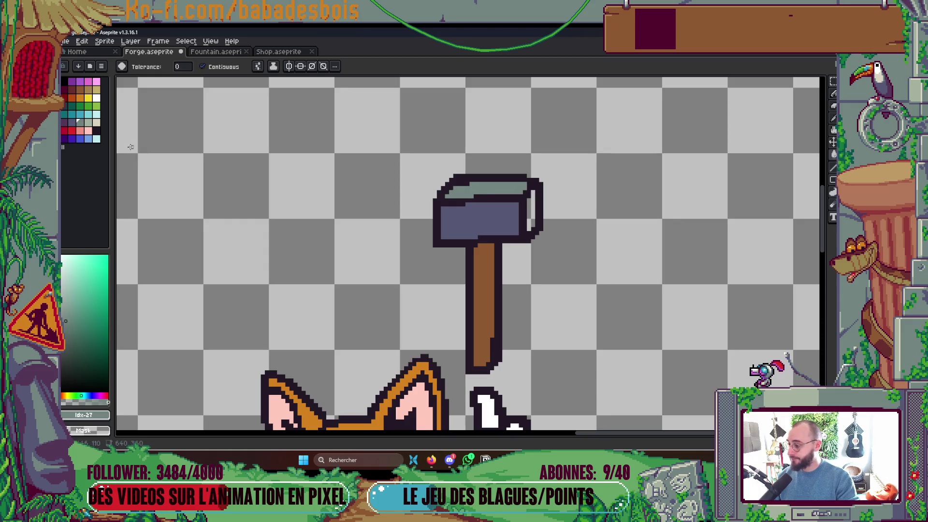
# - Fill the head's right-side strip a darker blue-grey and save Forge.aseprite
pyautogui.click(72, 122)
pyautogui.click(532, 207)
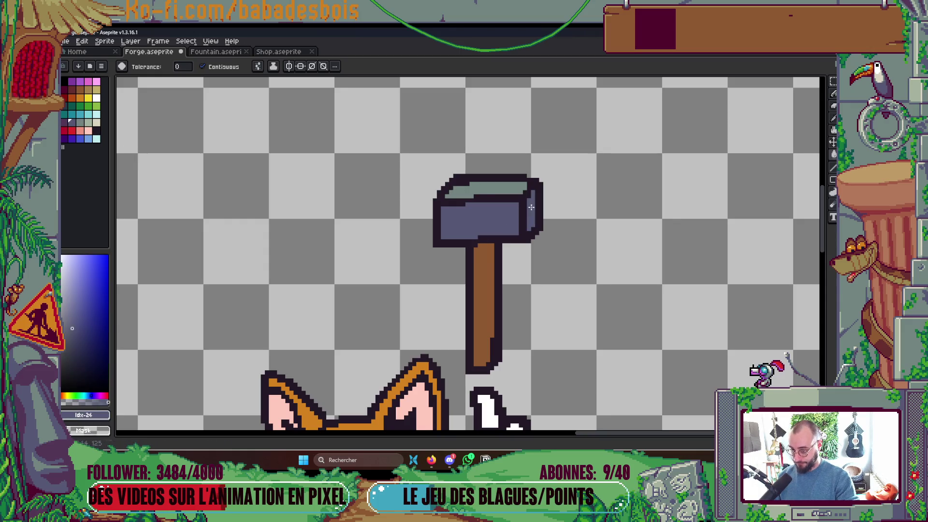
pyautogui.click(65, 121)
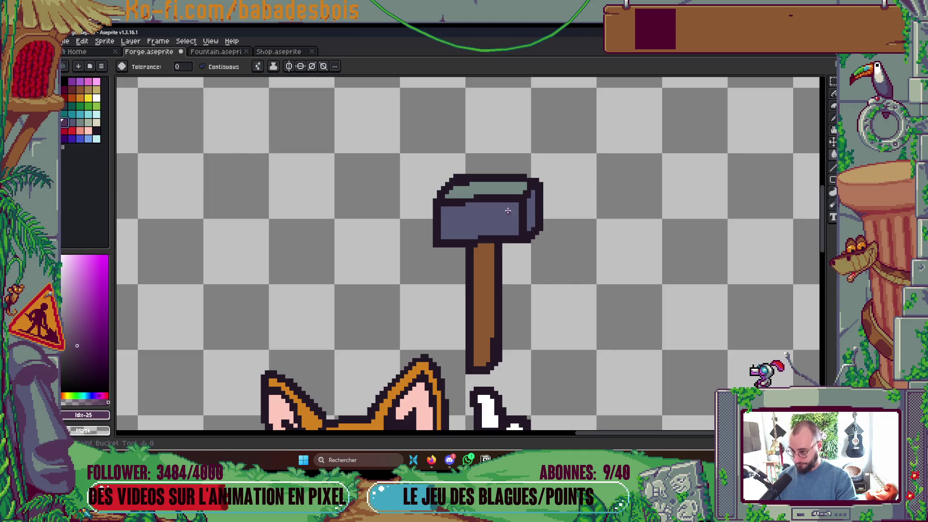
pyautogui.click(531, 207)
pyautogui.scroll(-3, 564, 168)
pyautogui.hotkey('ctrl', 's')
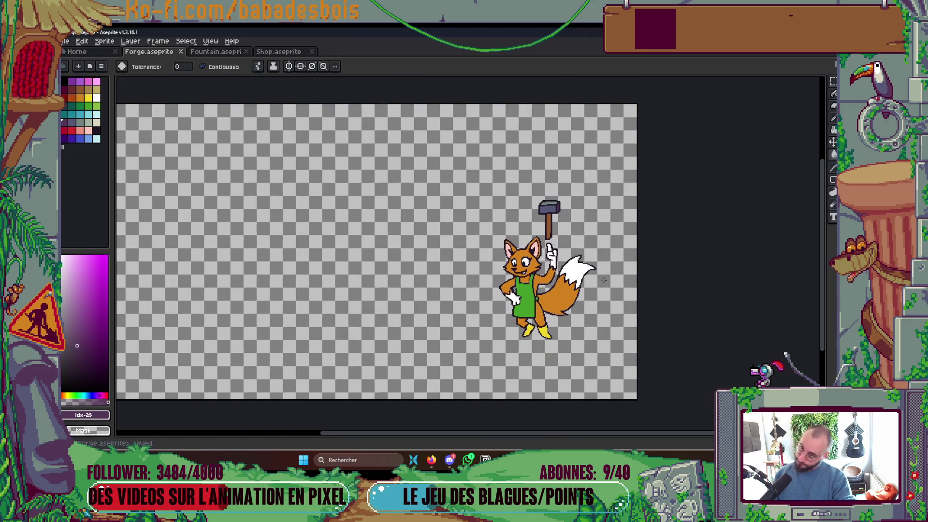
pyautogui.scroll(2, 556, 204)
pyautogui.scroll(-4, 435, 174)
pyautogui.scroll(6, 427, 161)
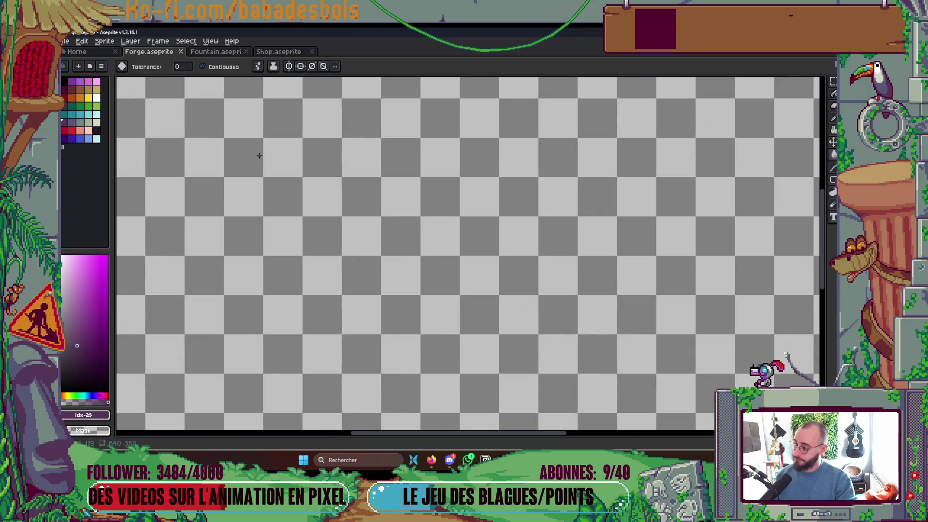